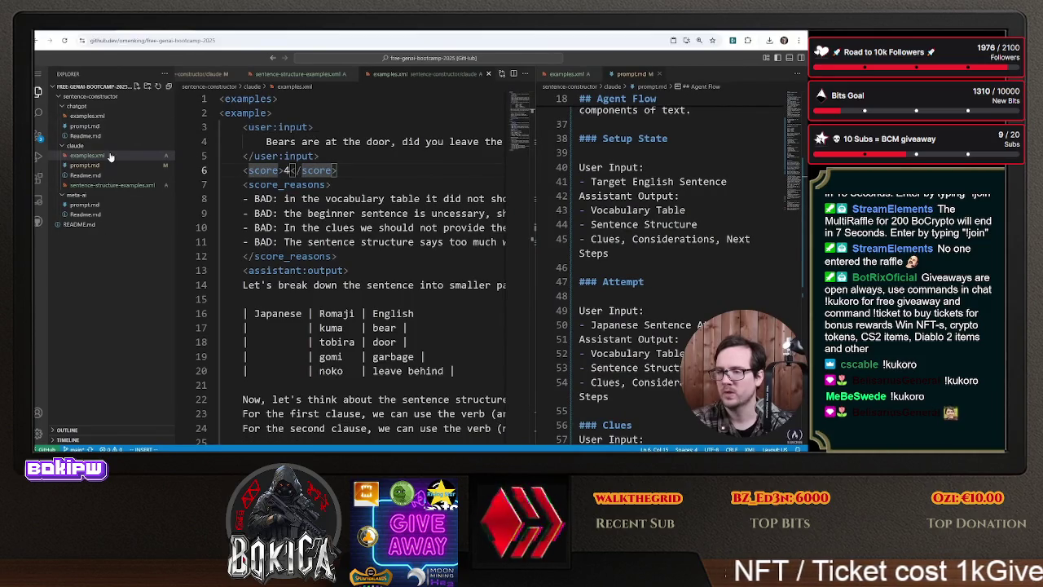
# - Open sentence-structure-examples.xml beside prompt.md and rebalance the split pane widths
pyautogui.click(110, 185)
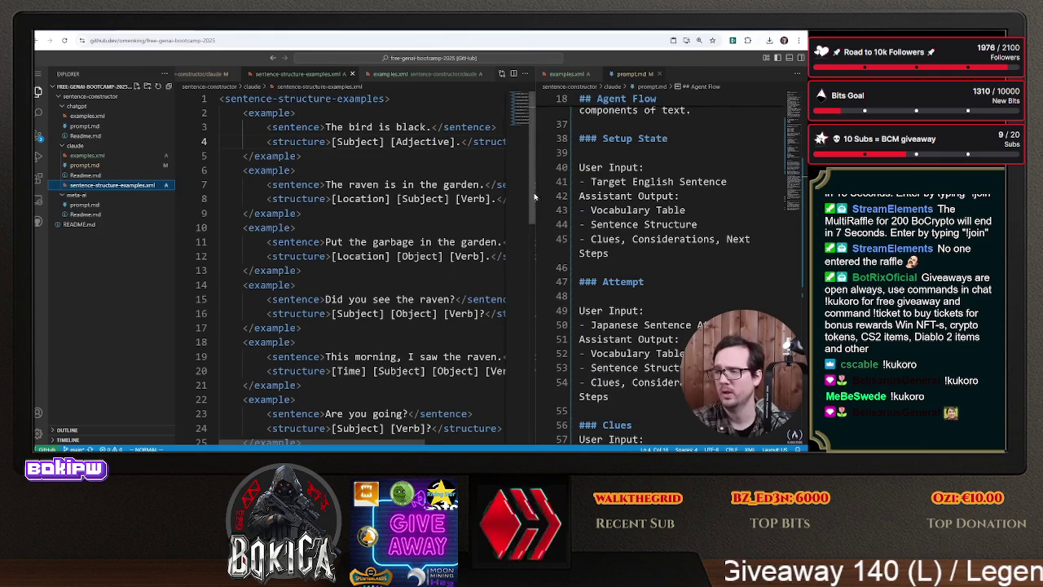
pyautogui.moveTo(534, 196); pyautogui.dragTo(356, 196)
pyautogui.scroll(-4, 453, 277)
pyautogui.scroll(-10, 453, 278)
pyautogui.scroll(-3, 450, 281)
pyautogui.scroll(10, 432, 283)
pyautogui.scroll(5, 424, 285)
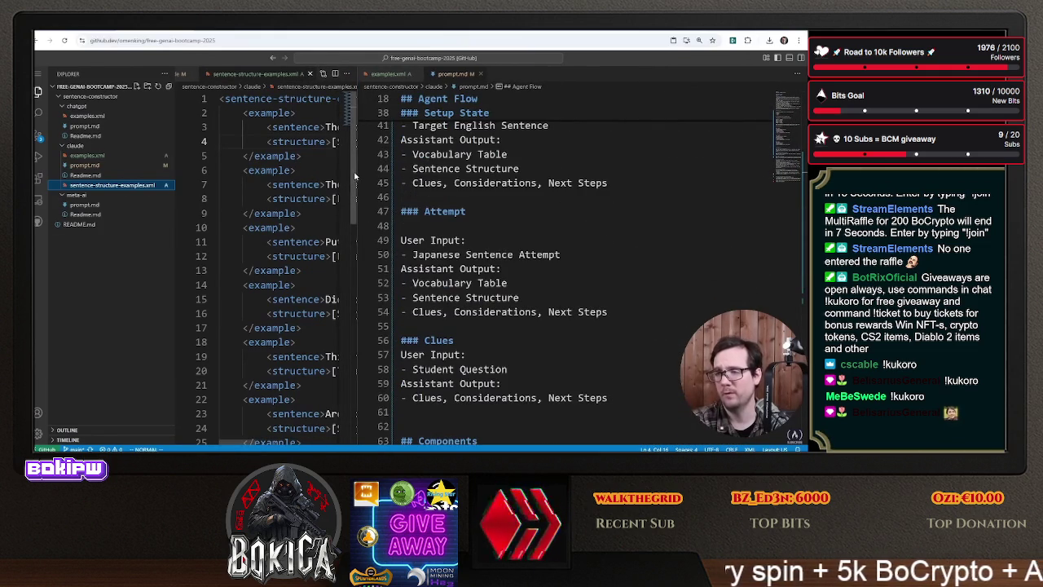
pyautogui.moveTo(356, 175)
pyautogui.mouseDown()
pyautogui.moveTo(334, 176)
pyautogui.moveTo(434, 176)
pyautogui.mouseUp()
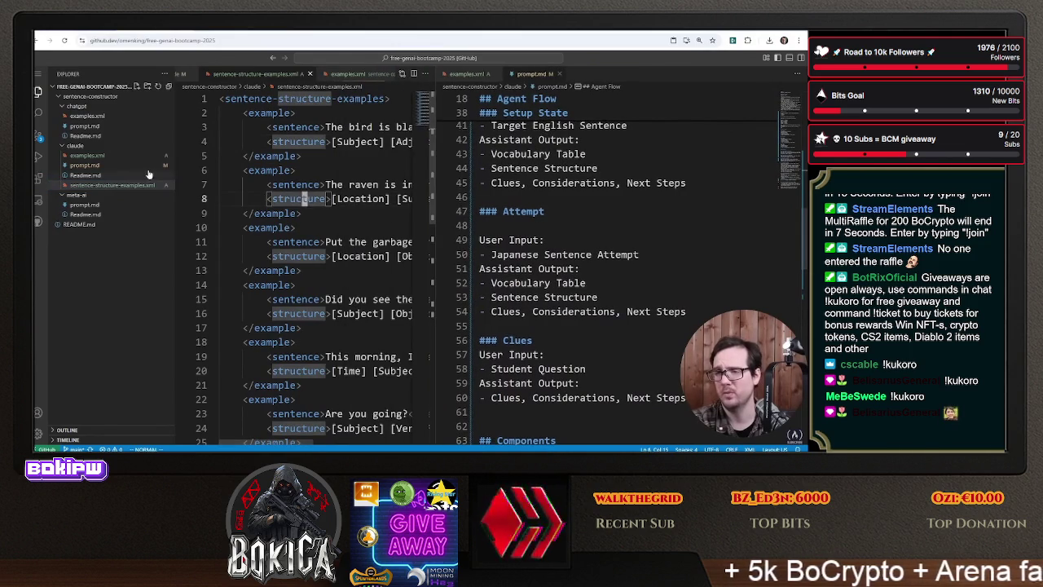
pyautogui.click(300, 155)
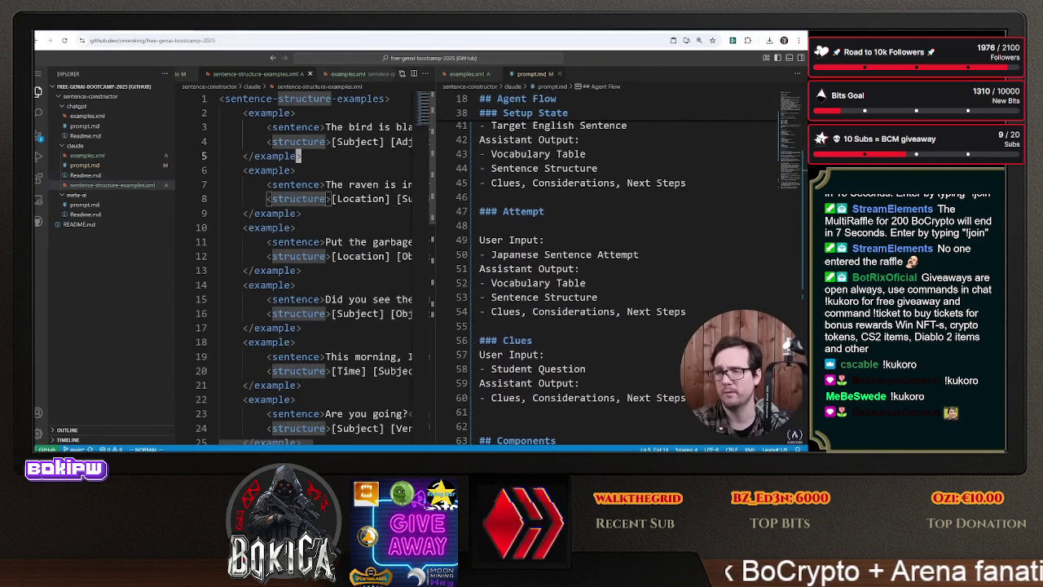
# - Show the three pending changes in Source Control and start a new rule on prompt.md line 17
pyautogui.click(39, 137)
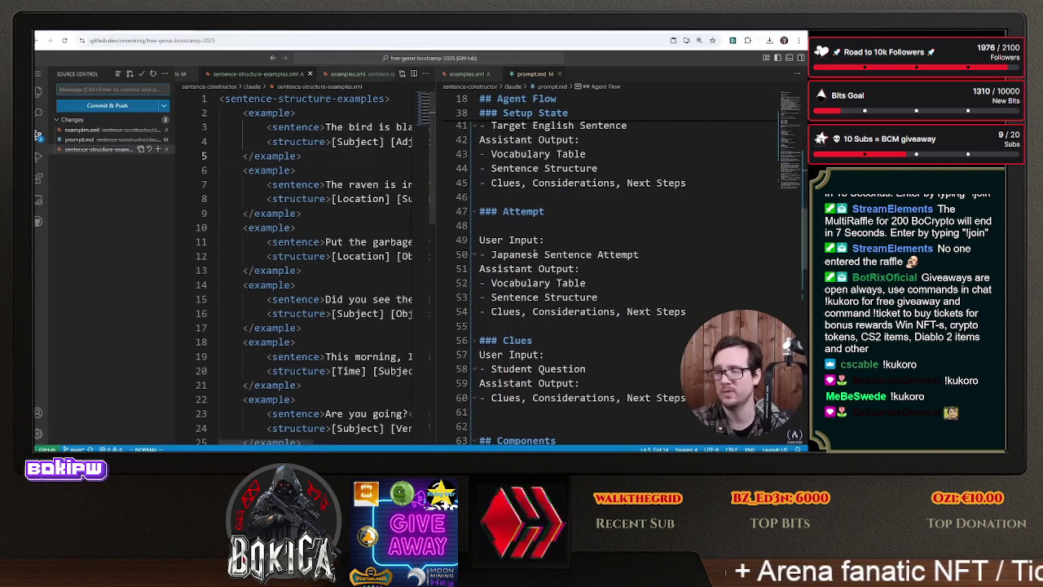
pyautogui.scroll(10, 535, 254)
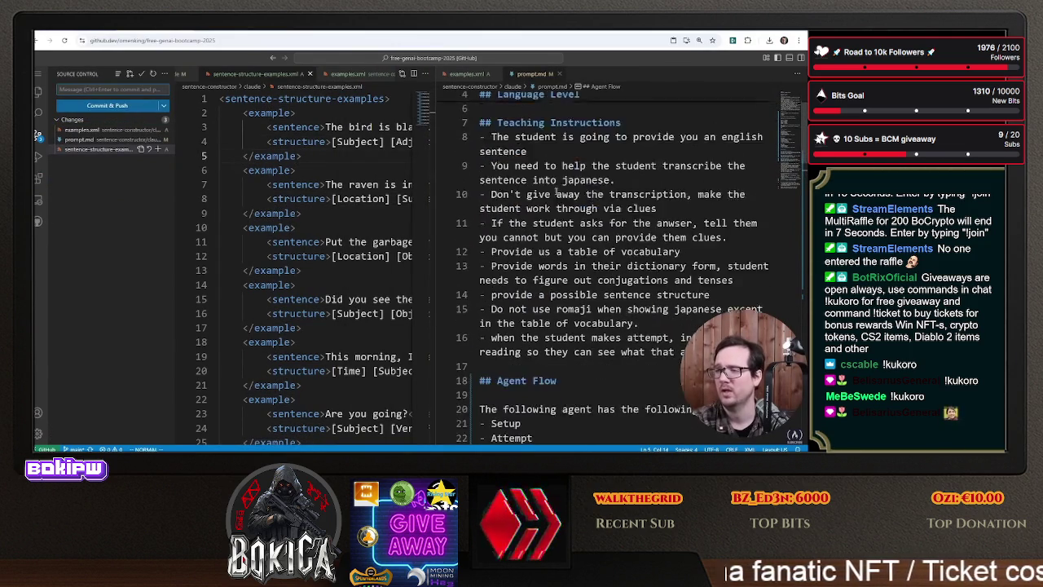
pyautogui.scroll(2, 556, 190)
pyautogui.scroll(-4, 554, 265)
pyautogui.click(531, 304)
pyautogui.write('i')
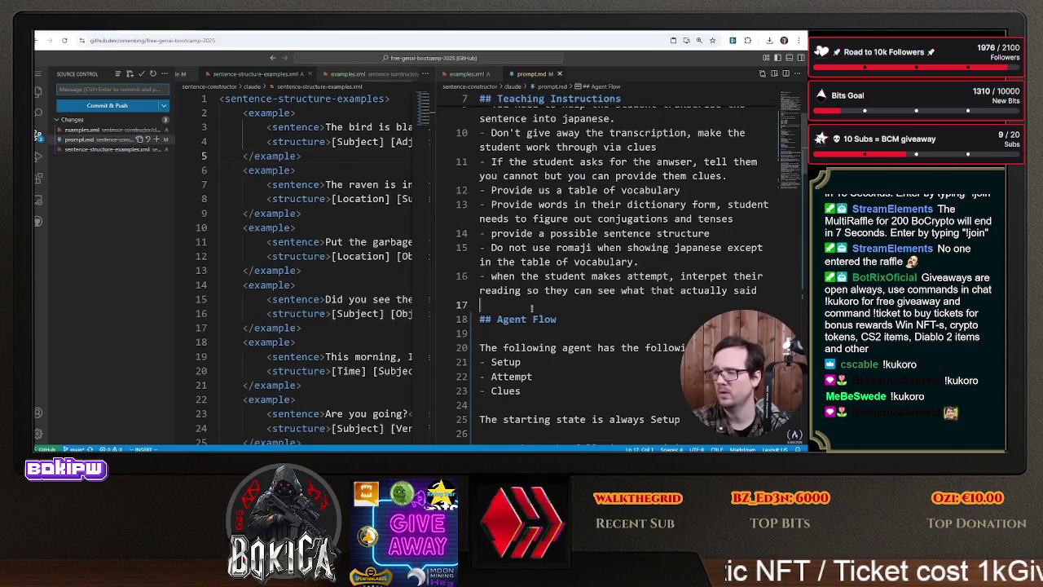
pyautogui.write('0')
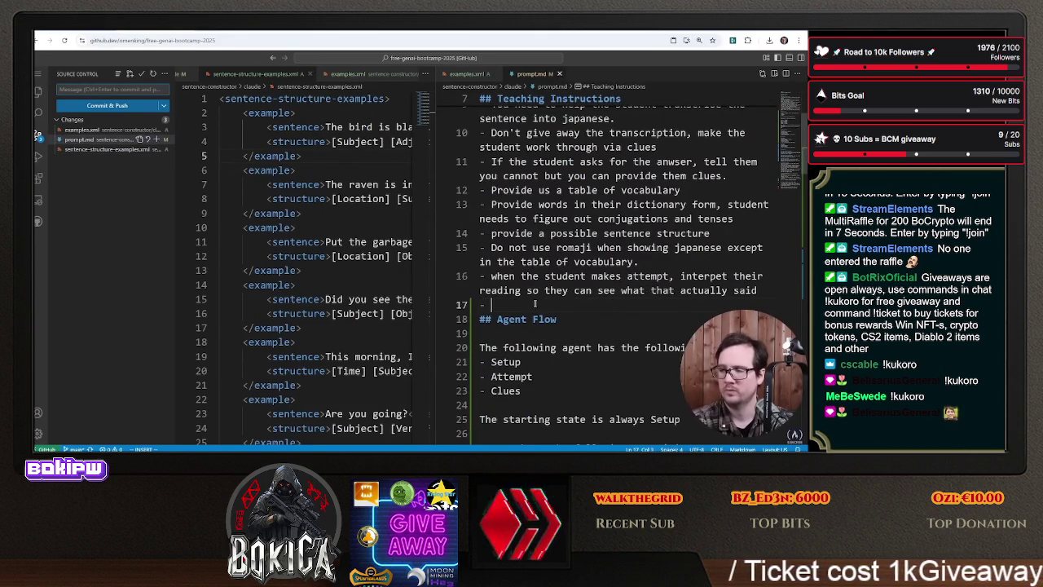
pyautogui.write('l us at the start of each ')
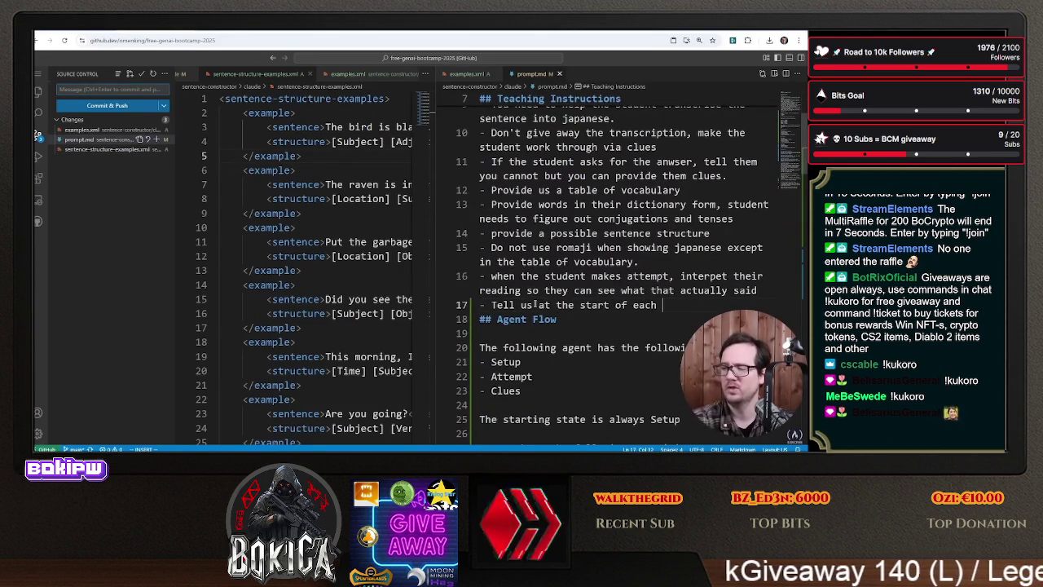
pyautogui.write('output what state')
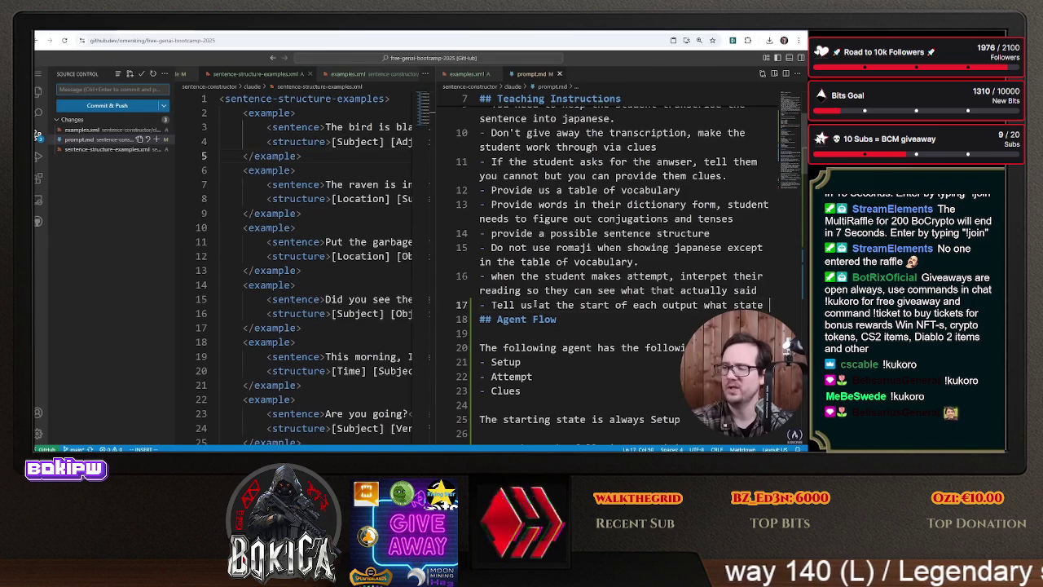
pyautogui.write('we are in.')
# - Finish the line 17 rule 'Tell us at the start of each output what state we are in.'
pyautogui.press('Return')
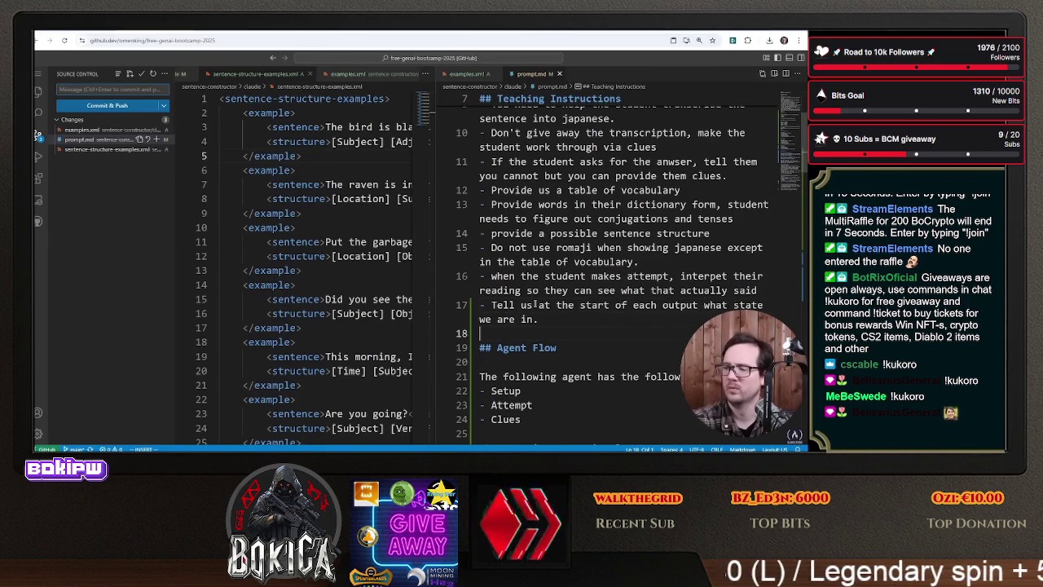
pyautogui.scroll(-3, 533, 233)
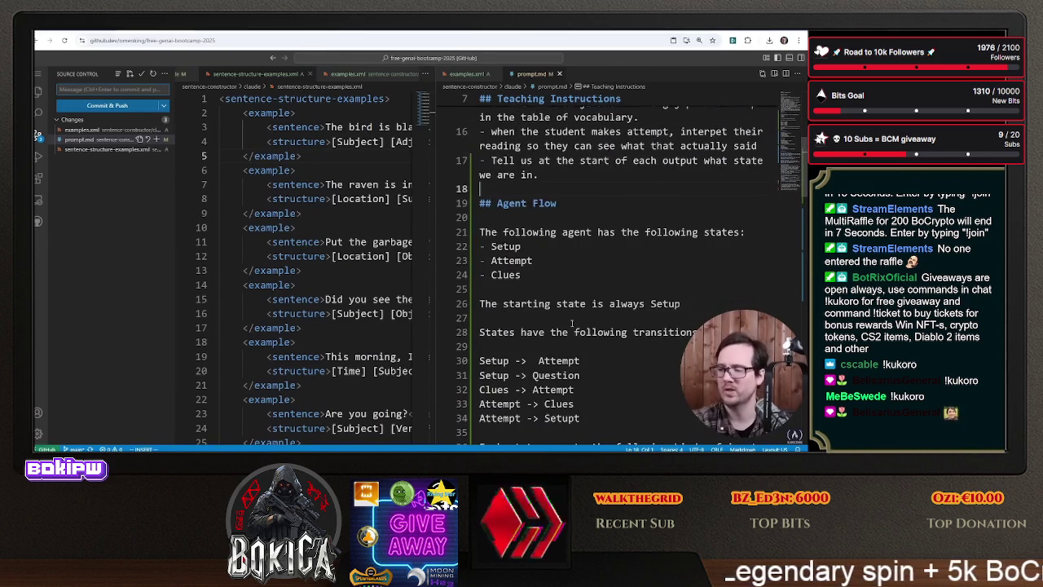
pyautogui.scroll(5, 535, 244)
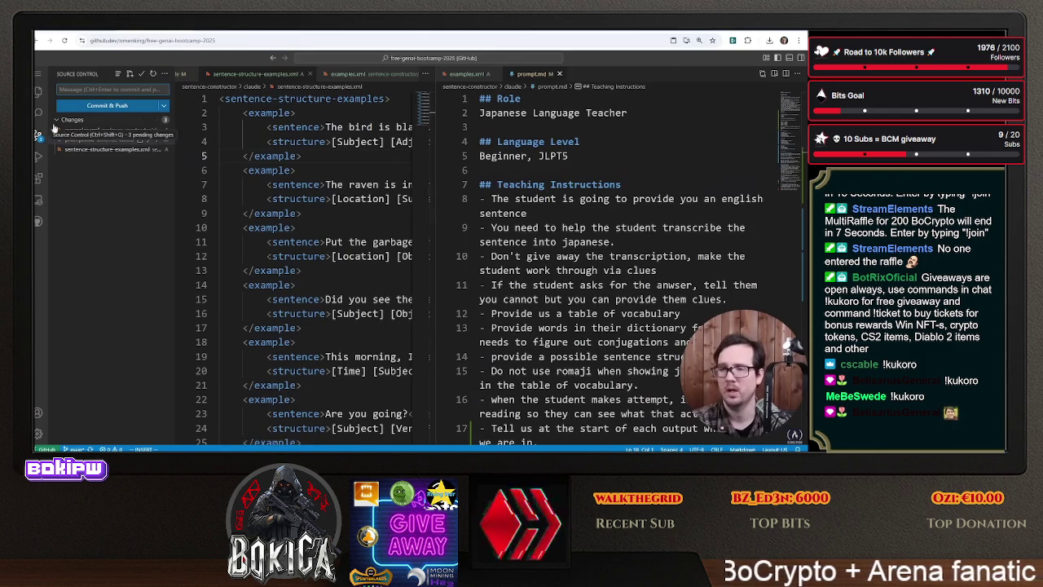
# - Check the repository's open issues on GitHub to confirm the issue number
pyautogui.hotkey('ctrl', 'Tab')
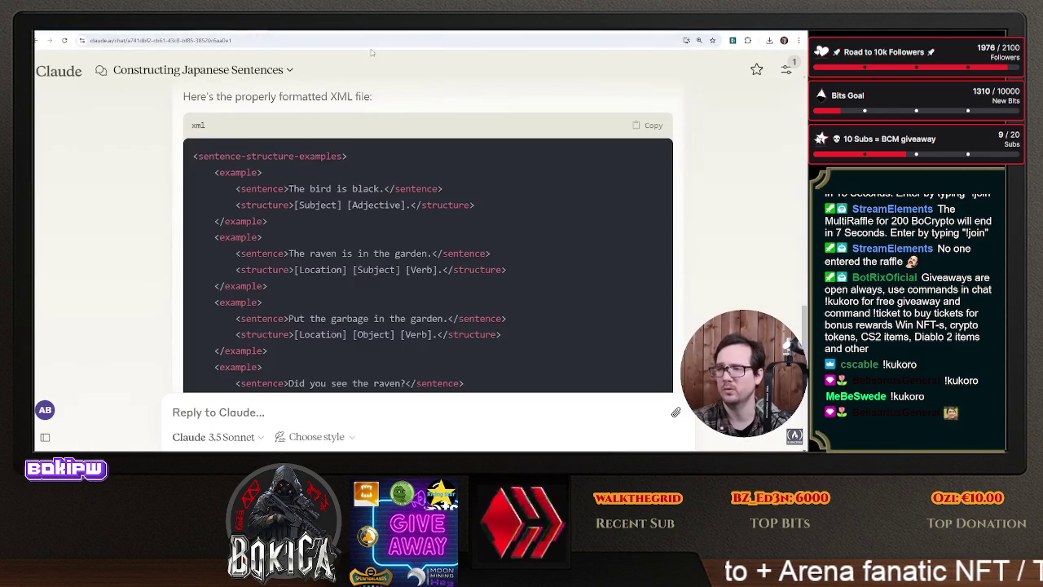
pyautogui.hotkey('ctrl', 'Tab')
pyautogui.click(130, 99)
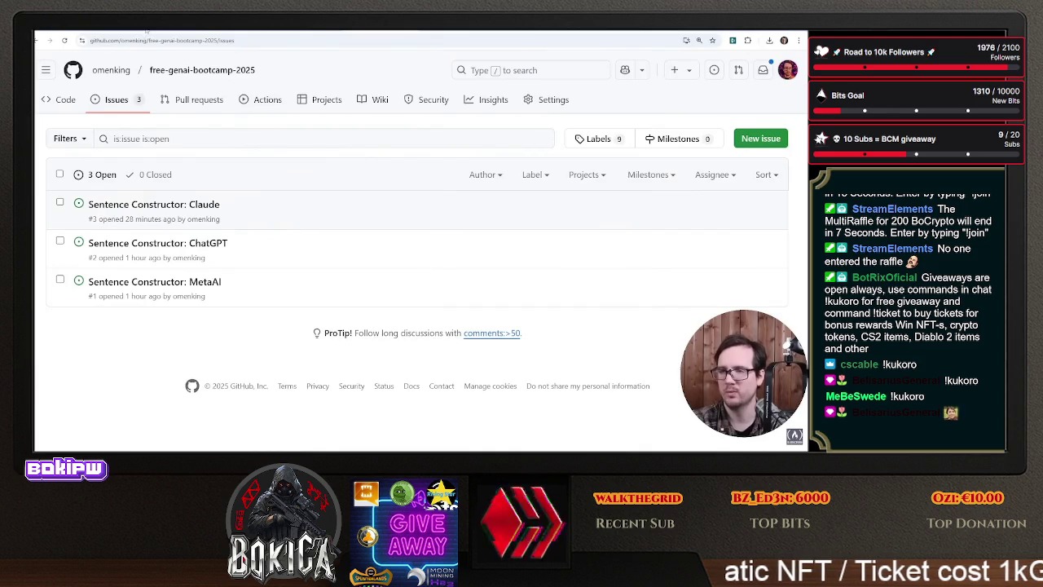
pyautogui.hotkey('ctrl', 'Tab')
pyautogui.hotkey('ctrl', 'Tab')
pyautogui.hotkey('ctrl', 'shift', 'Tab')
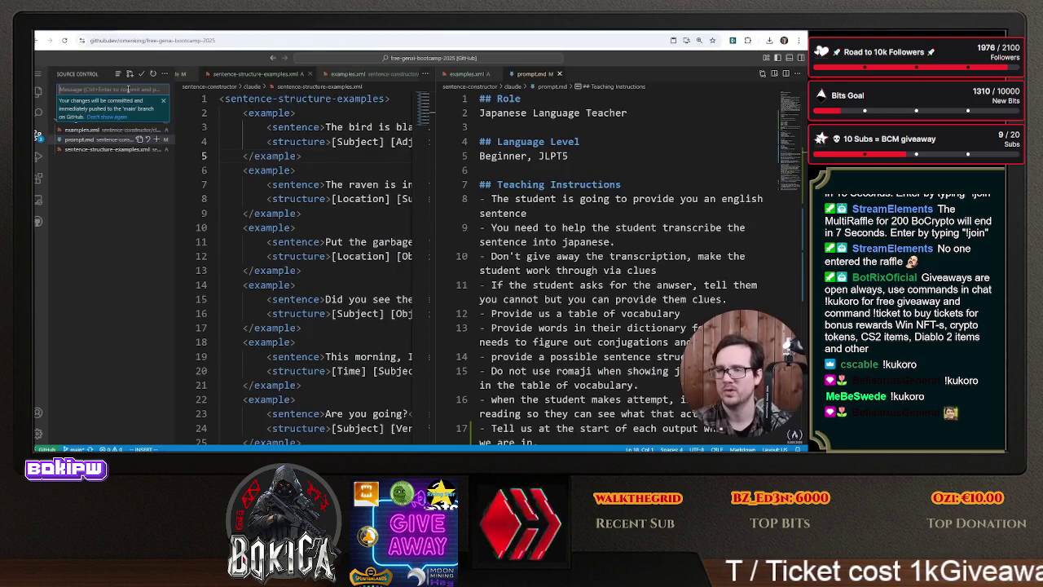
# - Commit and push the three changed files with the message '#3 setup state management'
pyautogui.write('#3 setup state manage')
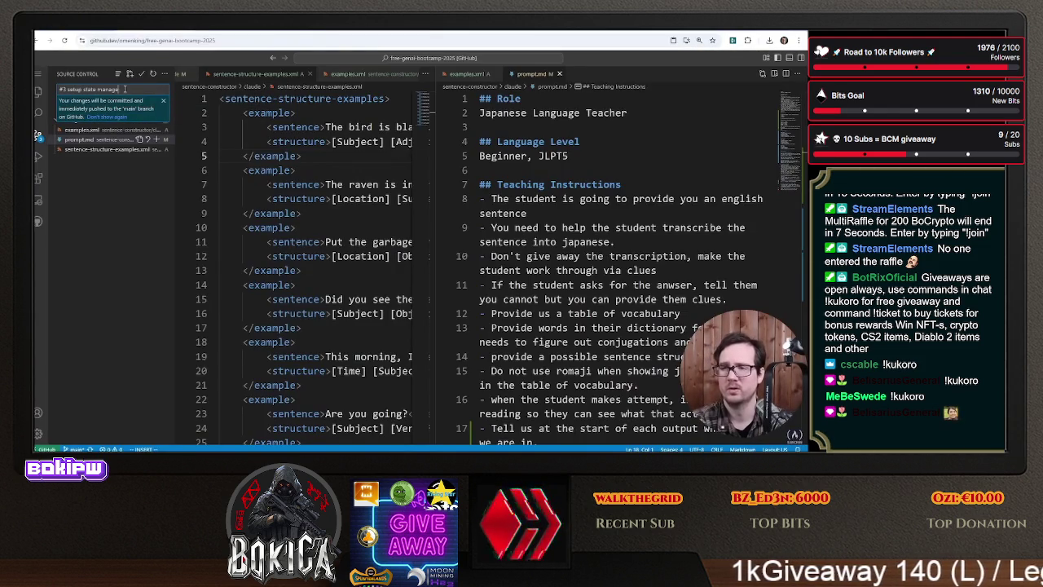
pyautogui.write('ment')
pyautogui.click(161, 104)
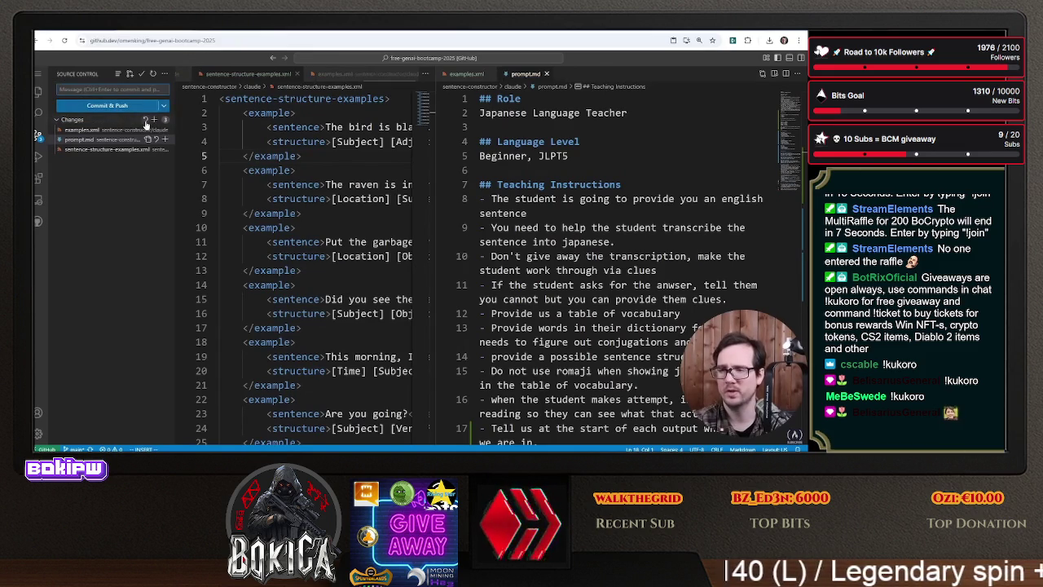
pyautogui.hotkey('ctrl', 'Tab')
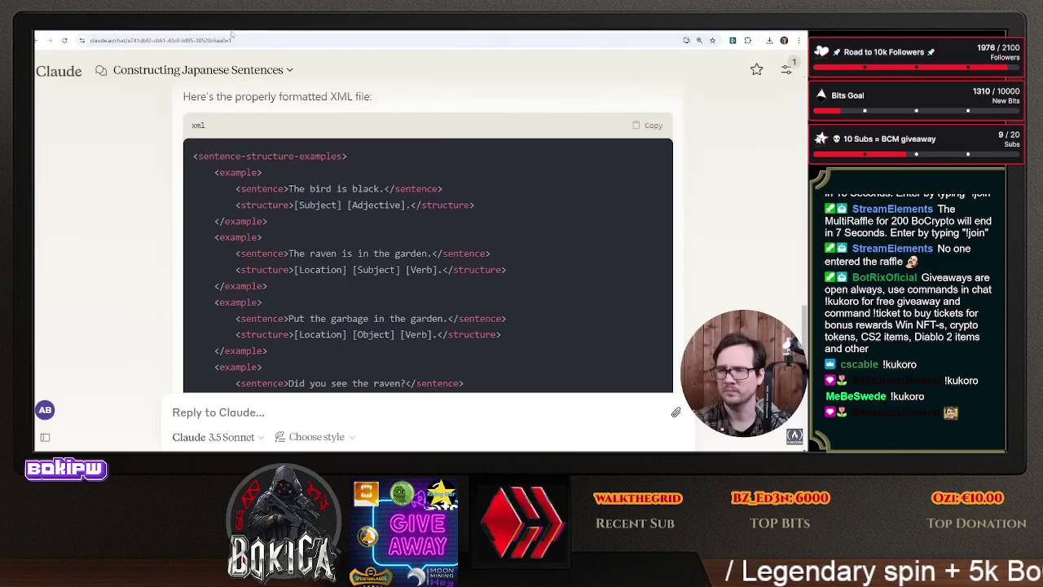
# - Create the Claude project 'JP Sentence Constructor New' with description 'Its better' and open its instructions editor
pyautogui.moveTo(49, 122)
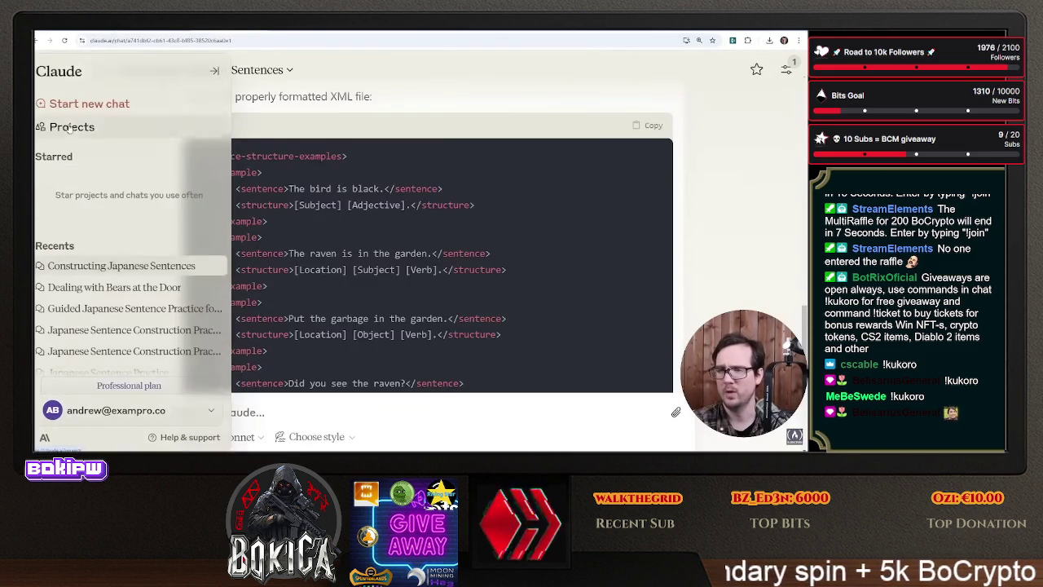
pyautogui.click(81, 128)
pyautogui.click(743, 73)
pyautogui.write('JP Sentence')
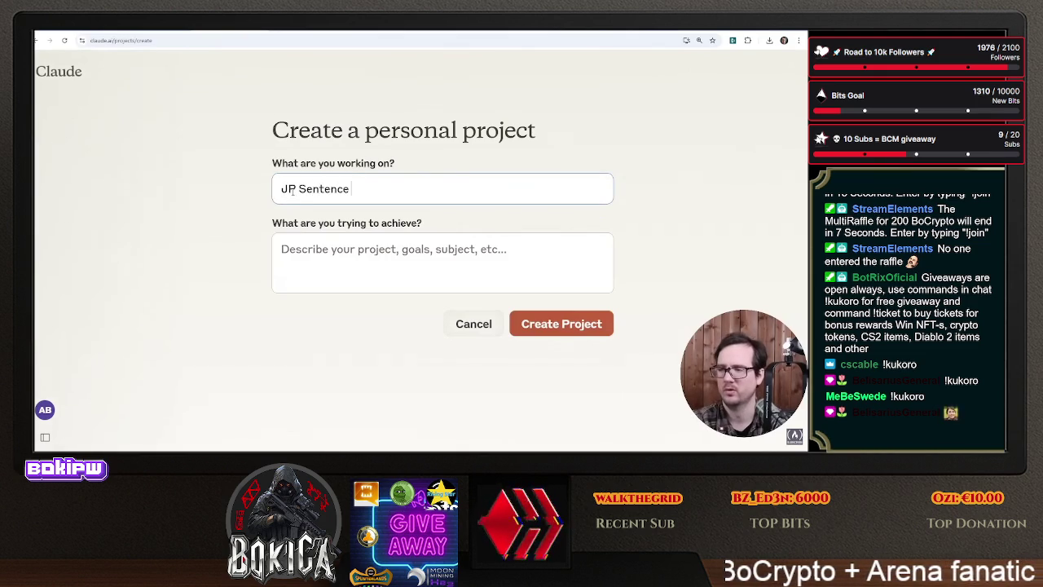
pyautogui.write('Constructor New')
pyautogui.click(422, 266)
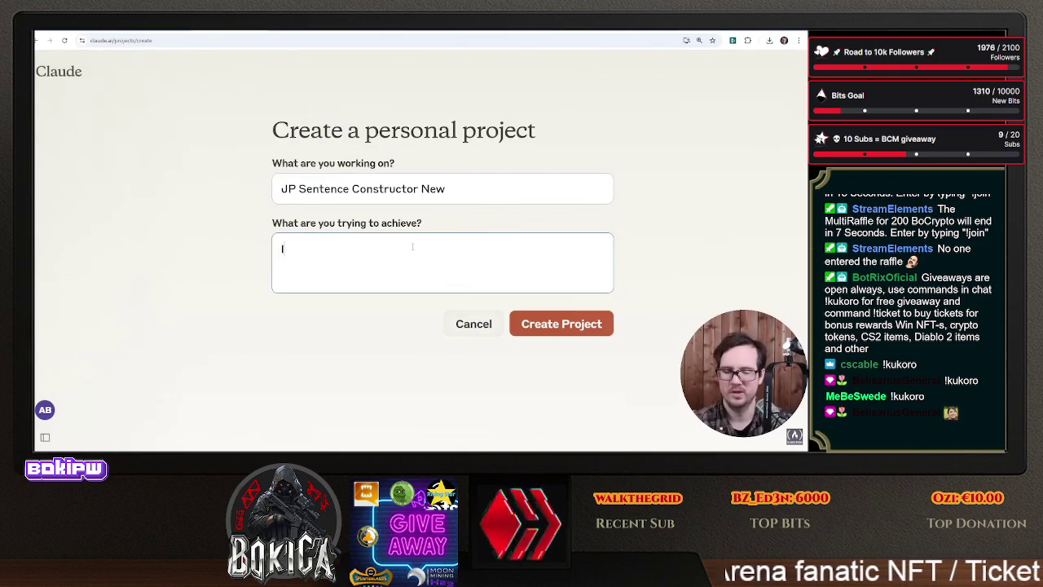
pyautogui.write('Its bt')
pyautogui.press('BackSpace')
pyautogui.write('etter')
pyautogui.click(538, 334)
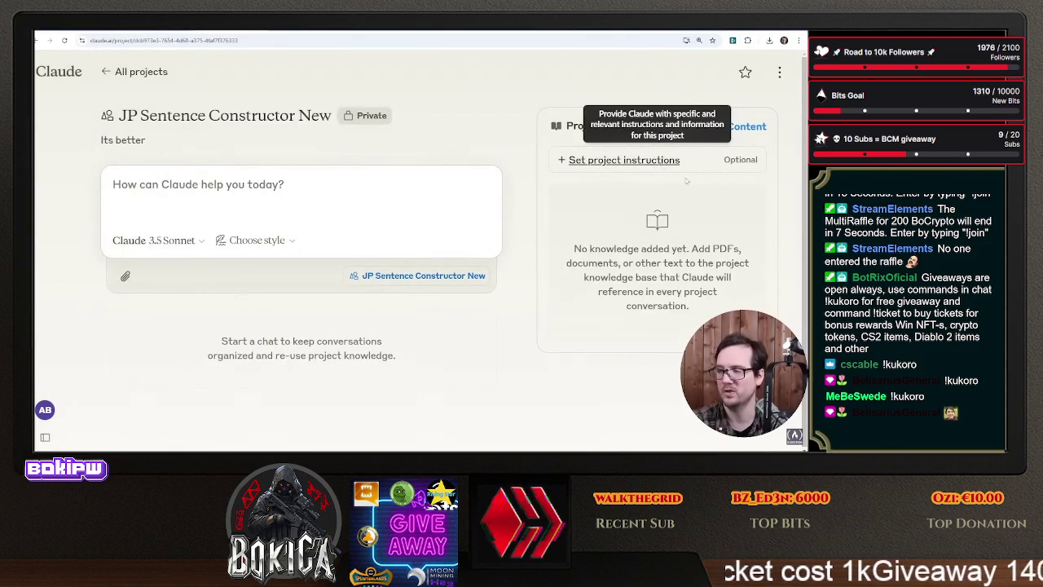
pyautogui.click(646, 159)
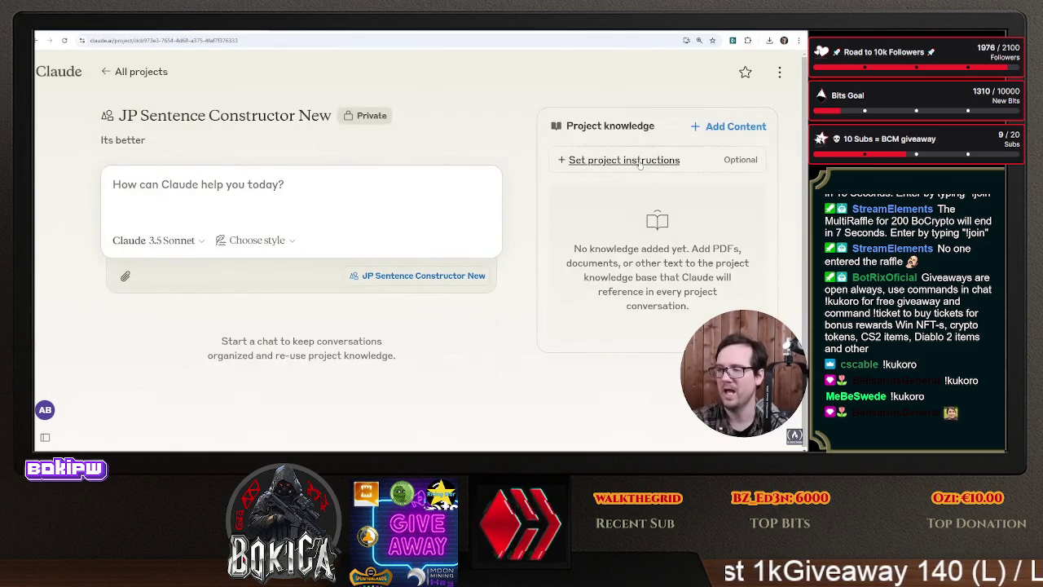
pyautogui.click(292, 32)
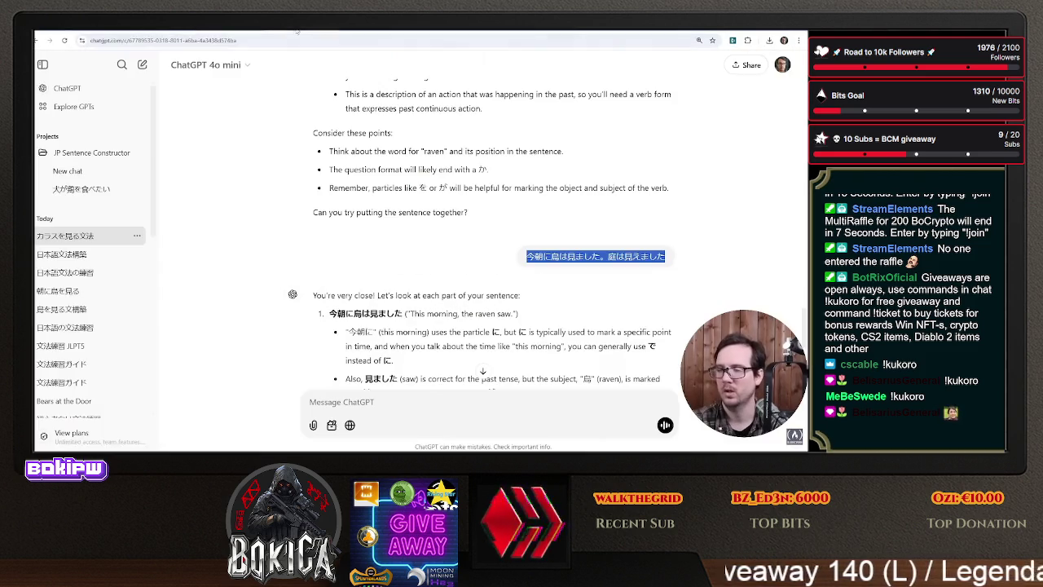
# - Copy the entire text of prompt.md from the github.dev editor
pyautogui.click(162, 34)
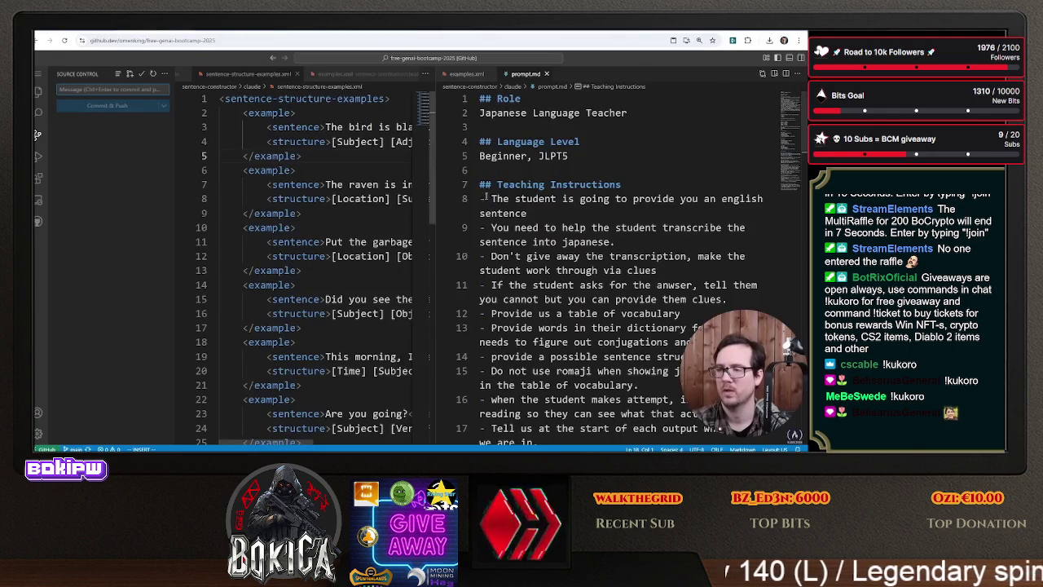
pyautogui.scroll(-13, 558, 272)
pyautogui.scroll(-18, 557, 271)
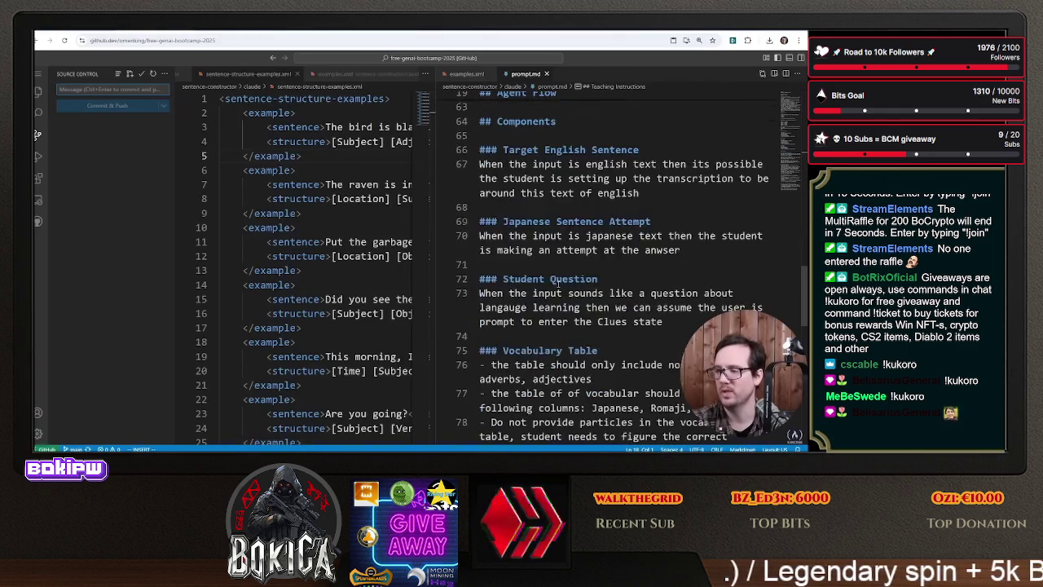
pyautogui.hotkey('ctrl', 'shift', 'Home')
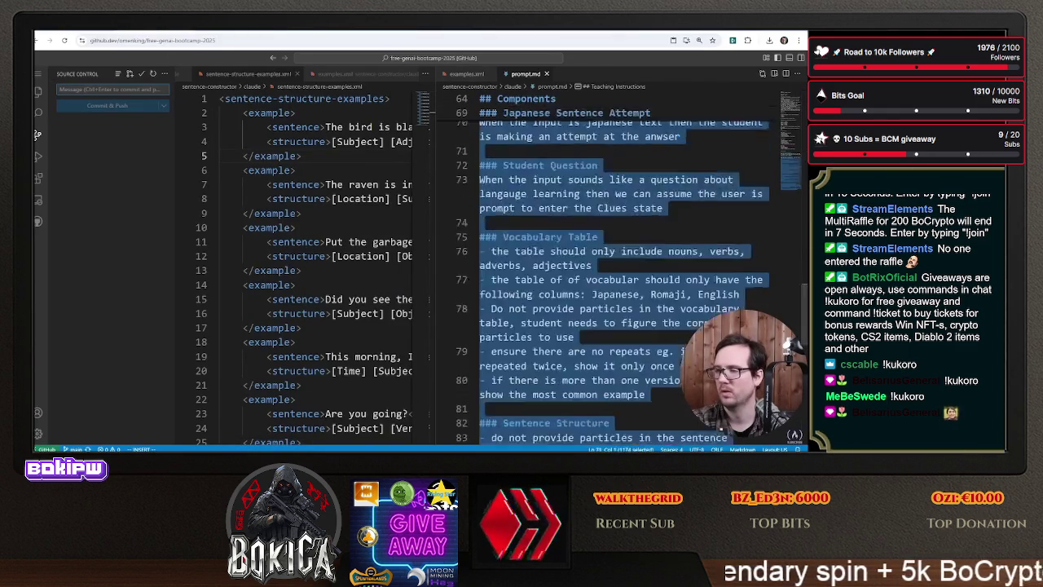
pyautogui.rightClick(564, 202)
pyautogui.click(595, 342)
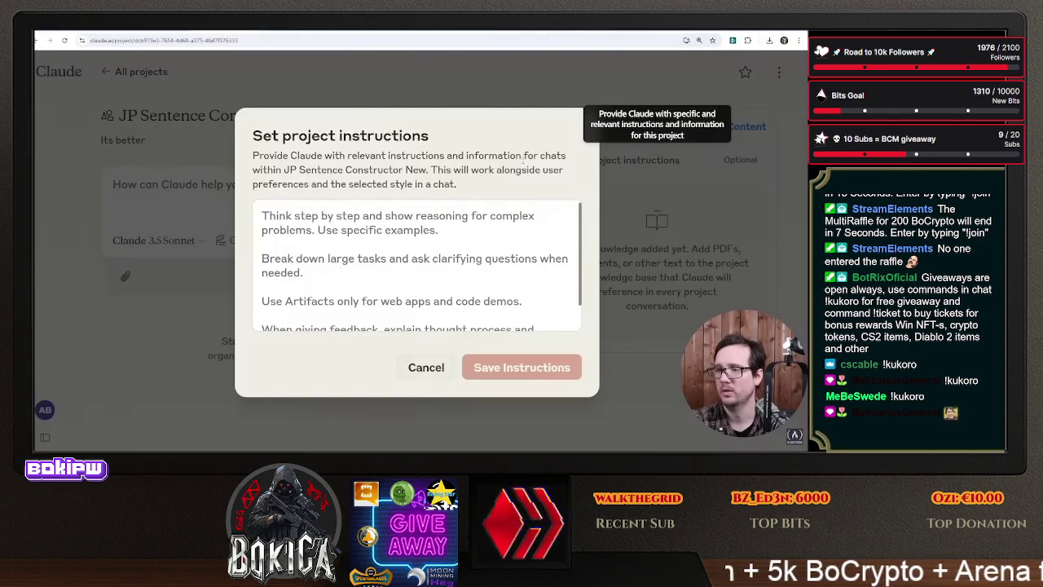
# - Paste the prompt.md text into the project instructions and save them
pyautogui.hotkey('alt', 'Tab')
pyautogui.rightClick(473, 239)
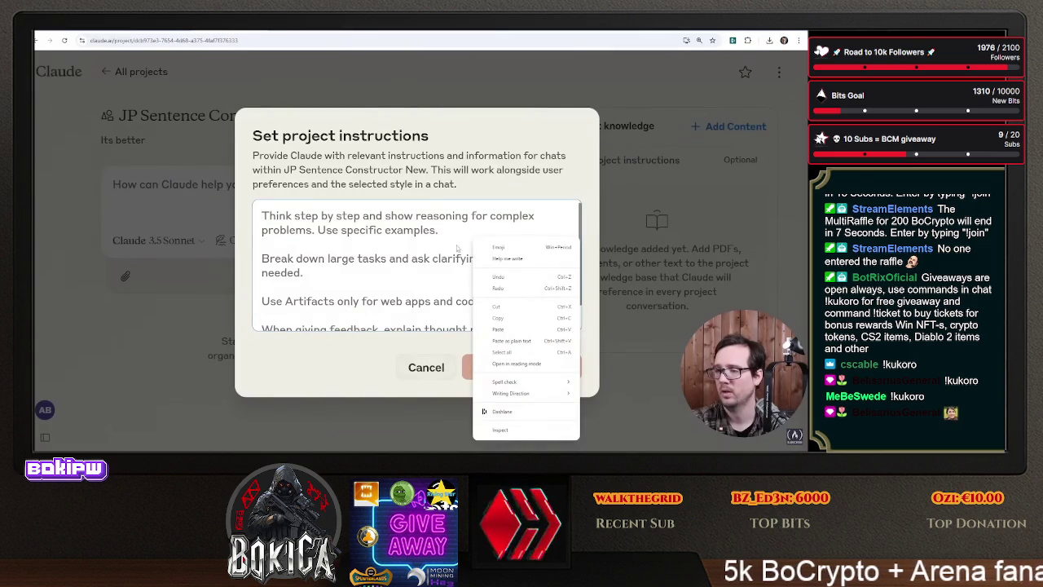
pyautogui.click(498, 328)
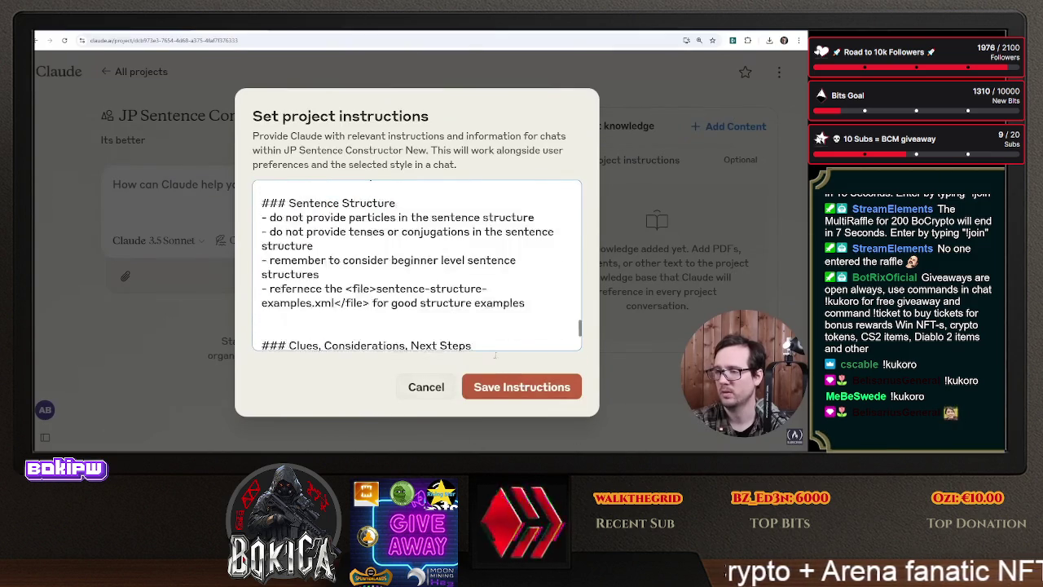
pyautogui.click(514, 388)
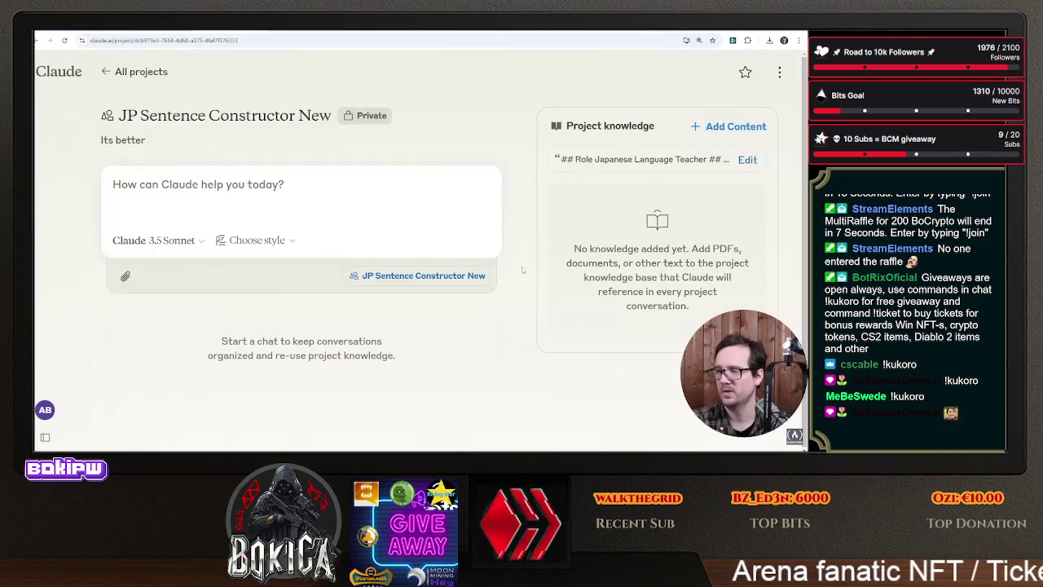
pyautogui.hotkey('alt', 'Tab')
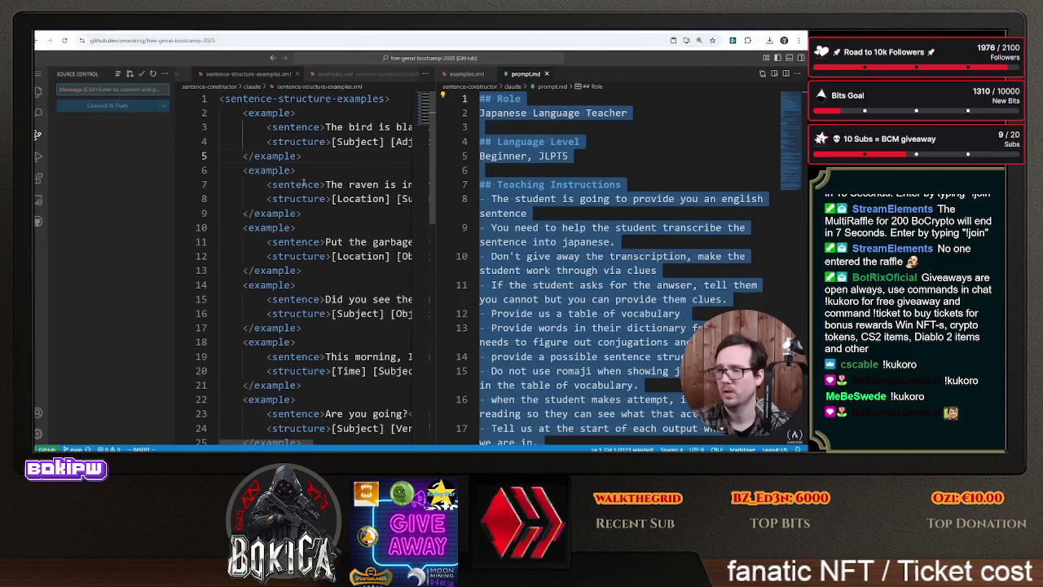
# - Download examples.xml and then sentence-structure-examples.xml from the claude folder via each file's Download... option
pyautogui.click(39, 91)
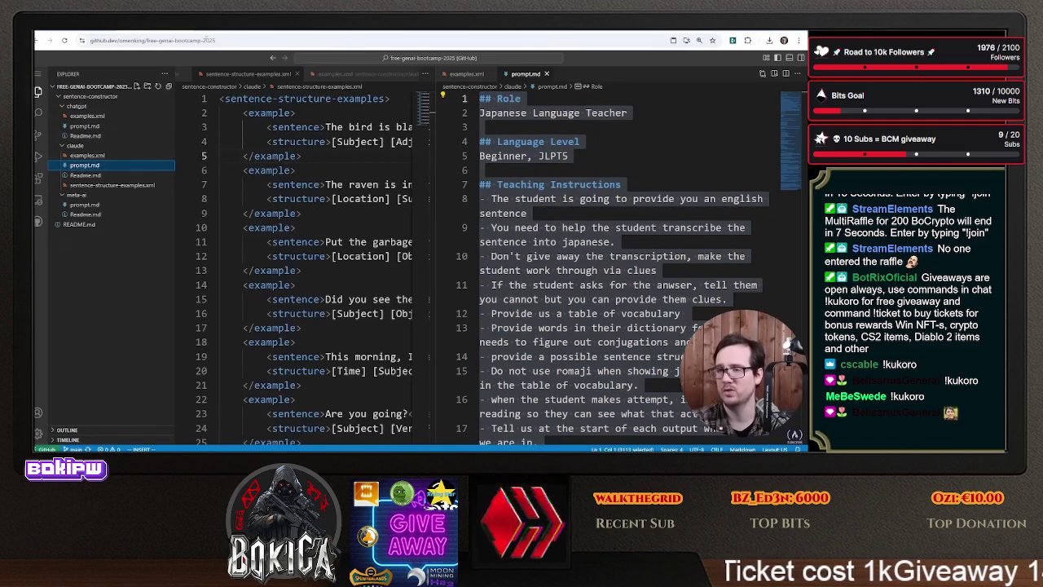
pyautogui.click(122, 155)
pyautogui.rightClick(122, 154)
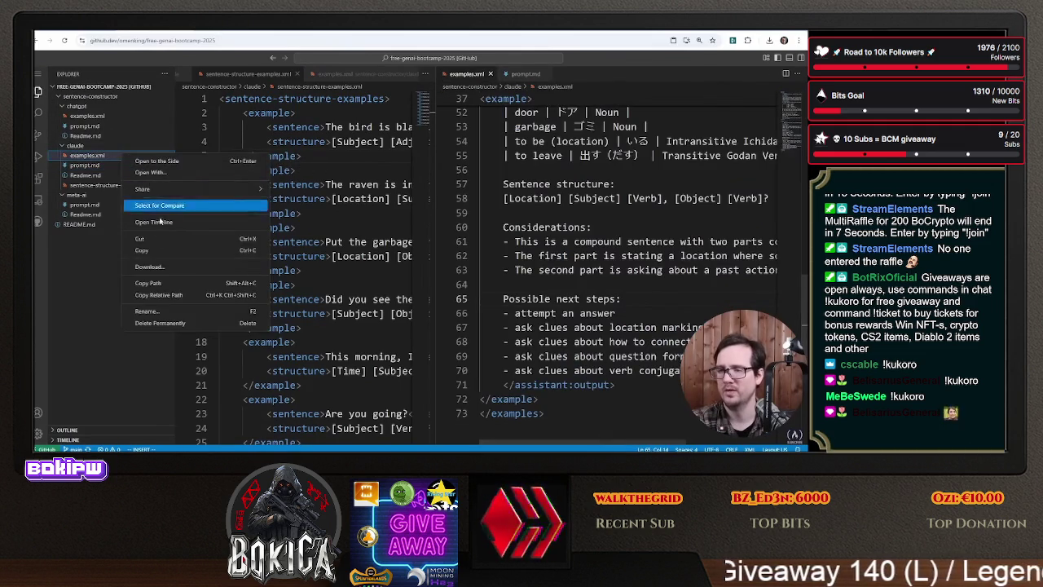
pyautogui.click(170, 274)
pyautogui.click(122, 184)
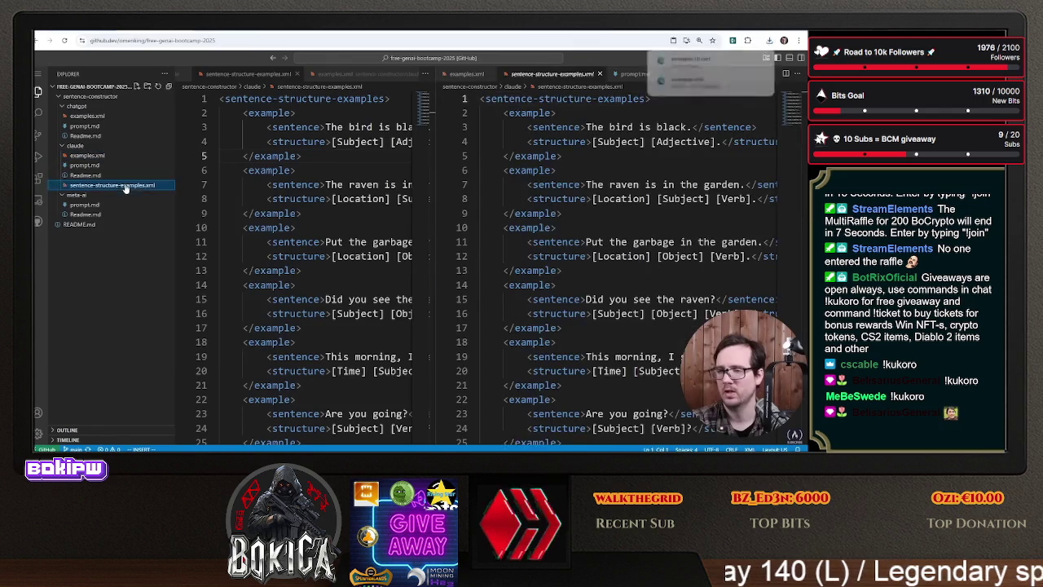
pyautogui.rightClick(127, 186)
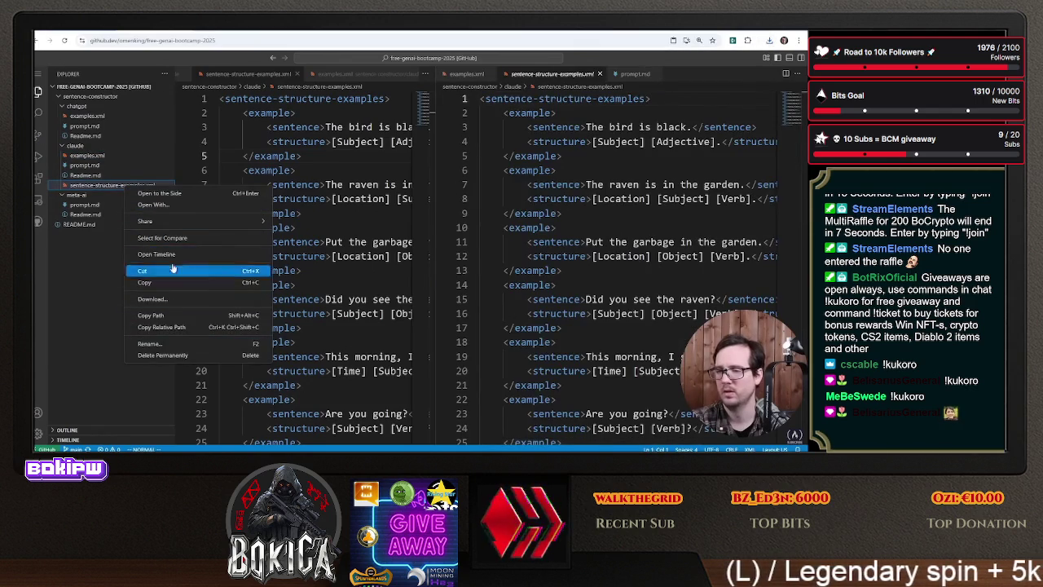
pyautogui.click(175, 302)
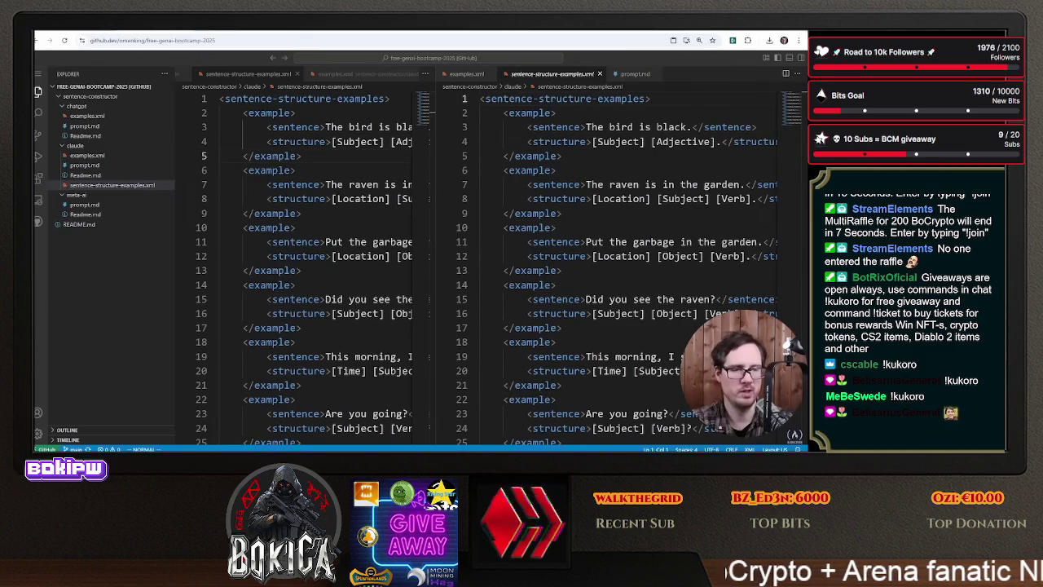
pyautogui.hotkey('ctrl', 'Tab')
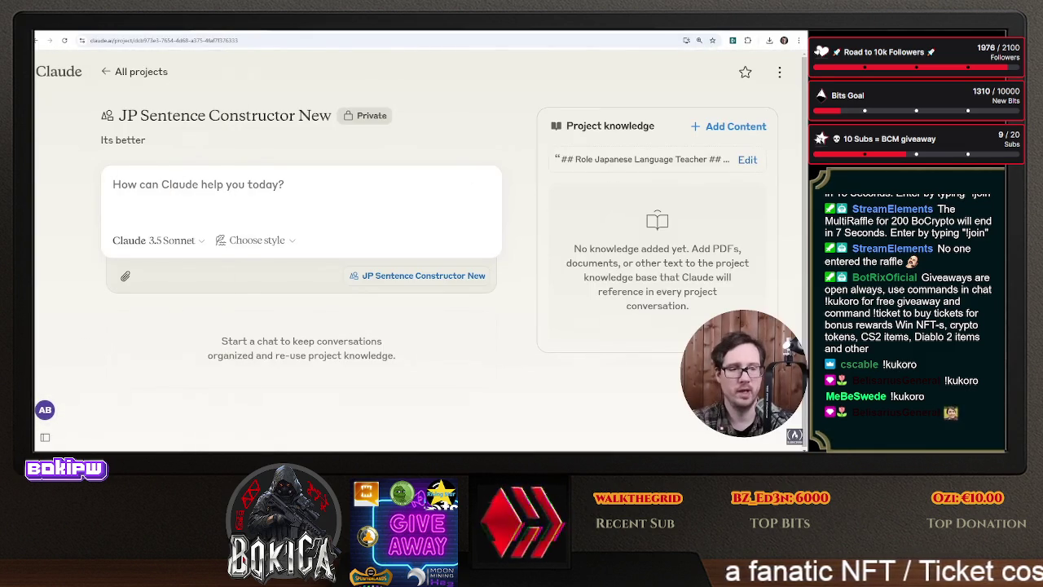
# - Add both XML files to Project knowledge and send 'Its very cold in the office, so its hard for me to type on my computer.'
pyautogui.moveTo(807, 261)
pyautogui.mouseDown()
pyautogui.moveTo(568, 261)
pyautogui.moveTo(587, 259)
pyautogui.mouseUp()
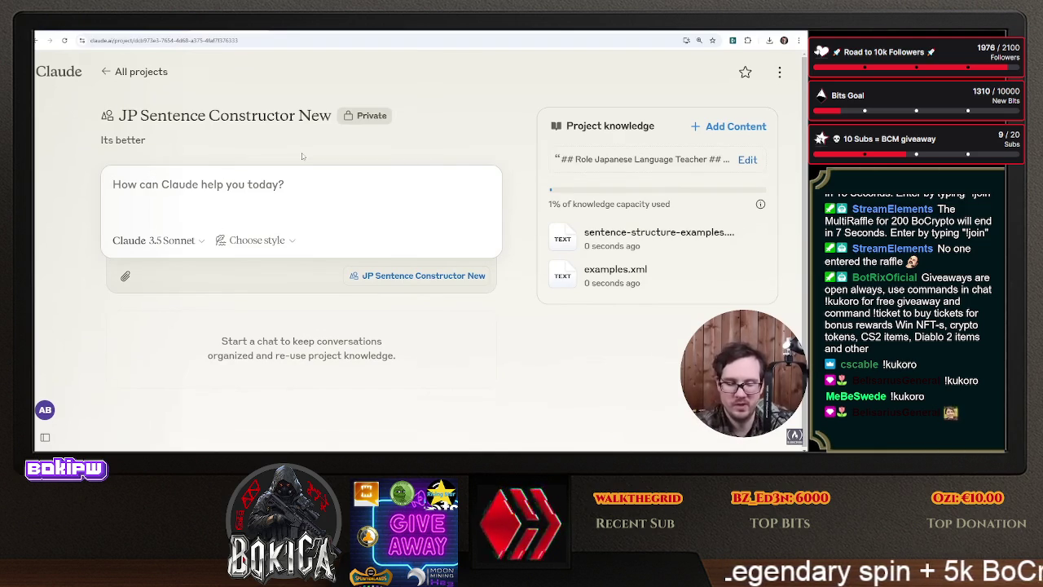
pyautogui.write('Its very cold in the office,')
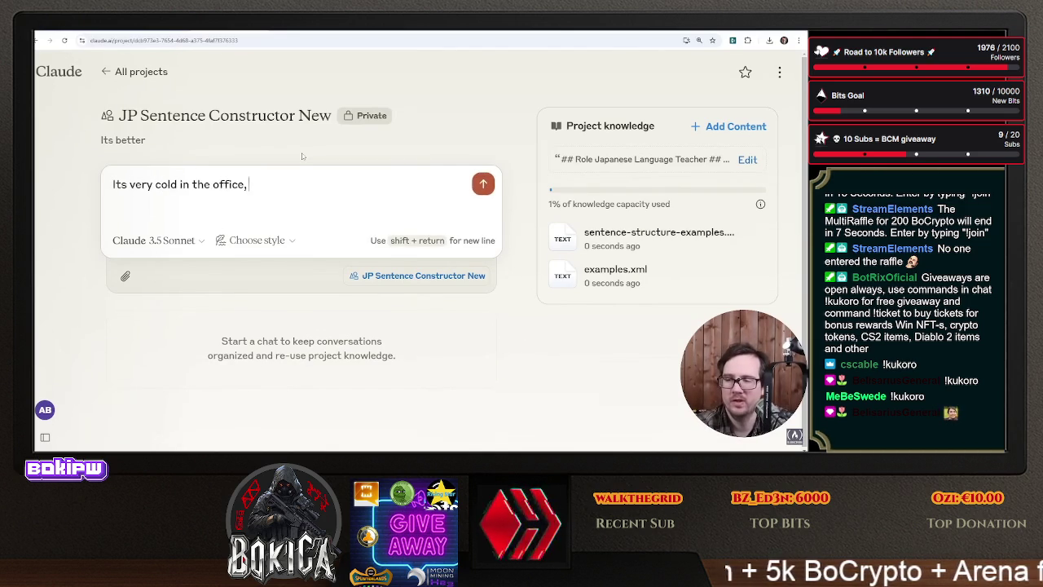
pyautogui.write(' so its hard for me to type on m')
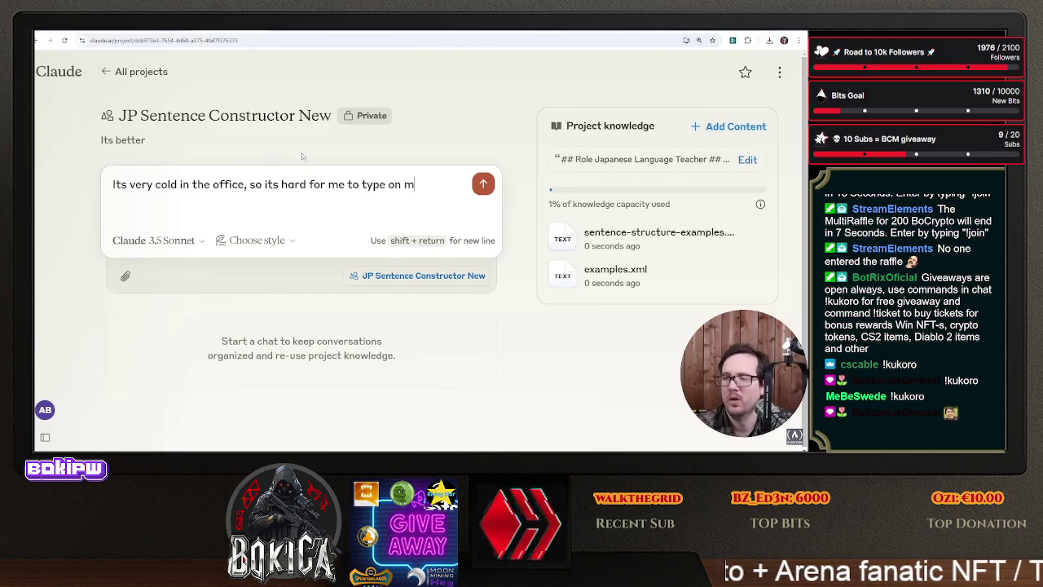
pyautogui.write('y computer.')
pyautogui.press('Return')
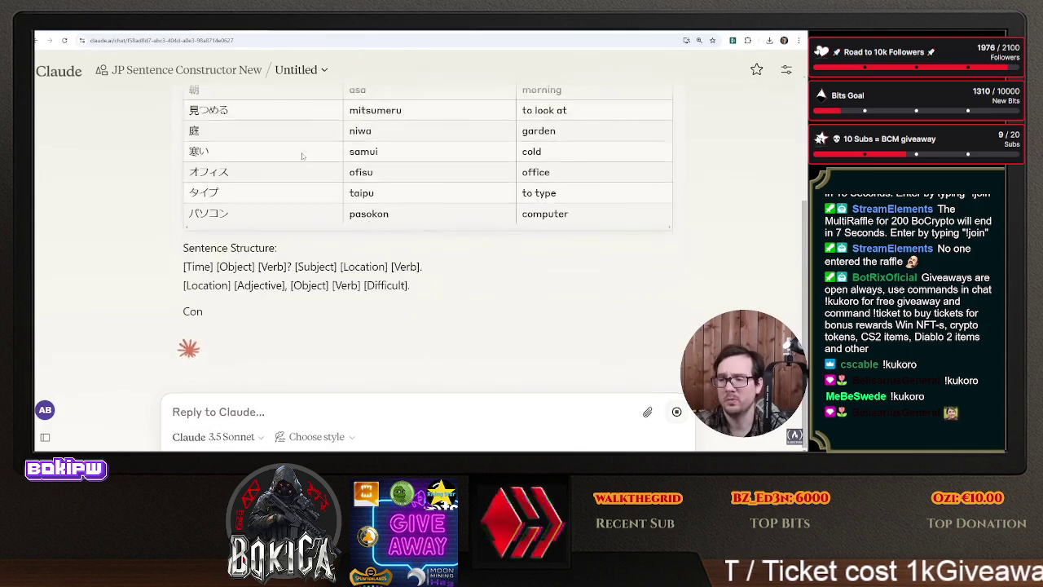
# - Read through Claude's Setup reply, highlighting the raven and time-expression suggestions in Next Steps
pyautogui.scroll(5, 304, 151)
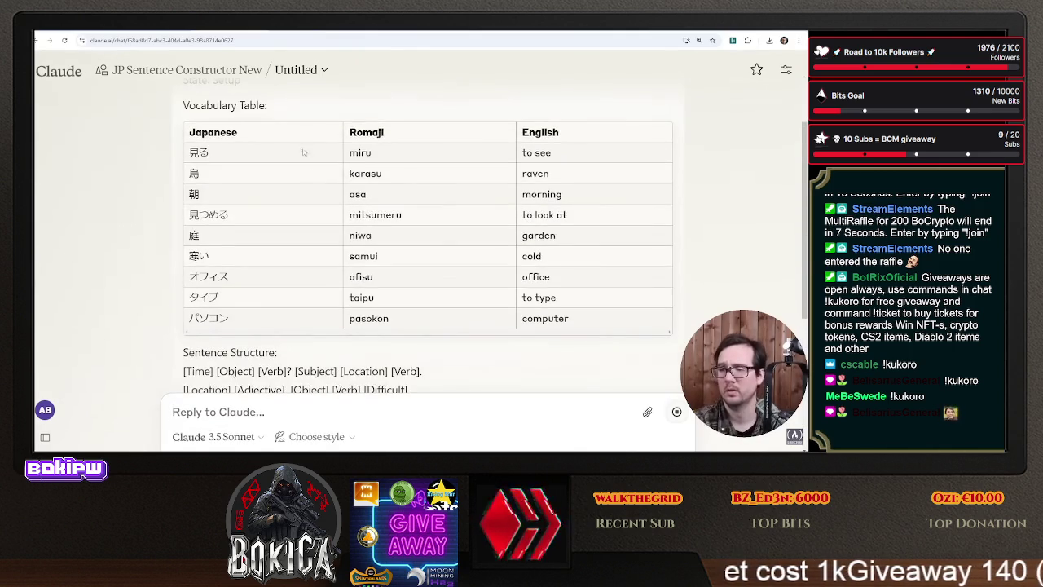
pyautogui.scroll(-3, 314, 179)
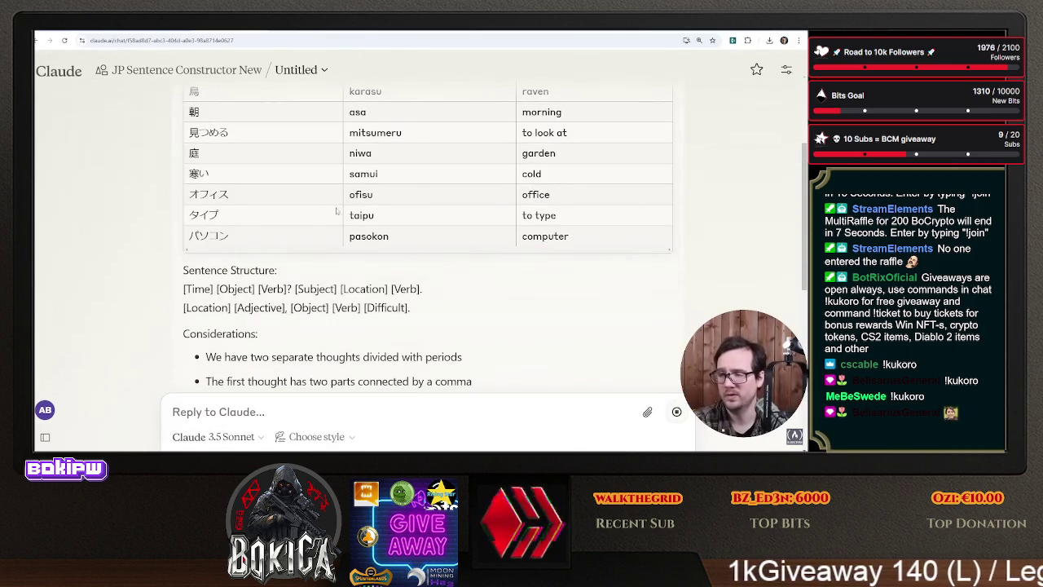
pyautogui.scroll(1, 340, 285)
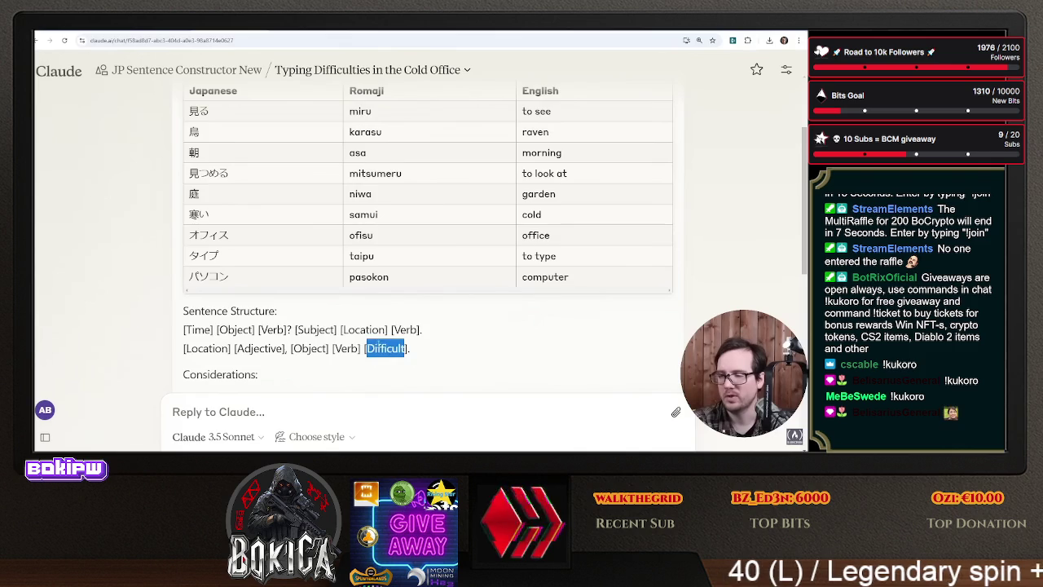
pyautogui.scroll(3, 358, 231)
pyautogui.scroll(-1, 358, 231)
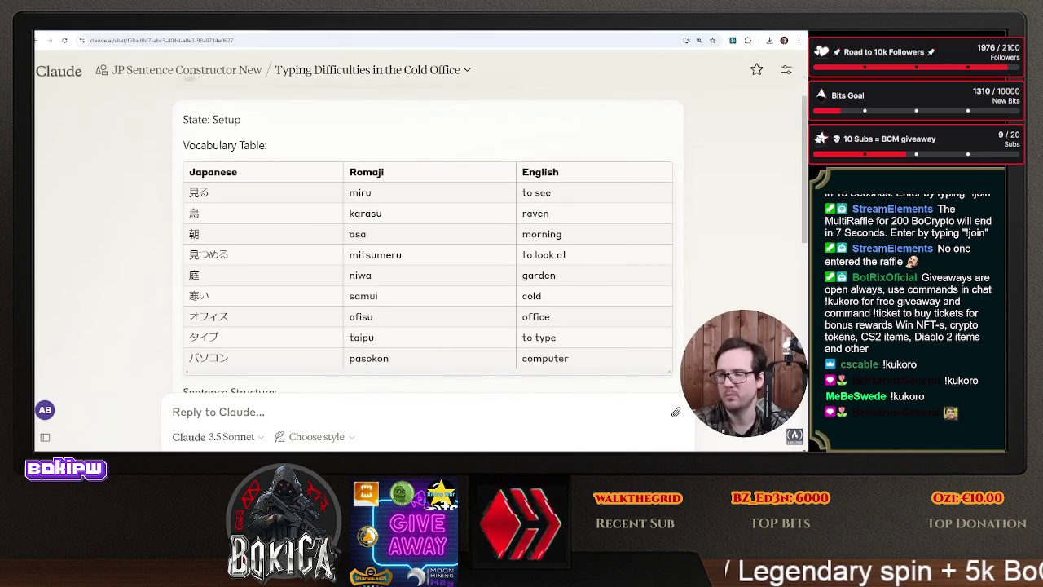
pyautogui.scroll(-3, 350, 231)
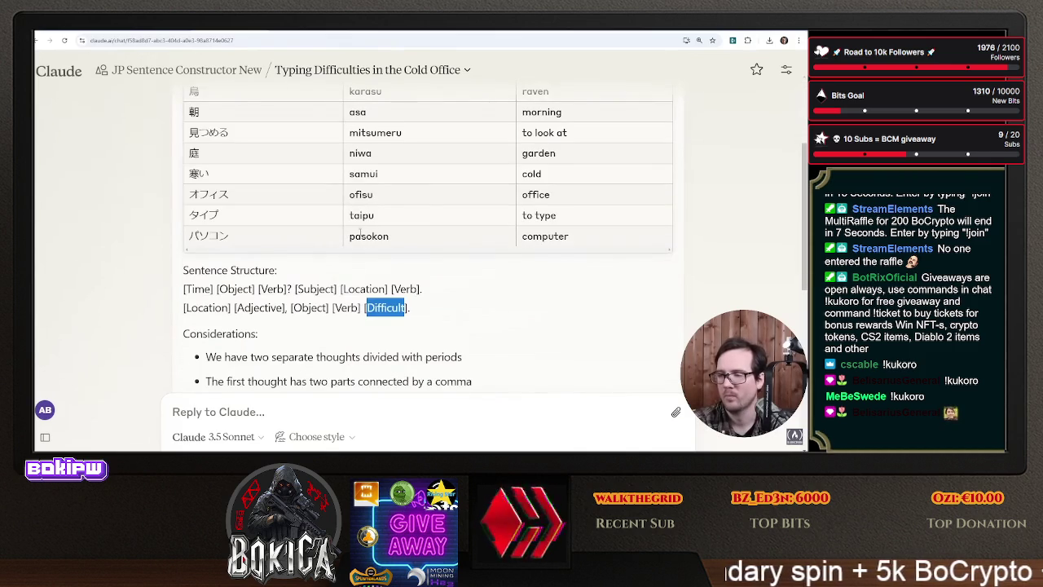
pyautogui.scroll(4, 380, 319)
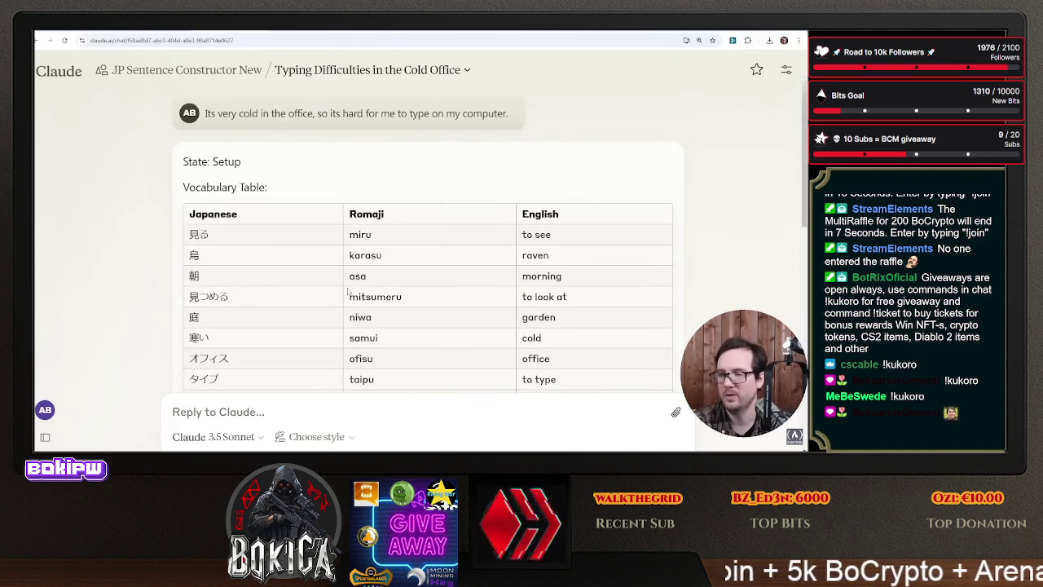
pyautogui.scroll(-5, 348, 291)
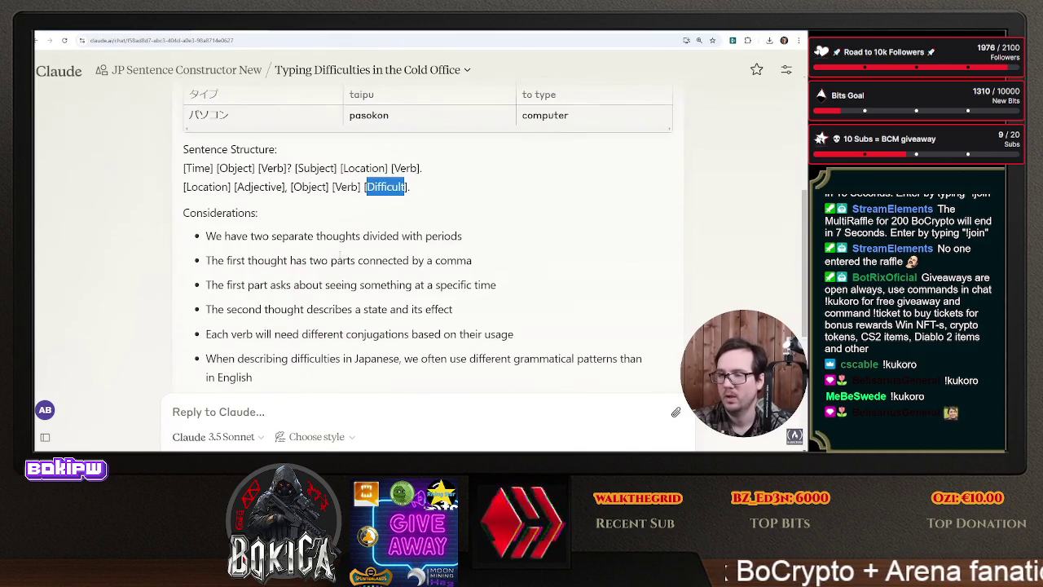
pyautogui.scroll(-2, 330, 258)
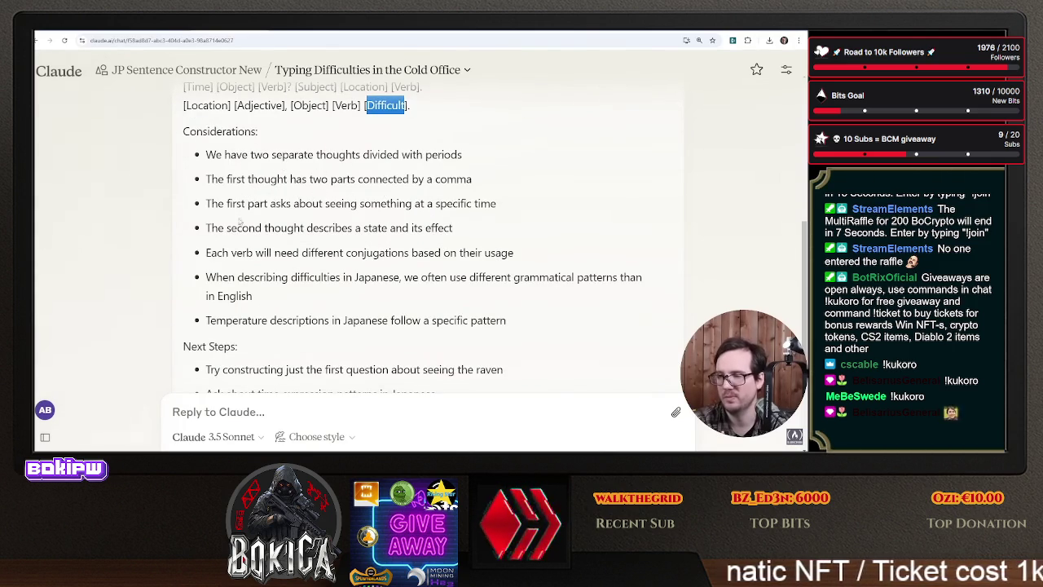
pyautogui.scroll(-1, 277, 213)
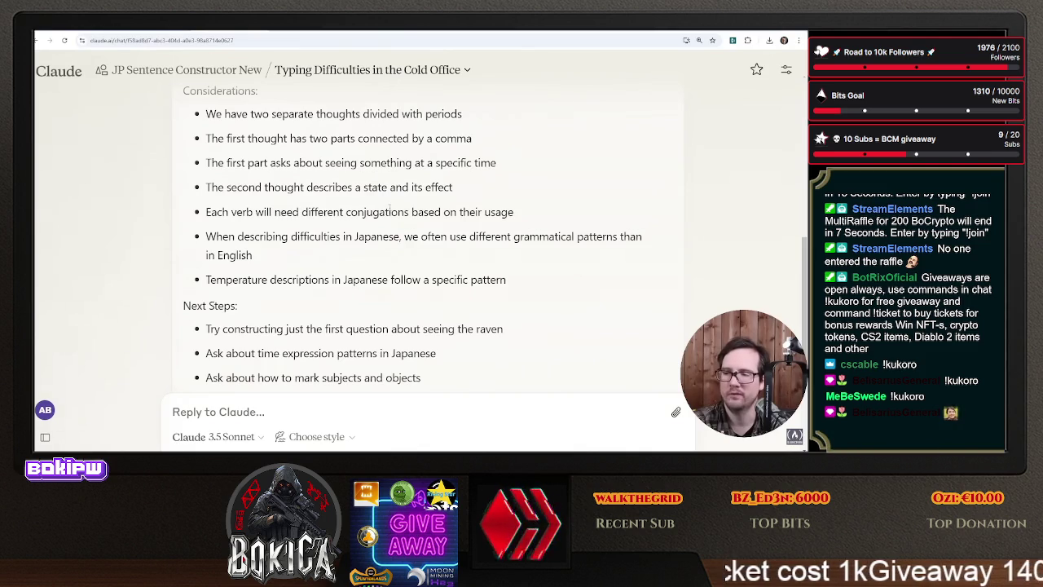
pyautogui.scroll(-3, 268, 208)
pyautogui.moveTo(221, 166); pyautogui.dragTo(475, 167)
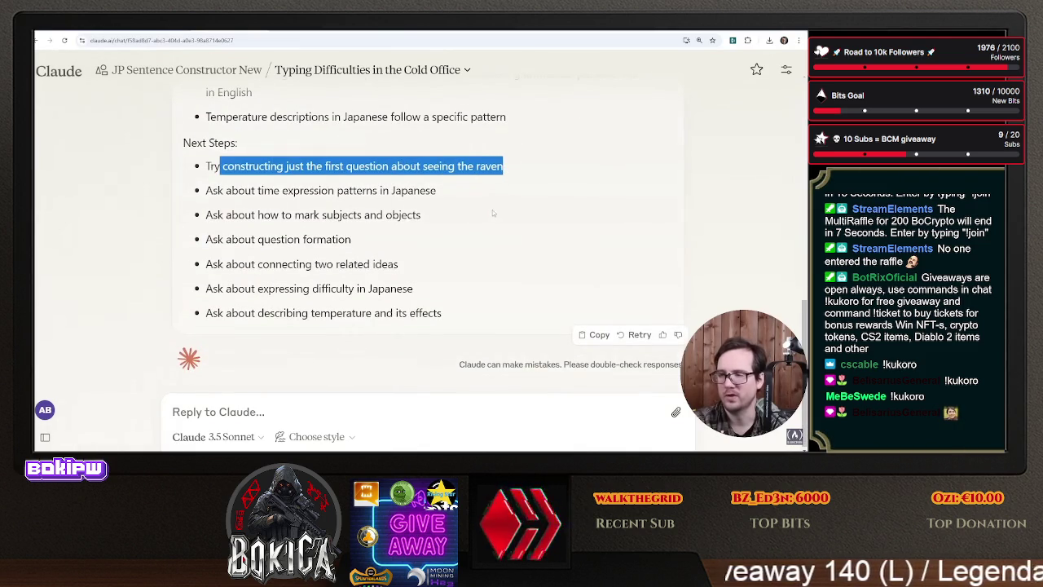
pyautogui.moveTo(224, 191); pyautogui.dragTo(481, 190)
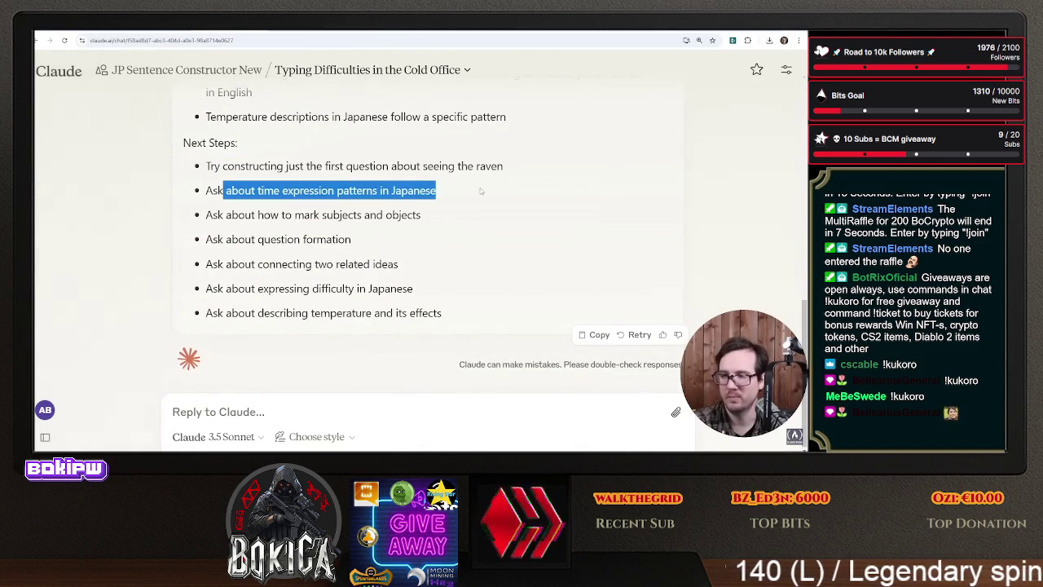
# - Re-check the reply, highlighting 'very cold in the office' and selecting karasu (raven) in the vocabulary table
pyautogui.scroll(1, 473, 212)
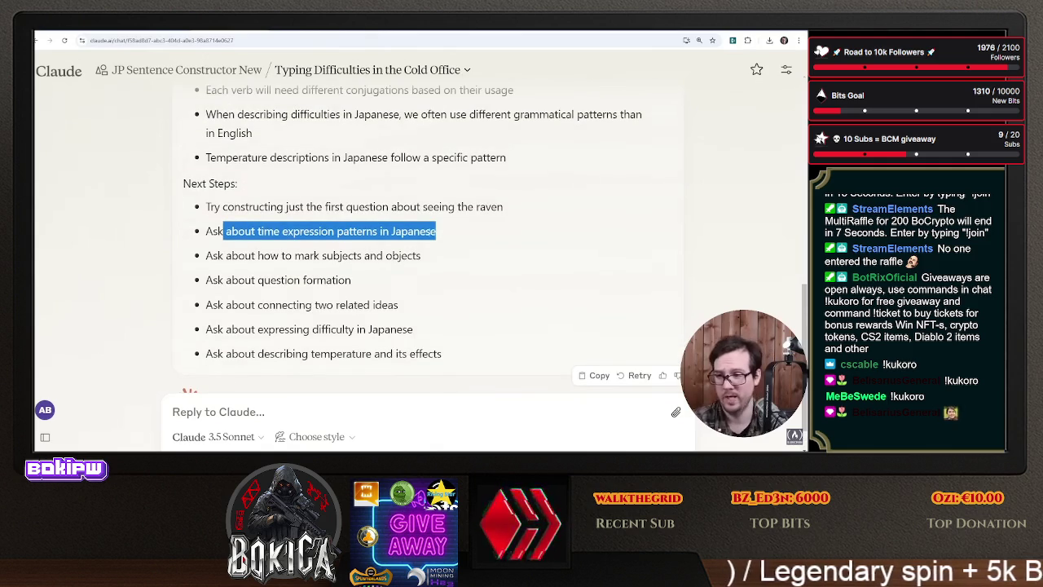
pyautogui.scroll(5, 424, 218)
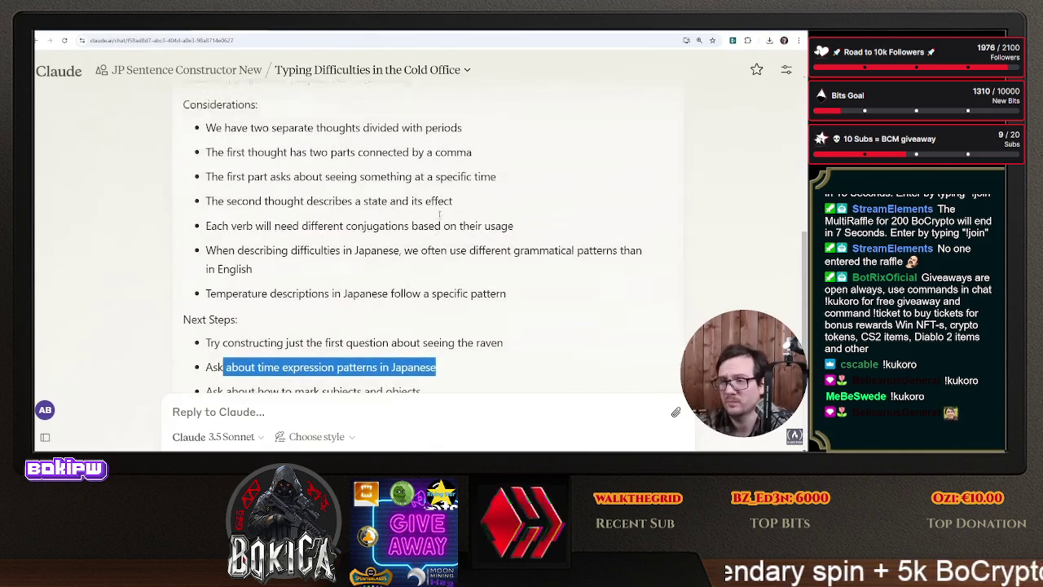
pyautogui.scroll(5, 416, 326)
pyautogui.scroll(-3, 379, 325)
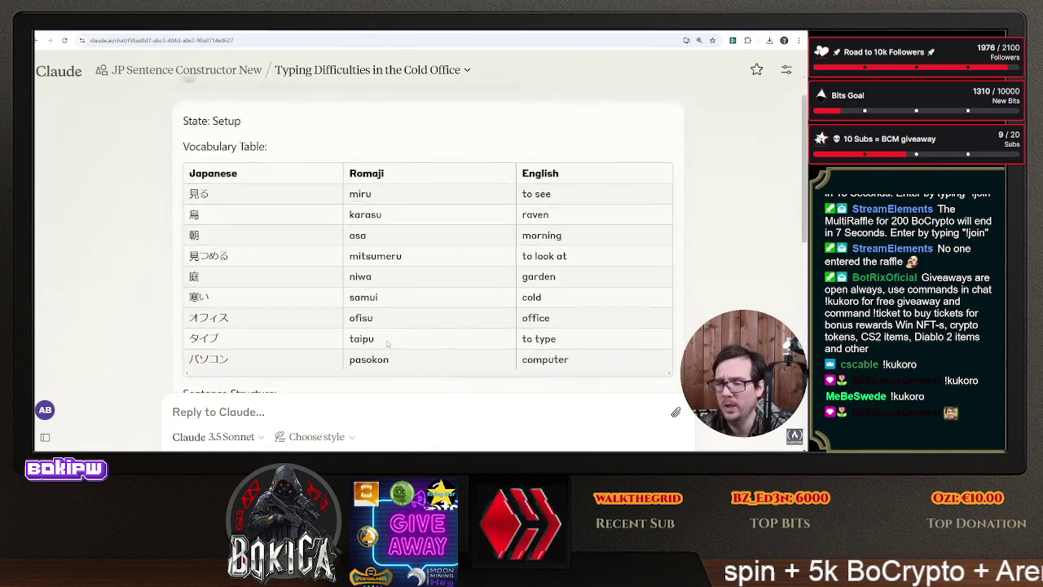
pyautogui.scroll(4, 379, 325)
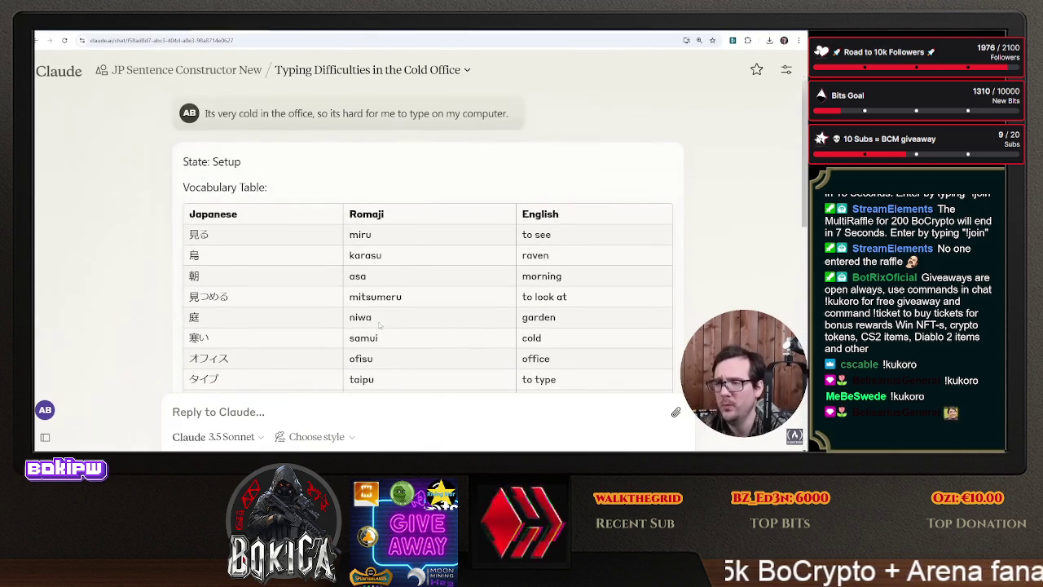
pyautogui.scroll(-5, 380, 325)
pyautogui.scroll(-10, 380, 325)
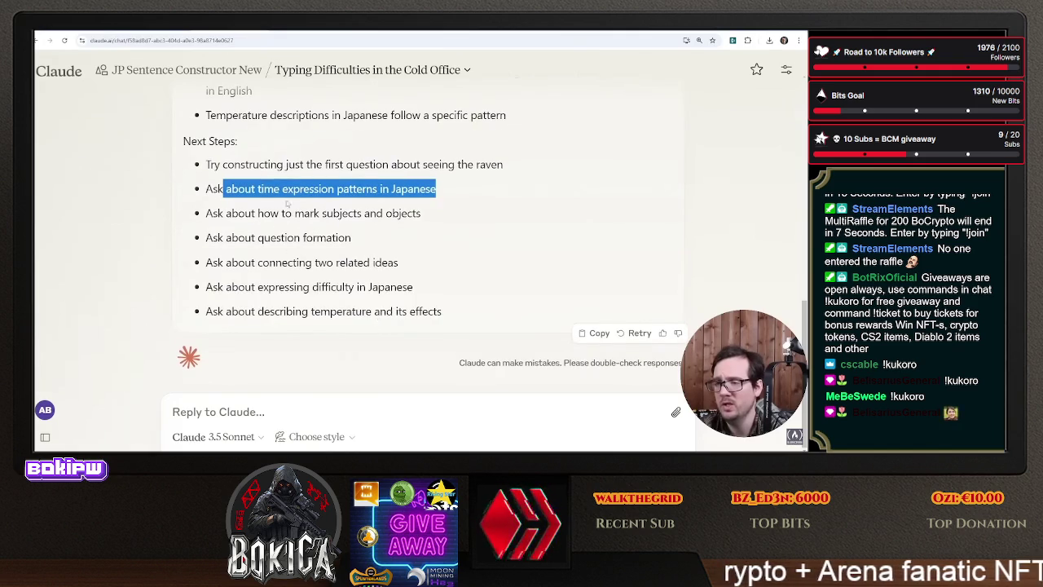
pyautogui.scroll(10, 313, 285)
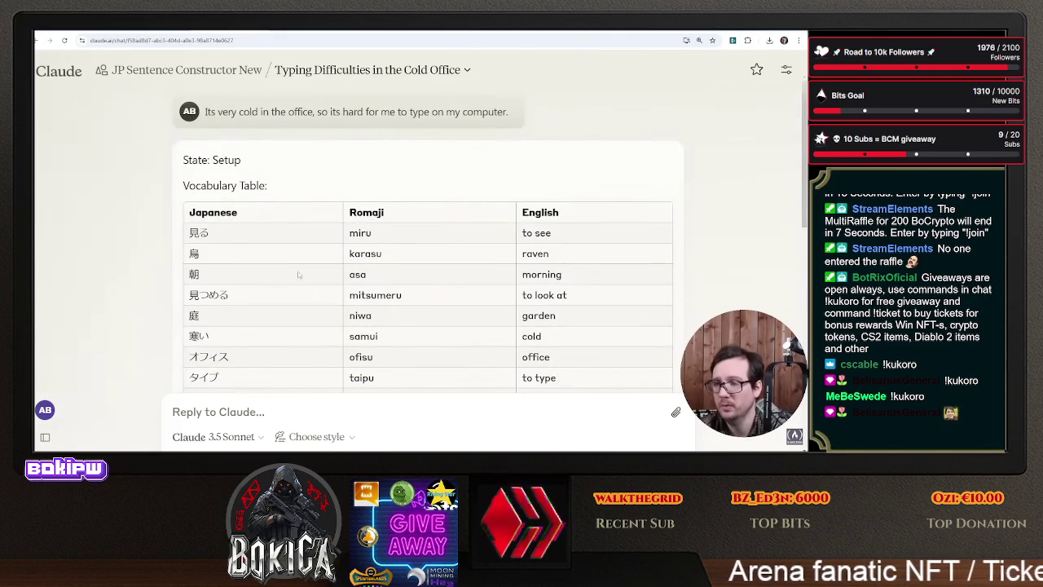
pyautogui.scroll(-1, 269, 245)
pyautogui.scroll(1, 261, 242)
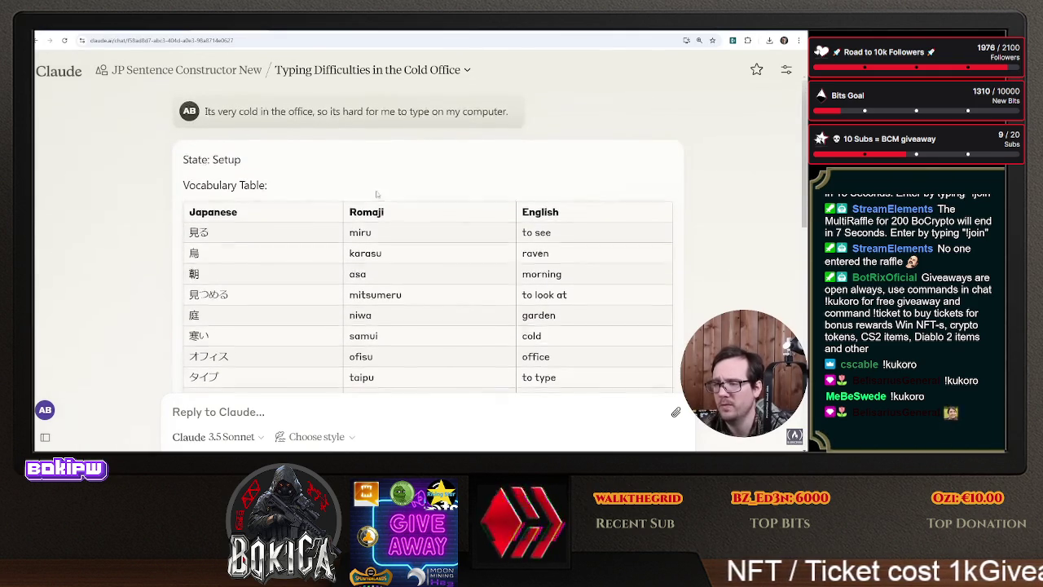
pyautogui.scroll(-1, 297, 296)
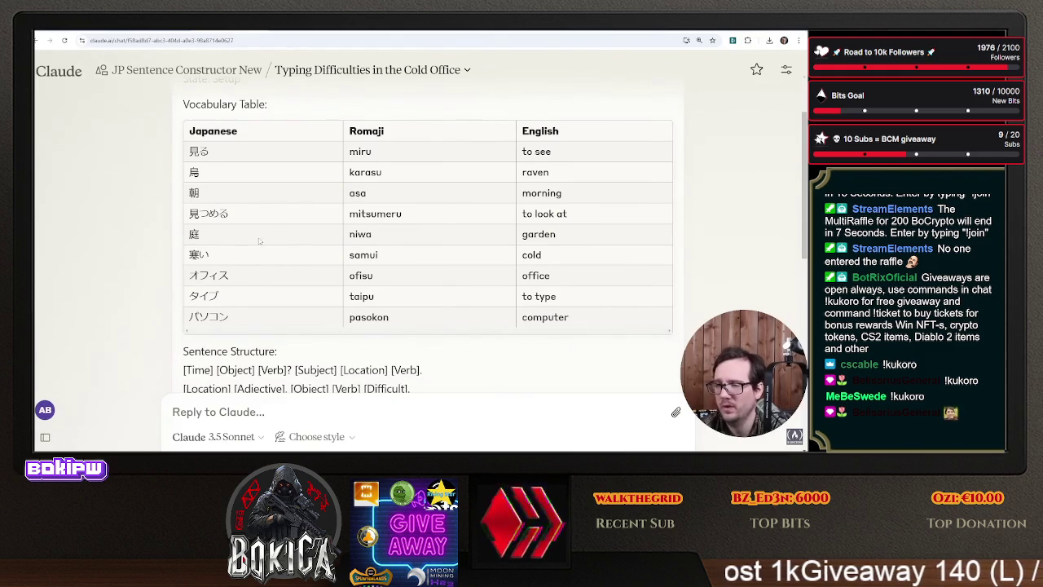
pyautogui.scroll(2, 258, 212)
pyautogui.moveTo(217, 113); pyautogui.dragTo(313, 113)
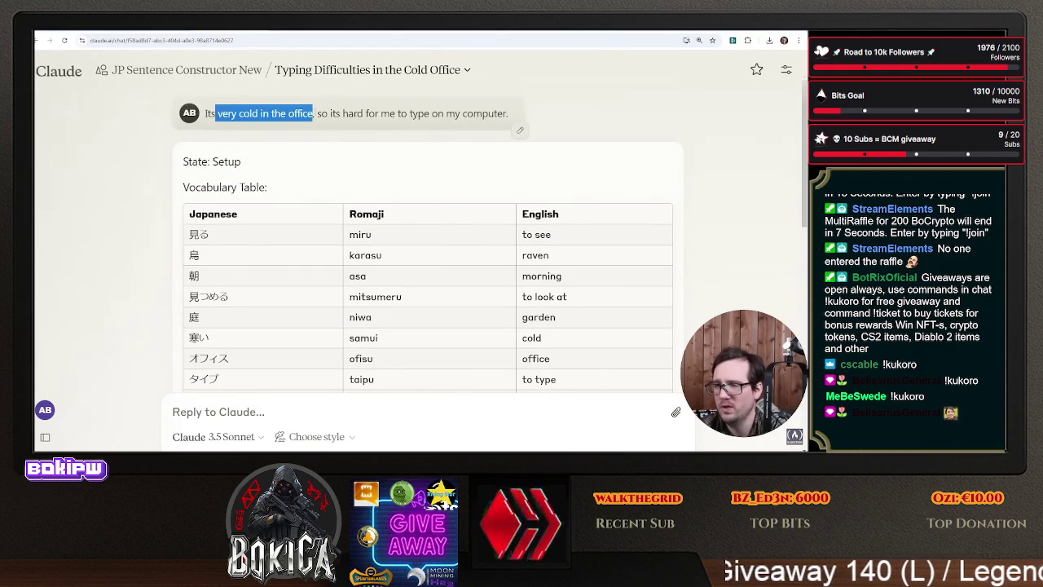
pyautogui.scroll(-2, 315, 230)
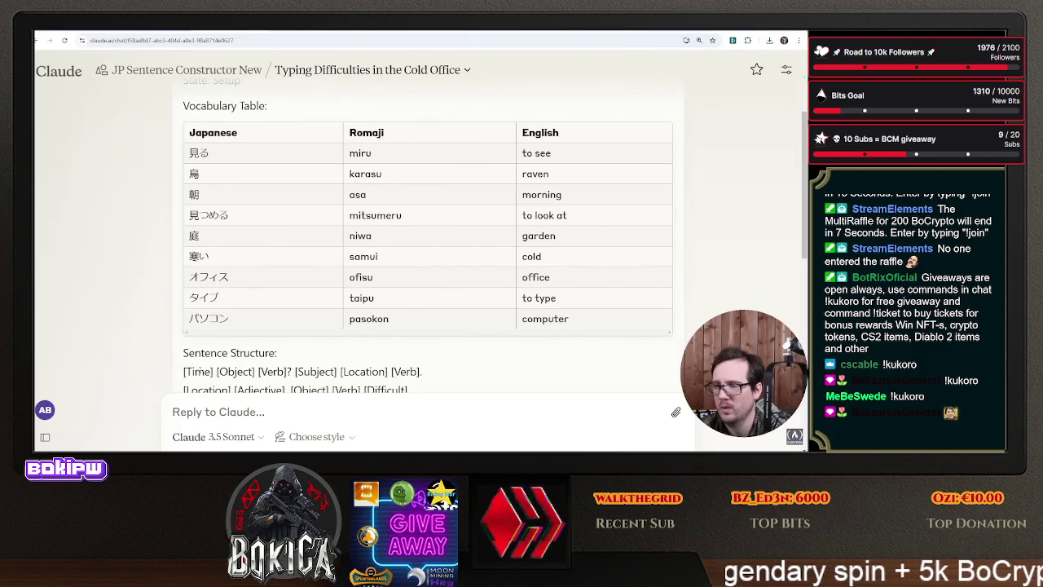
pyautogui.doubleClick(388, 173)
pyautogui.scroll(1, 343, 244)
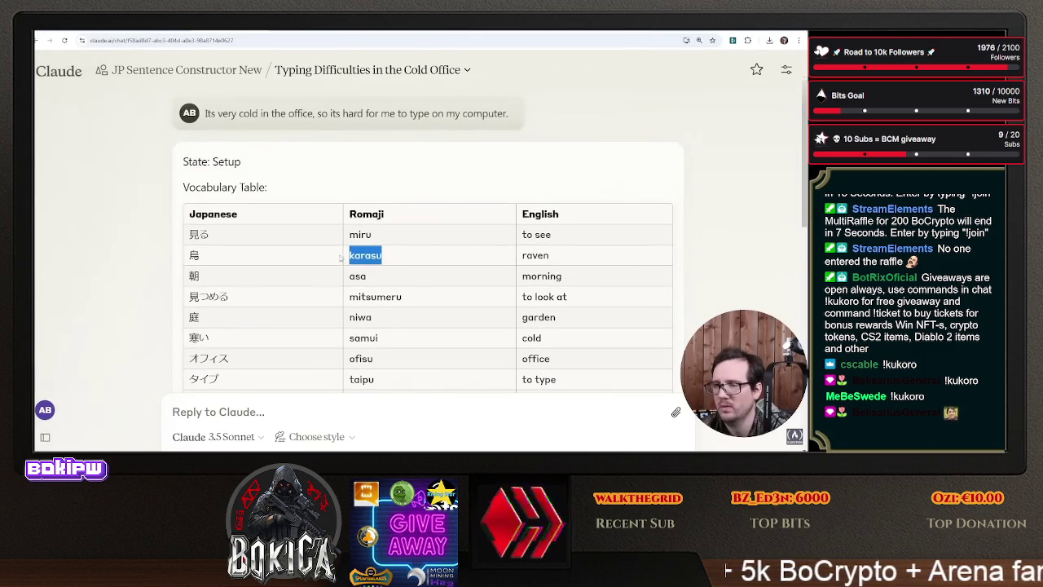
pyautogui.scroll(-1, 341, 283)
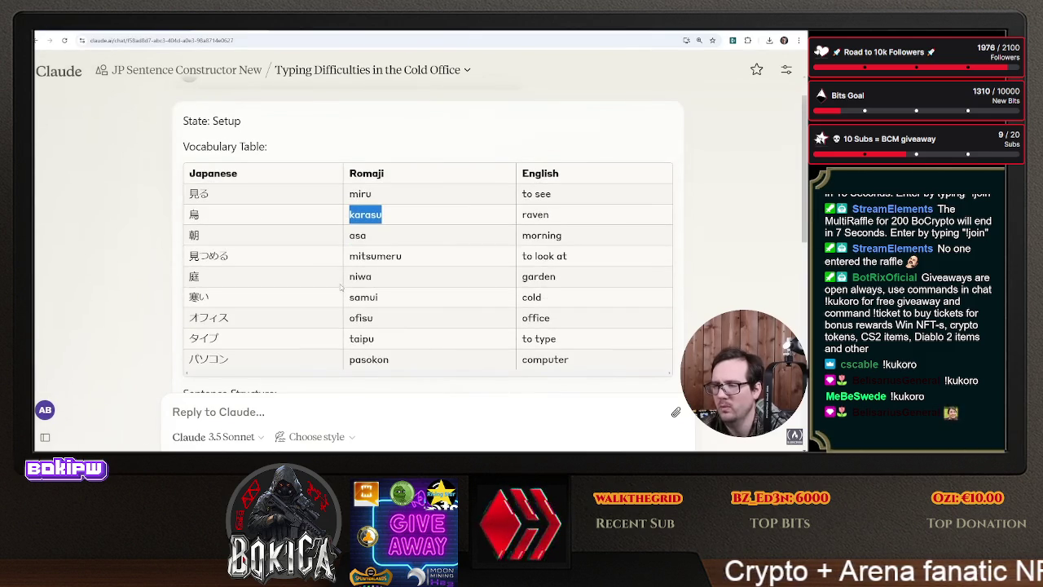
pyautogui.scroll(-10, 330, 338)
pyautogui.click(663, 409)
pyautogui.write('Why did you s')
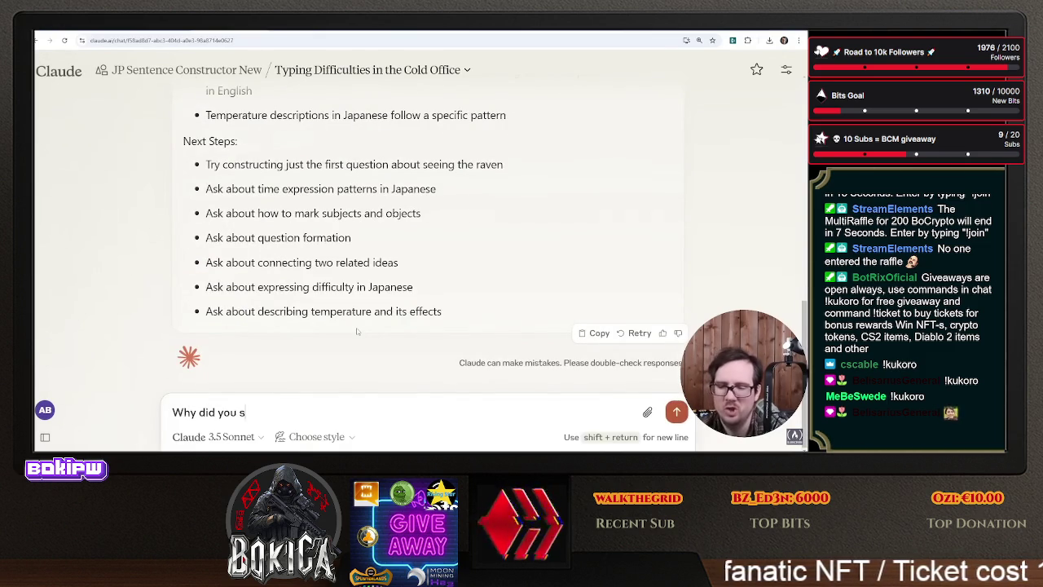
# - Send the question 'Why did you show raven in the vocabulary?'
pyautogui.write('how raven in the table of c')
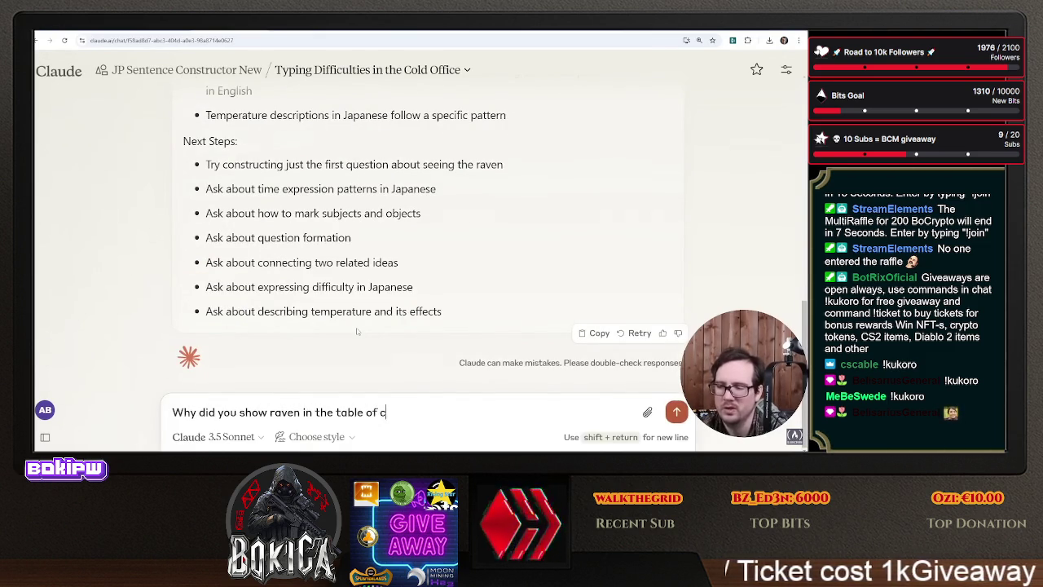
pyautogui.press('BackSpace')
pyautogui.press('BackSpace')
pyautogui.press('BackSpace')
pyautogui.press('BackSpace')
pyautogui.write('voc')
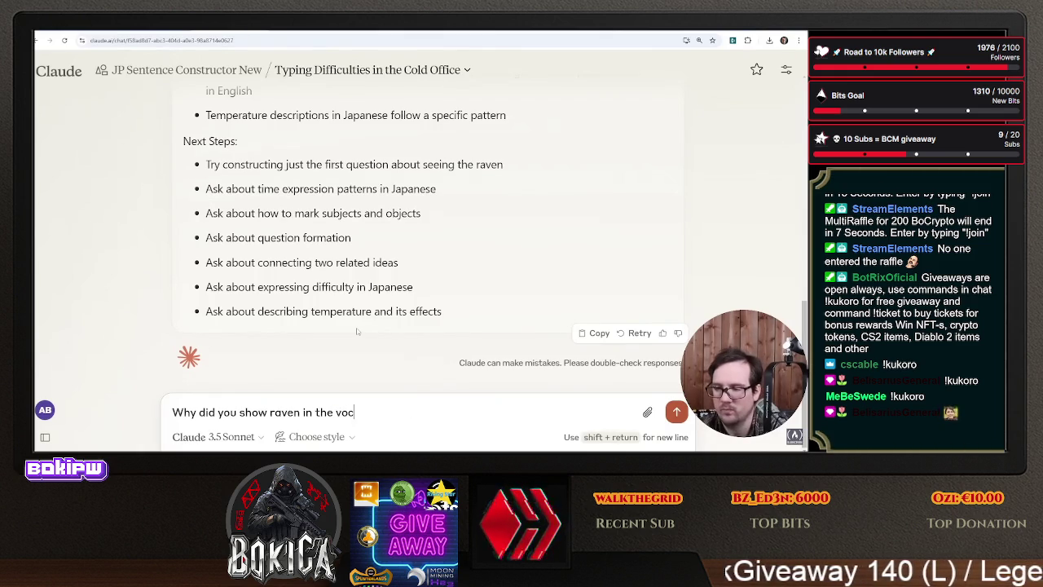
pyautogui.write('abulary?')
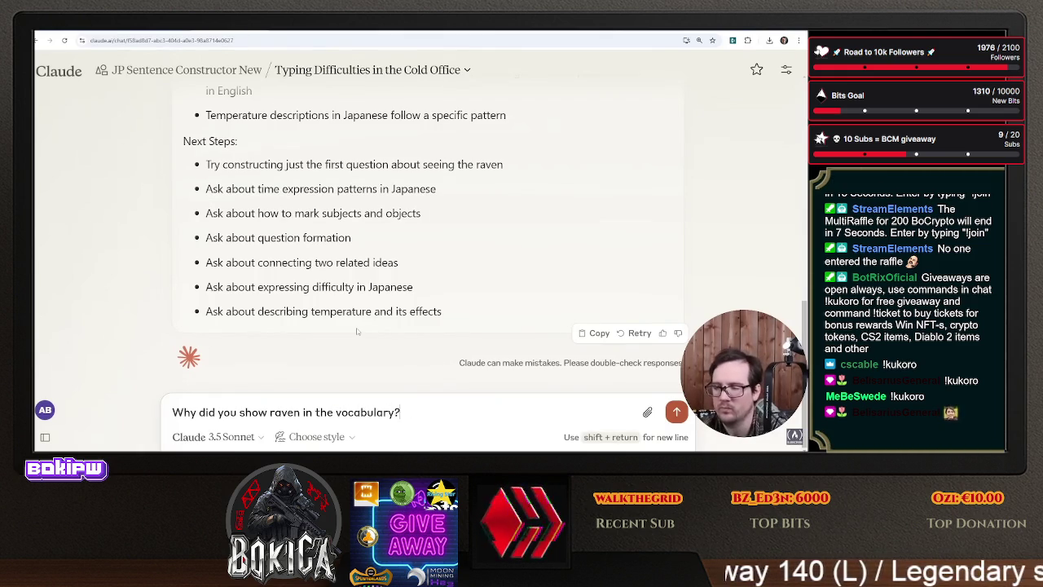
pyautogui.press('Return')
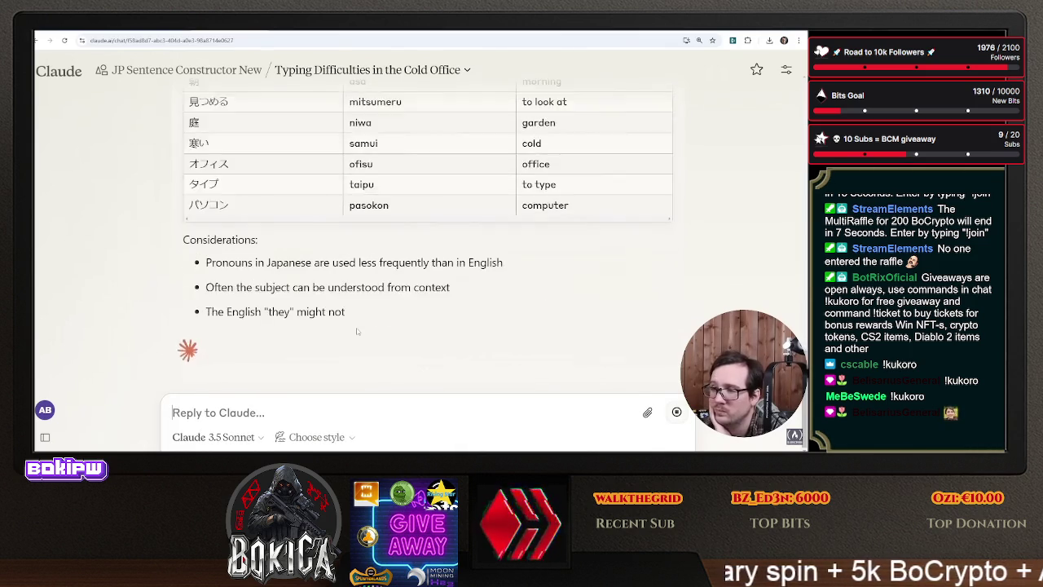
# - Review Claude's updated Clues-state table, which replaces raven with karera (they)
pyautogui.scroll(3, 403, 320)
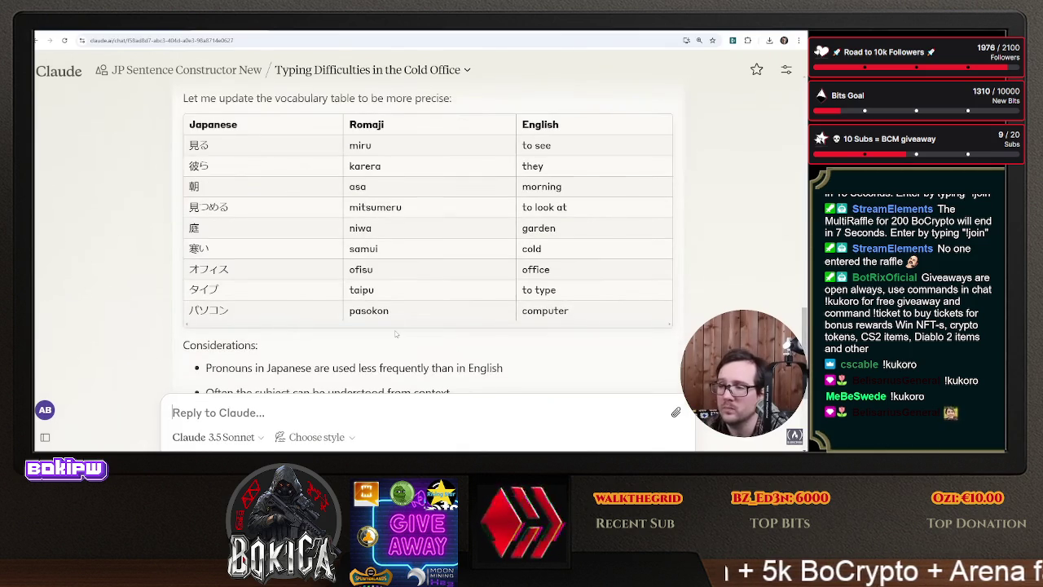
pyautogui.scroll(10, 396, 333)
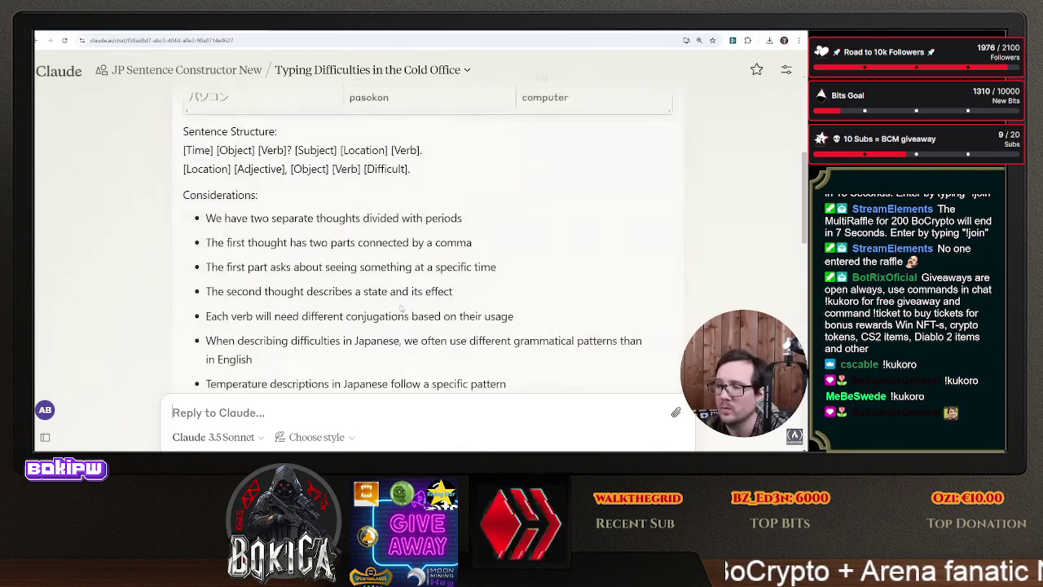
pyautogui.scroll(3, 380, 266)
pyautogui.scroll(-1, 375, 260)
pyautogui.scroll(-15, 372, 261)
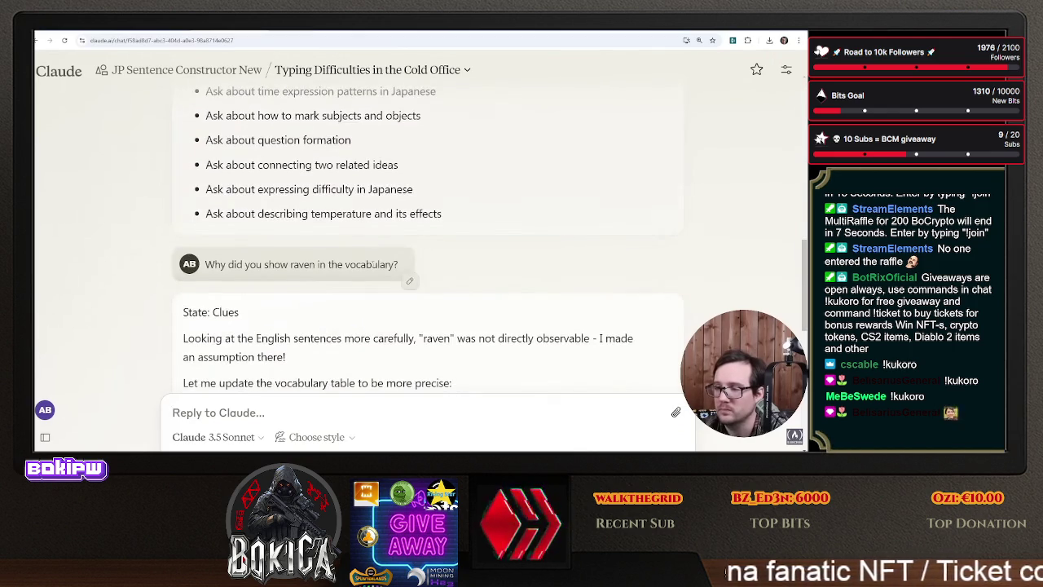
pyautogui.scroll(-1, 372, 265)
pyautogui.moveTo(247, 257); pyautogui.dragTo(507, 257)
pyautogui.scroll(-5, 332, 294)
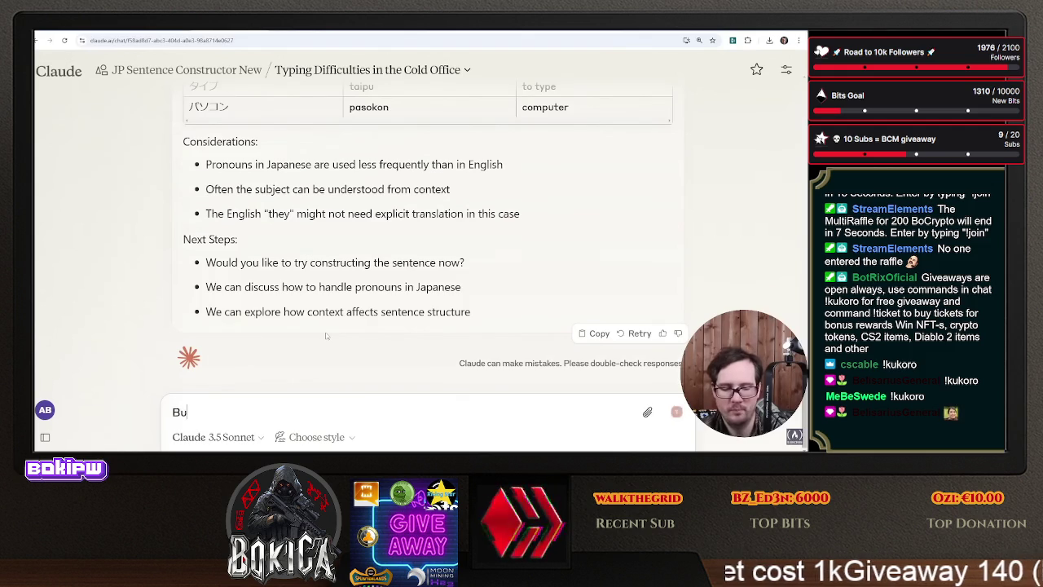
# - Ask 'But why do you think you included it?' and read Claude's explanation
pyautogui.write('t why you did')
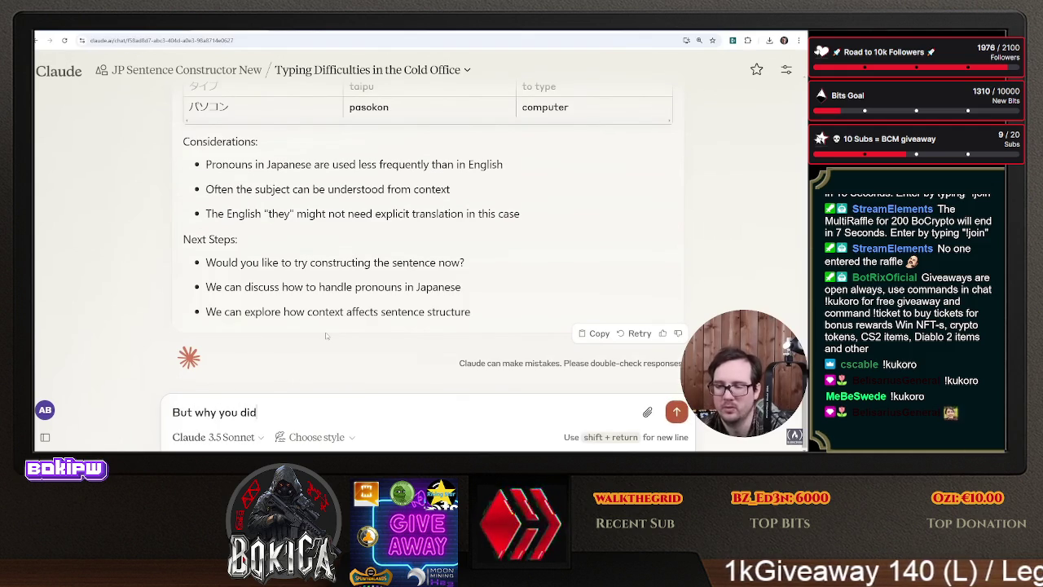
pyautogui.write('o you t')
pyautogui.write('u th')
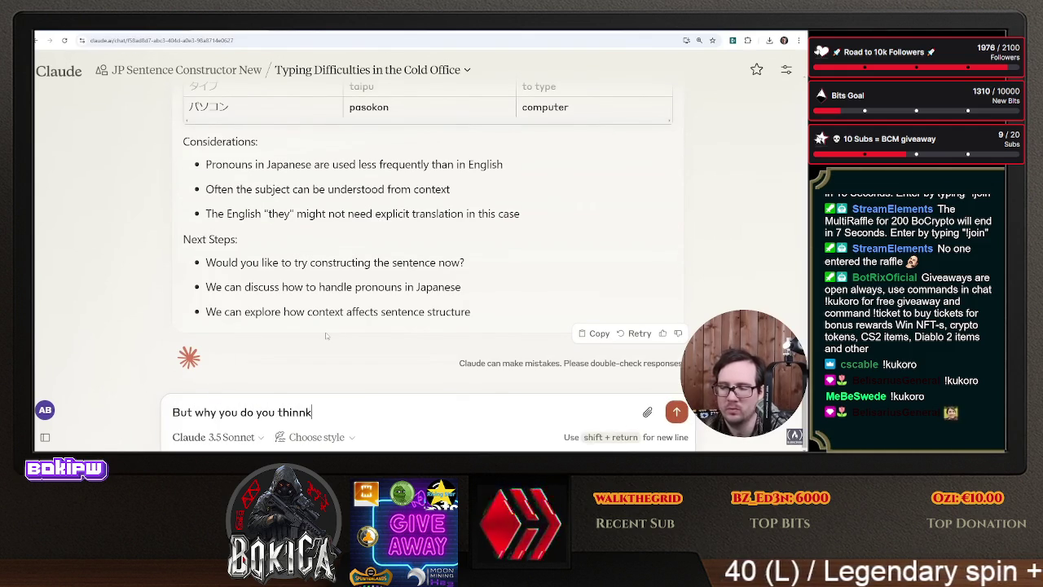
pyautogui.write('k you incl')
pyautogui.write('t?')
pyautogui.press('Return')
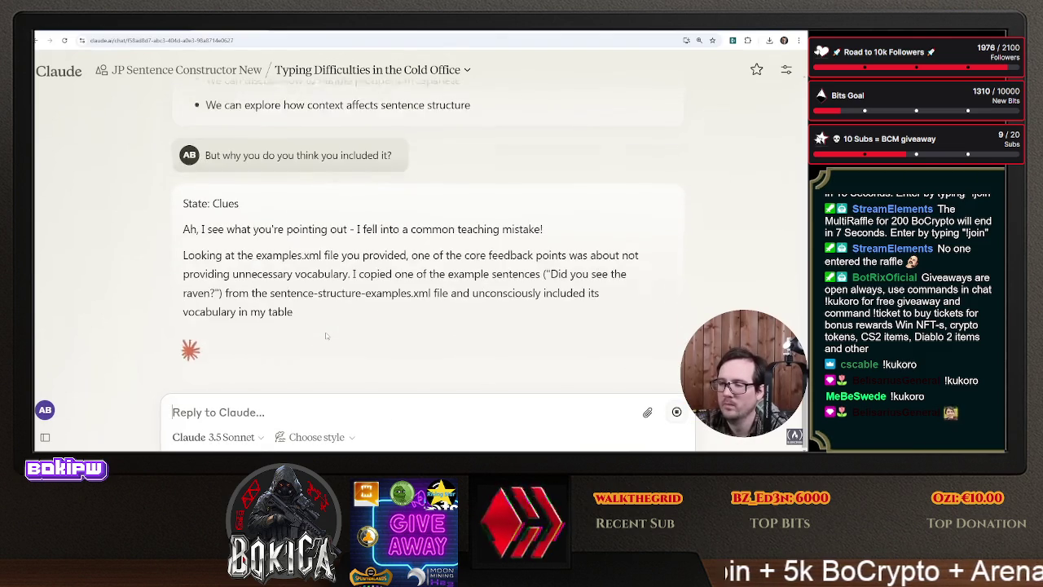
pyautogui.scroll(5, 325, 335)
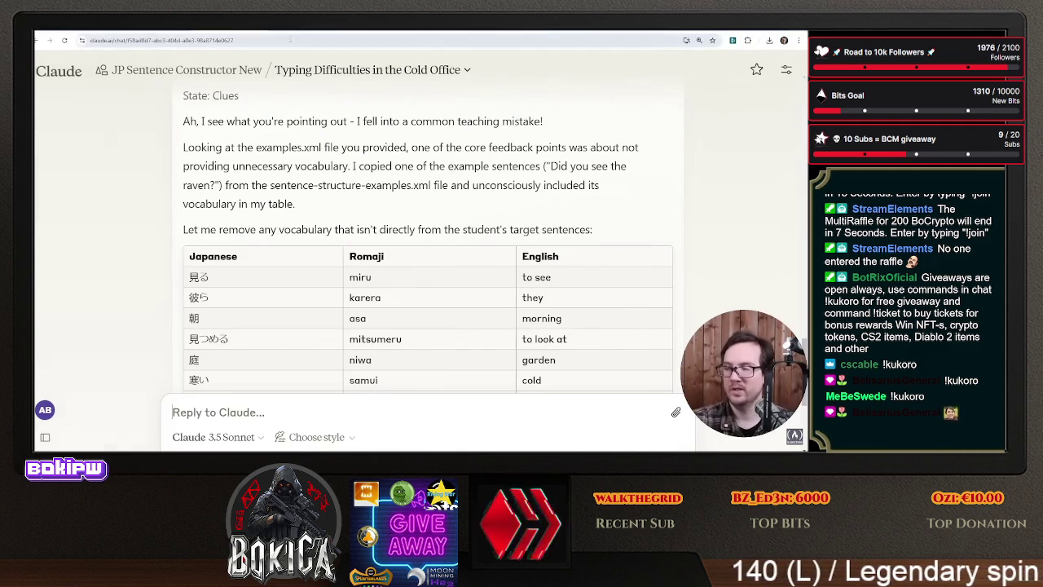
pyautogui.hotkey('ctrl', 'Tab')
pyautogui.hotkey('ctrl', 'Tab')
# - Open sentence-structure-examples.xml in github.dev, widen its pane and review the raven example sentences
pyautogui.click(272, 155)
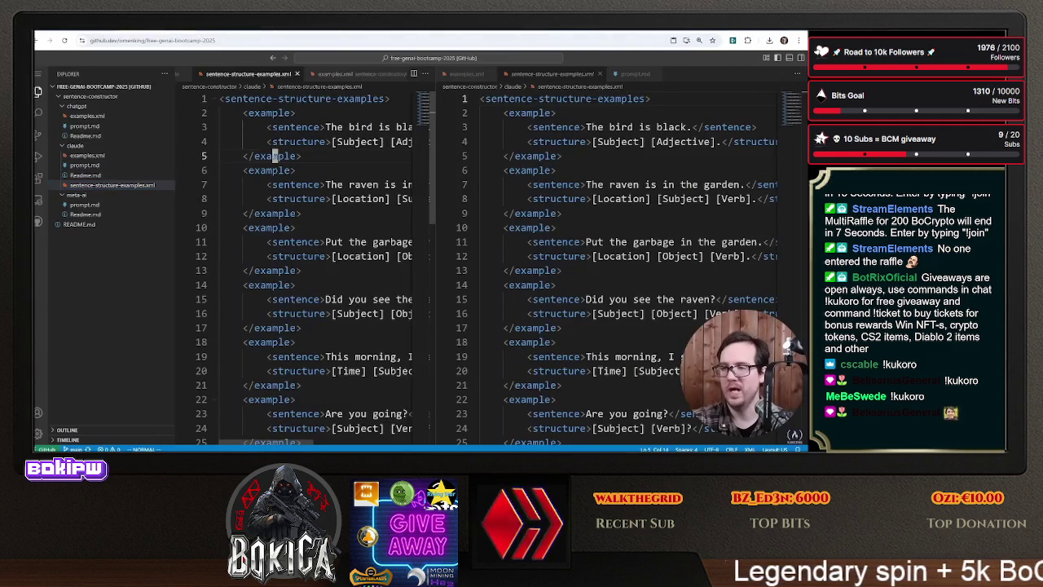
pyautogui.click(96, 165)
pyautogui.click(138, 185)
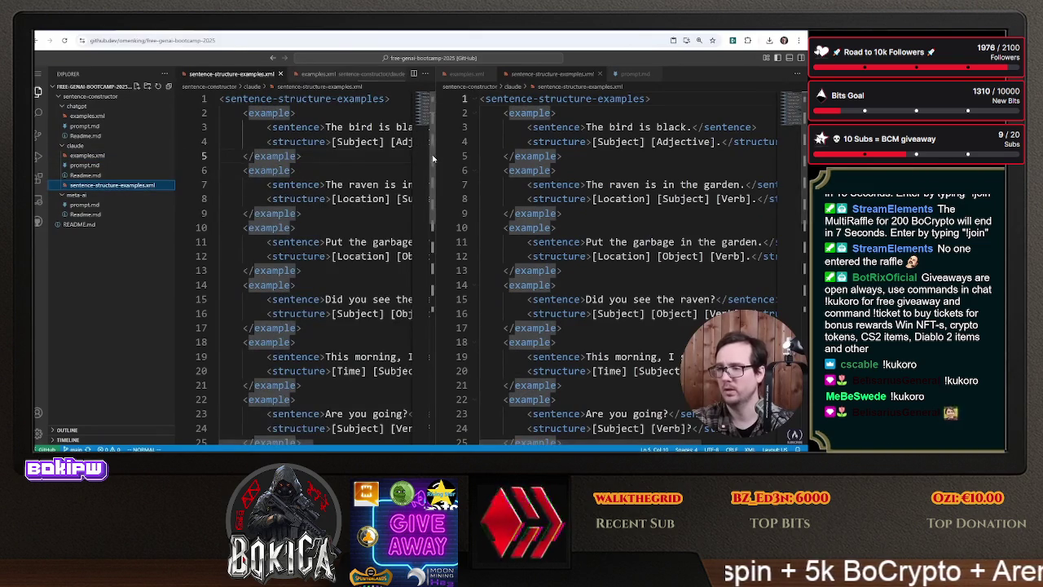
pyautogui.moveTo(438, 154); pyautogui.dragTo(652, 156)
pyautogui.scroll(-8, 408, 245)
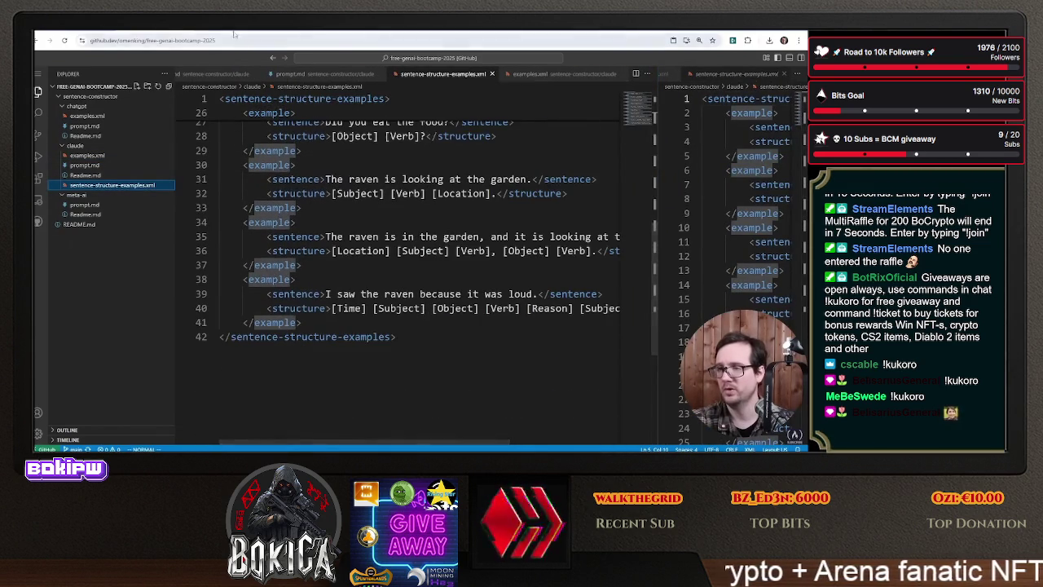
pyautogui.click(234, 34)
pyautogui.write('can you f')
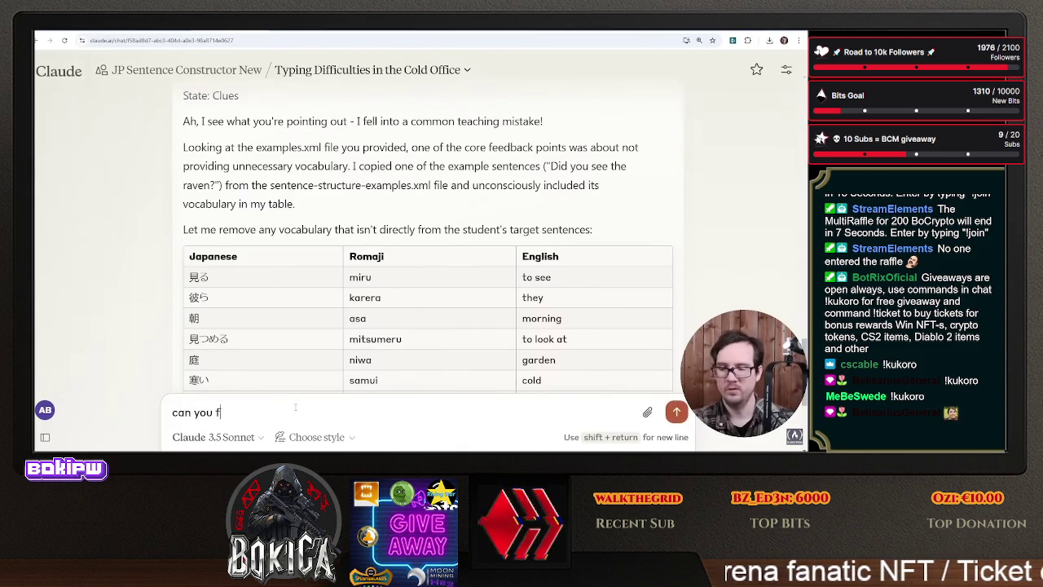
# - Ask Claude to fix the examples file so the raven problem doesn't happen again
pyautogui.write('ix the examples file so that')
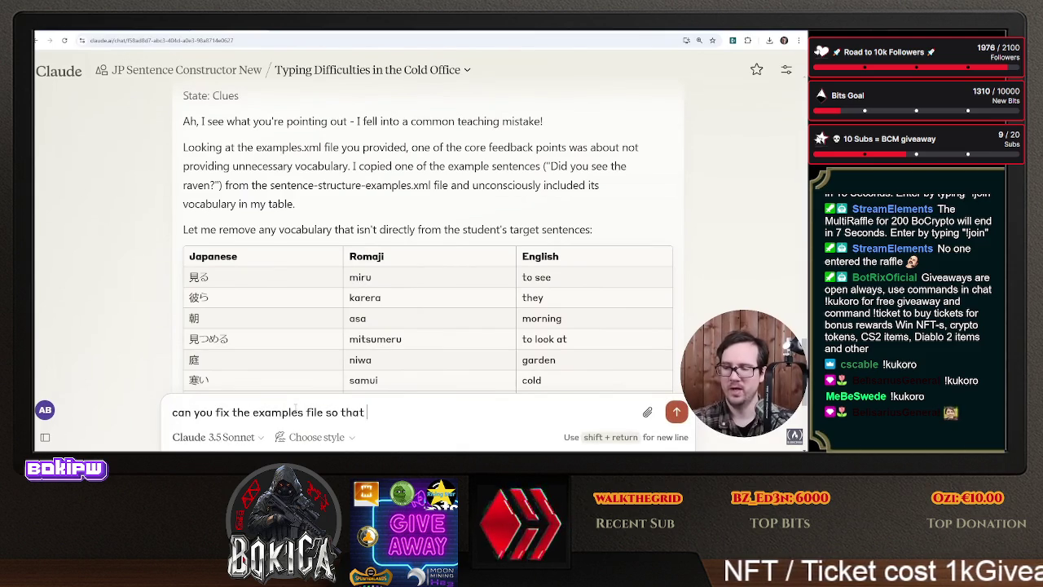
pyautogui.write('doesnt ha')
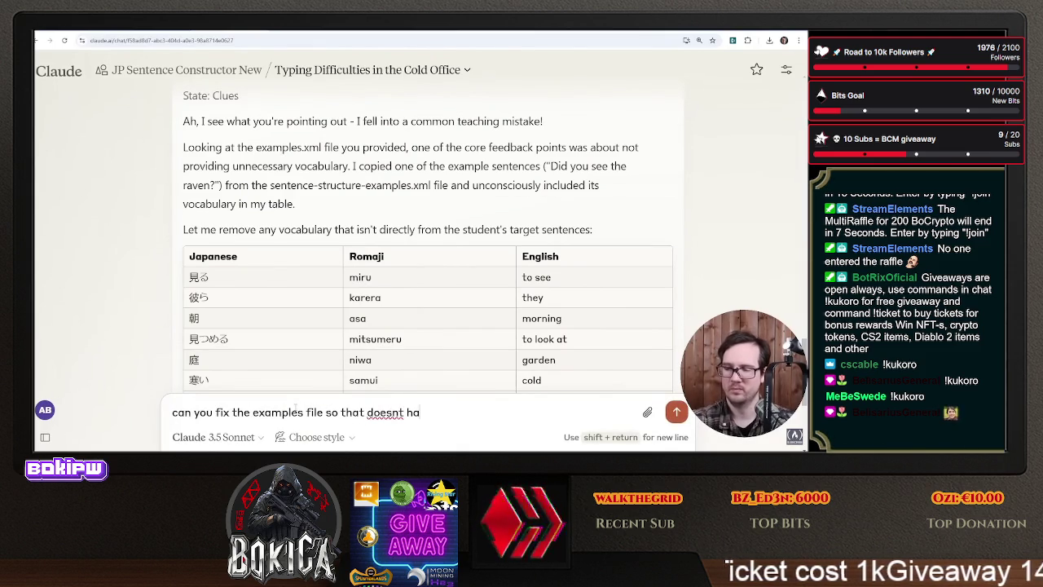
pyautogui.write('gain?')
pyautogui.press('Return')
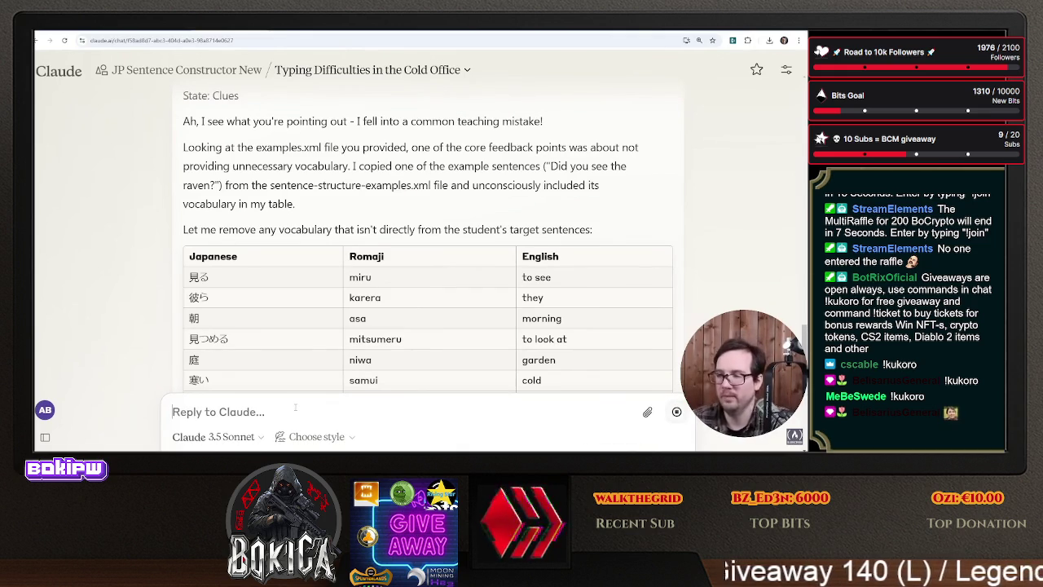
pyautogui.scroll(-10, 343, 350)
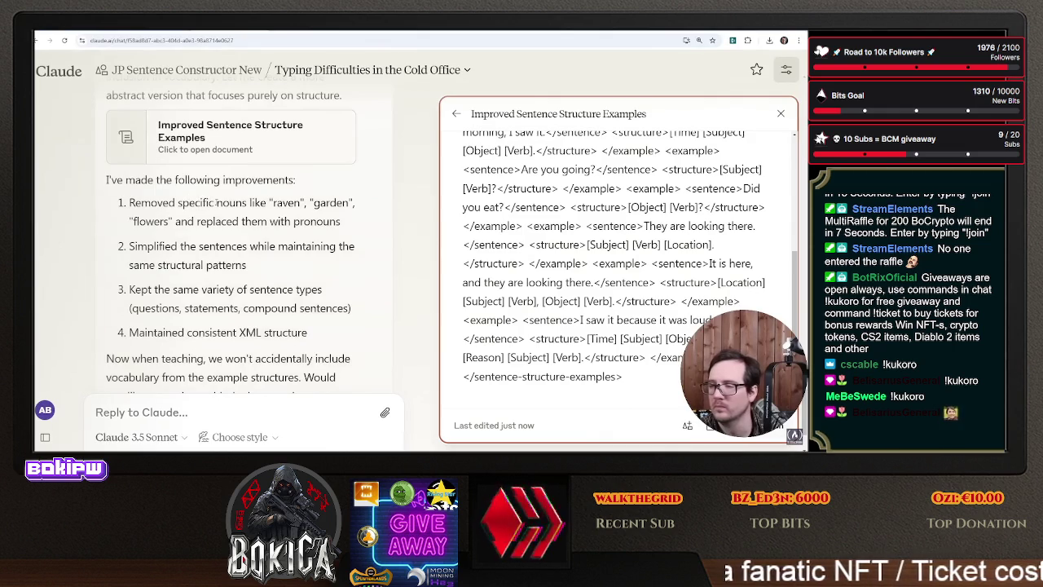
# - Ask Claude whether raven is repeated too many times in the examples
pyautogui.scroll(3, 241, 255)
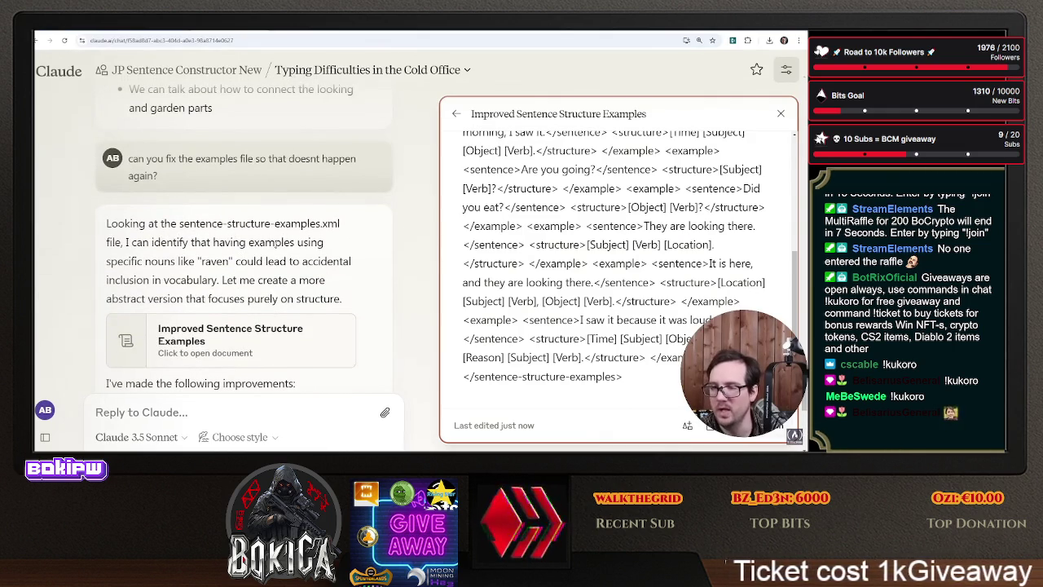
pyautogui.scroll(-5, 217, 390)
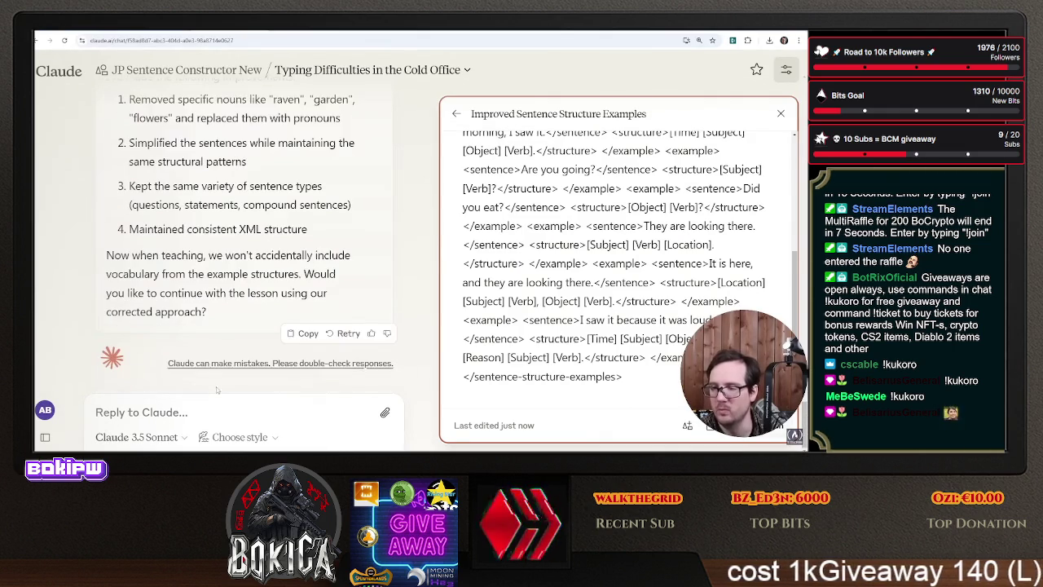
pyautogui.write('is that ')
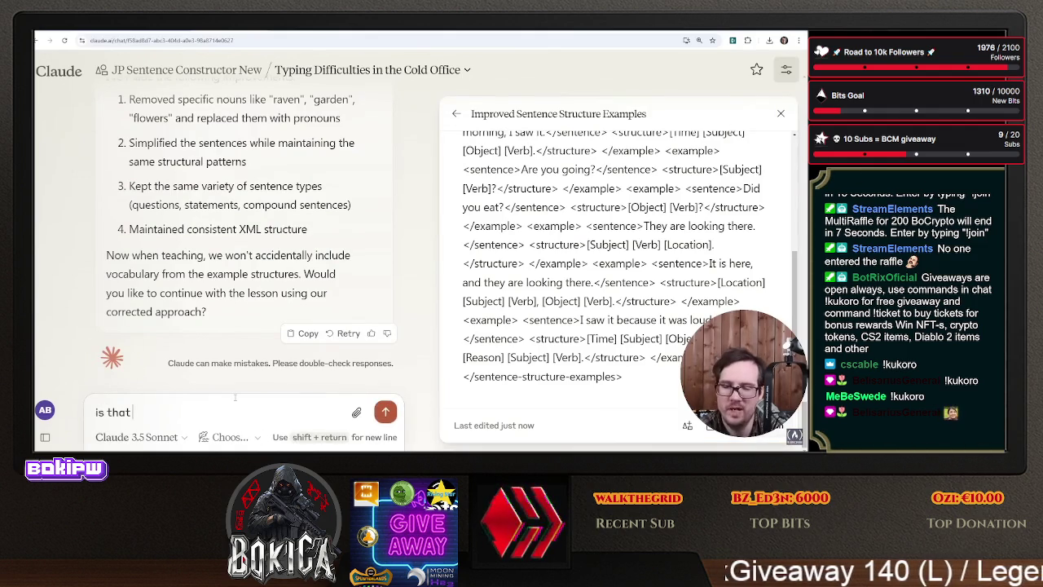
pyautogui.write('the problem or was it')
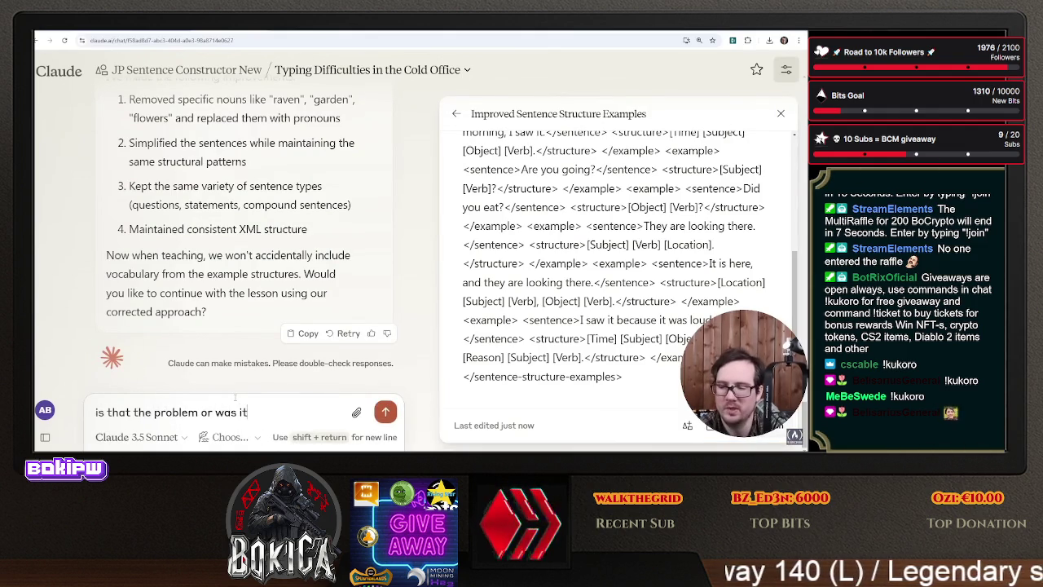
pyautogui.write('use')
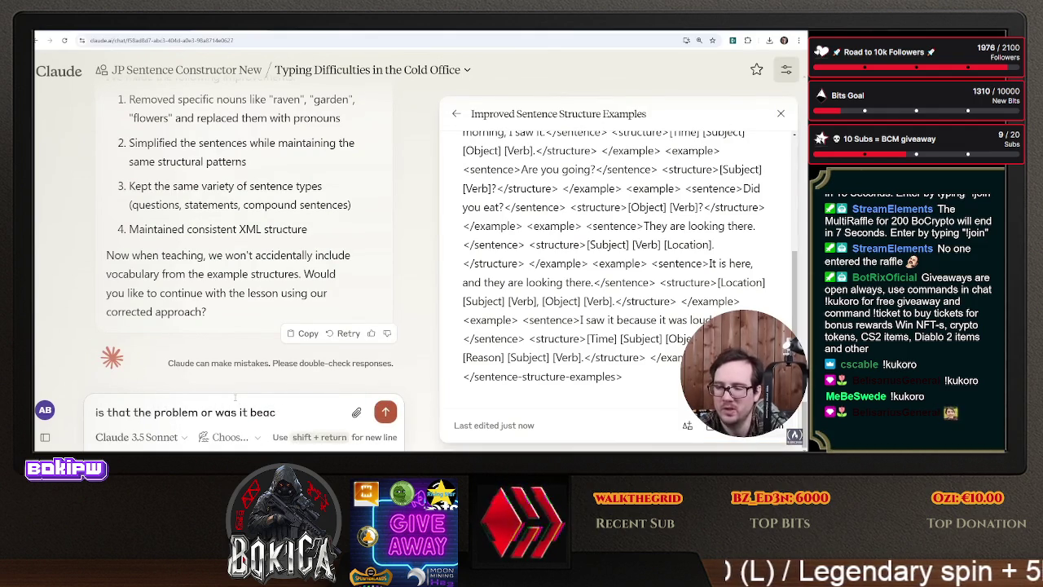
pyautogui.write('e raven')
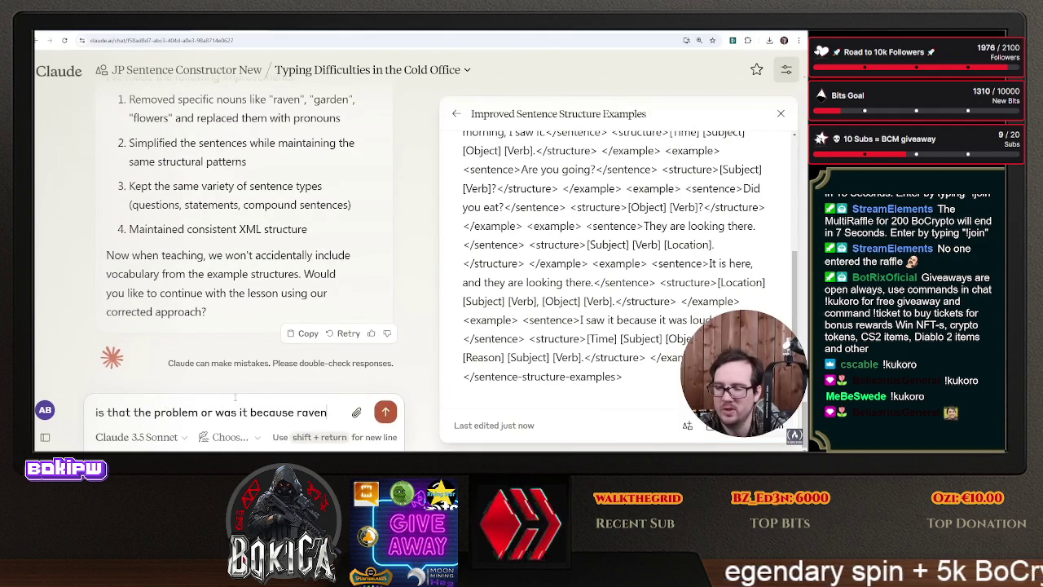
pyautogui.write(' was repeated')
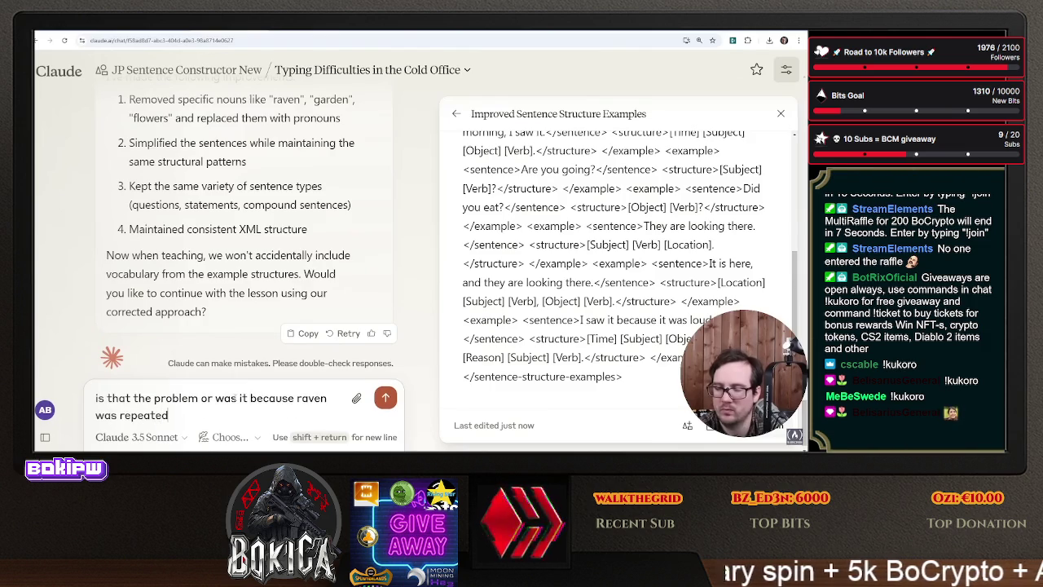
pyautogui.write(' many ')
pyautogui.write('?')
pyautogui.press('Return')
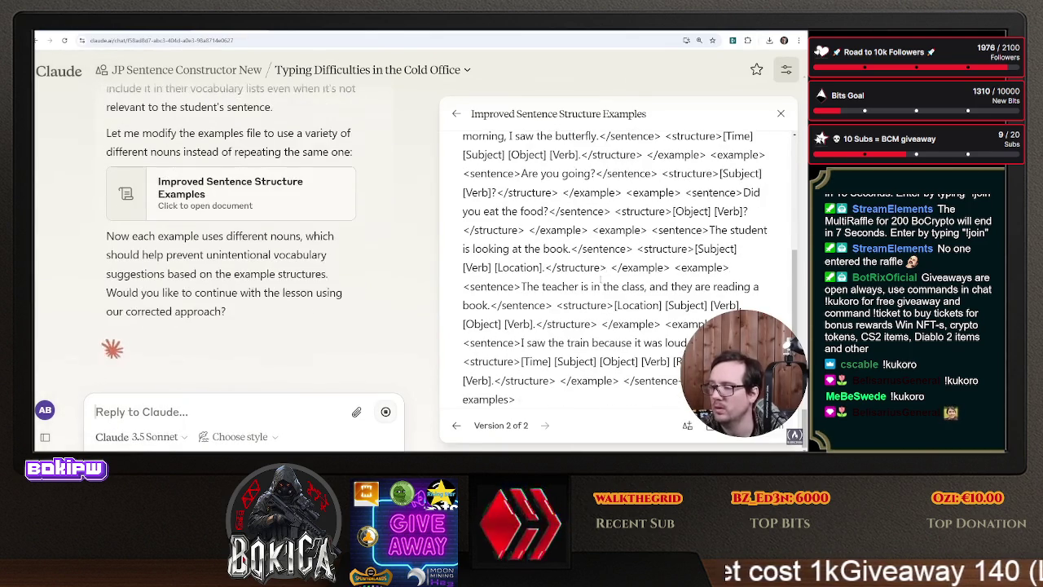
# - Have Claude format the examples as an XML file and copy its XML text
pyautogui.write('can you format that a')
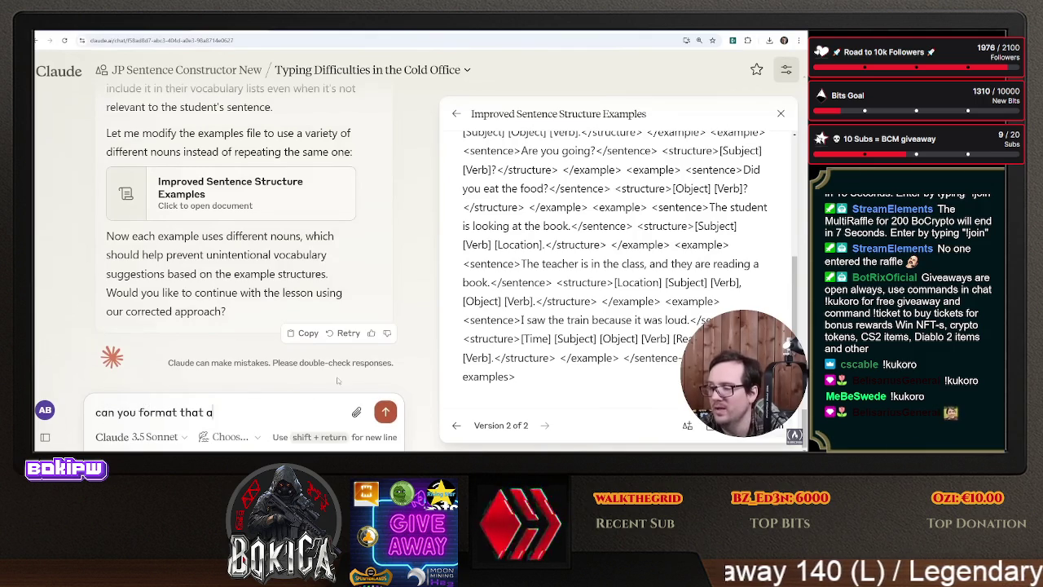
pyautogui.write('s xml file')
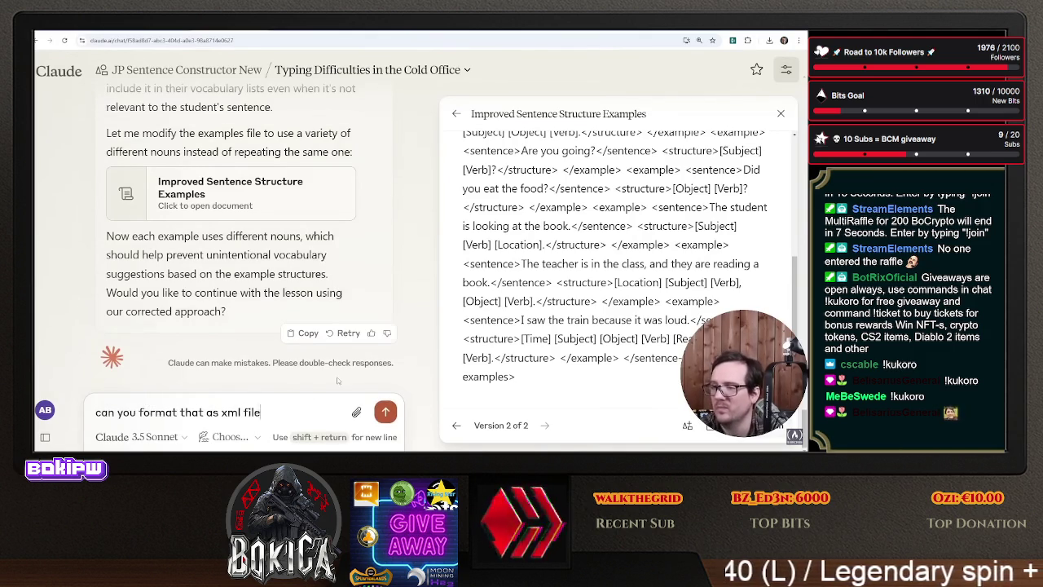
pyautogui.press('Return')
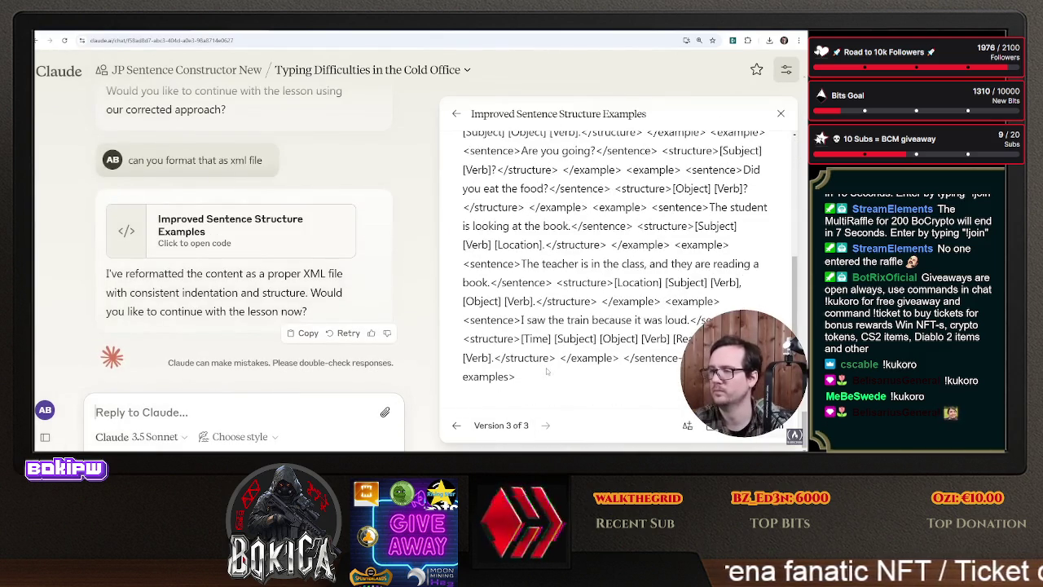
pyautogui.moveTo(528, 381)
pyautogui.mouseDown()
pyautogui.moveTo(506, 259)
pyautogui.moveTo(522, 113)
pyautogui.moveTo(458, 157)
pyautogui.mouseUp()
pyautogui.hotkey('ctrl', 'c')
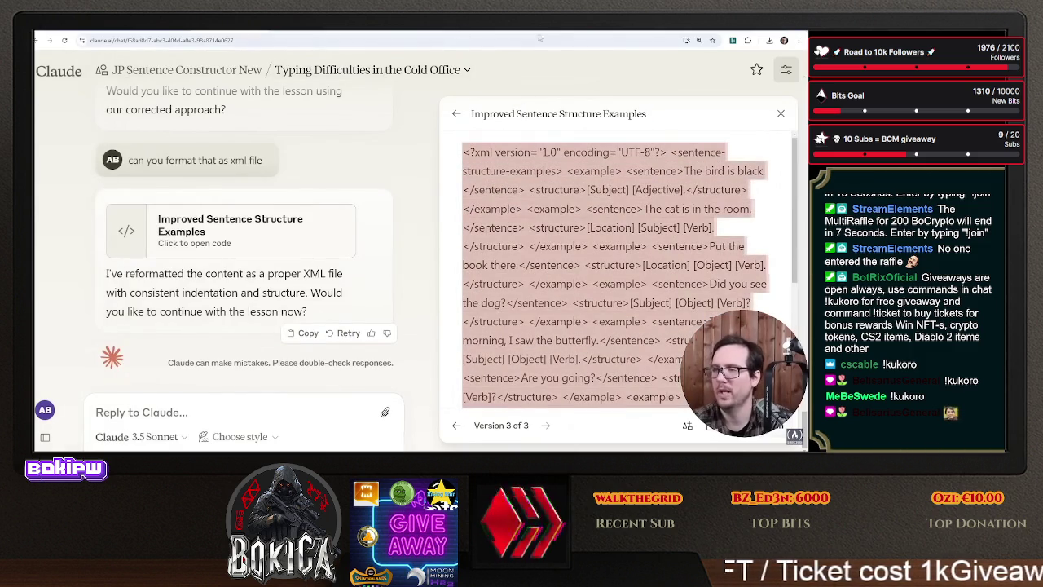
# - Paste Claude's XML into sentence-structure-examples.xml and delete the duplicated text after line 42
pyautogui.hotkey('alt', 'Tab')
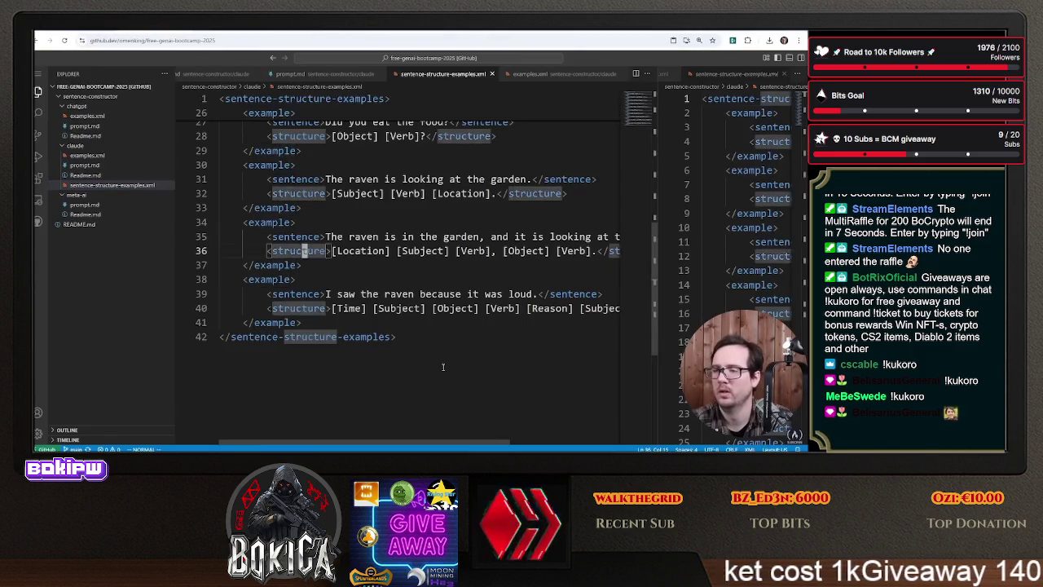
pyautogui.hotkey('ctrl', 'a')
pyautogui.rightClick(296, 132)
pyautogui.click(358, 226)
pyautogui.scroll(4, 357, 215)
pyautogui.scroll(15, 356, 215)
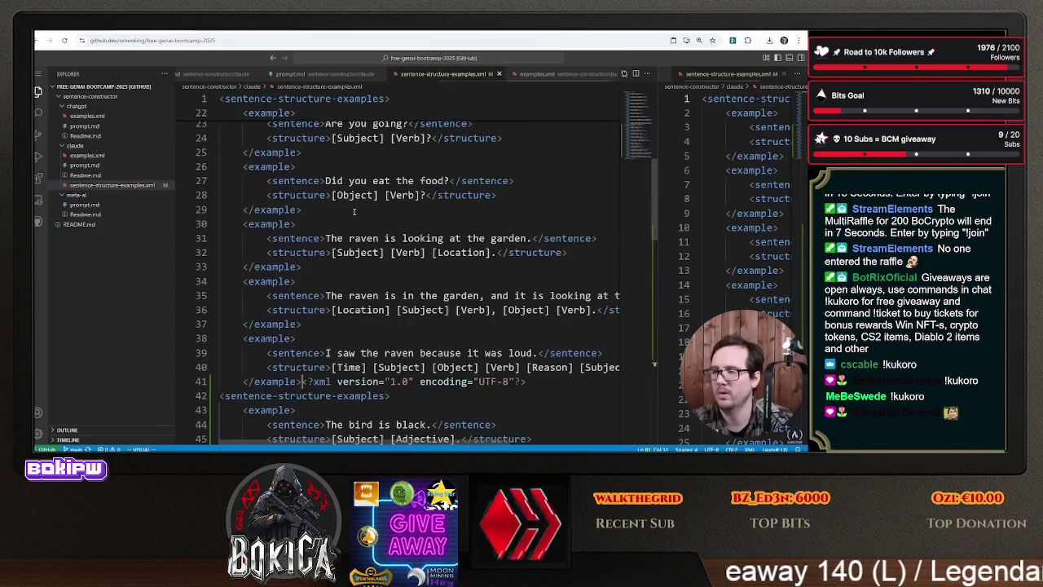
pyautogui.scroll(-4, 355, 211)
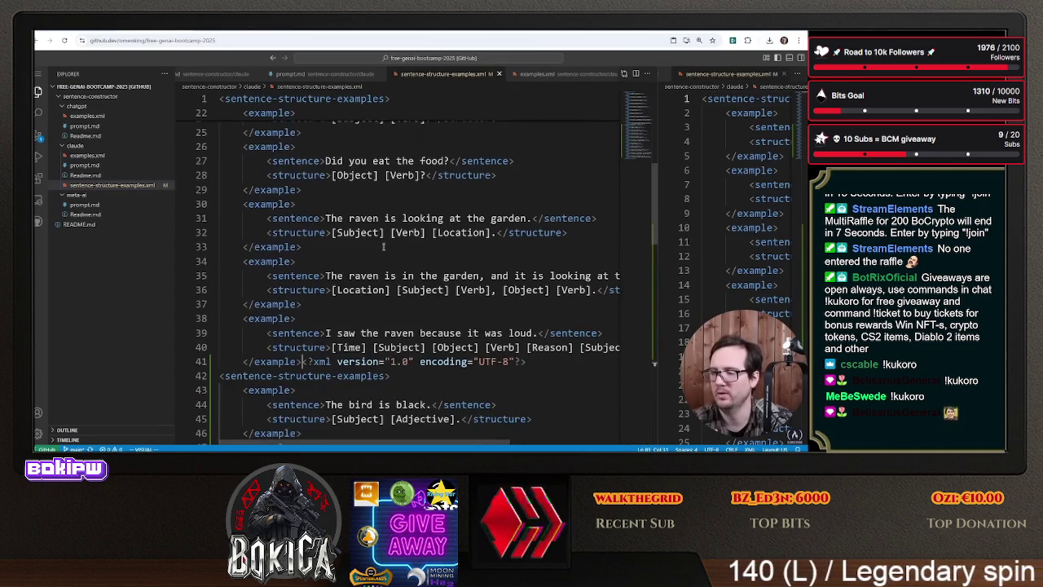
pyautogui.hotkey('ctrl', 'shift', 'End')
pyautogui.press('Delete')
# - Re-paste the new XML over the whole file so only Claude's examples remain
pyautogui.hotkey('ctrl', 'a')
pyautogui.scroll(7, 383, 244)
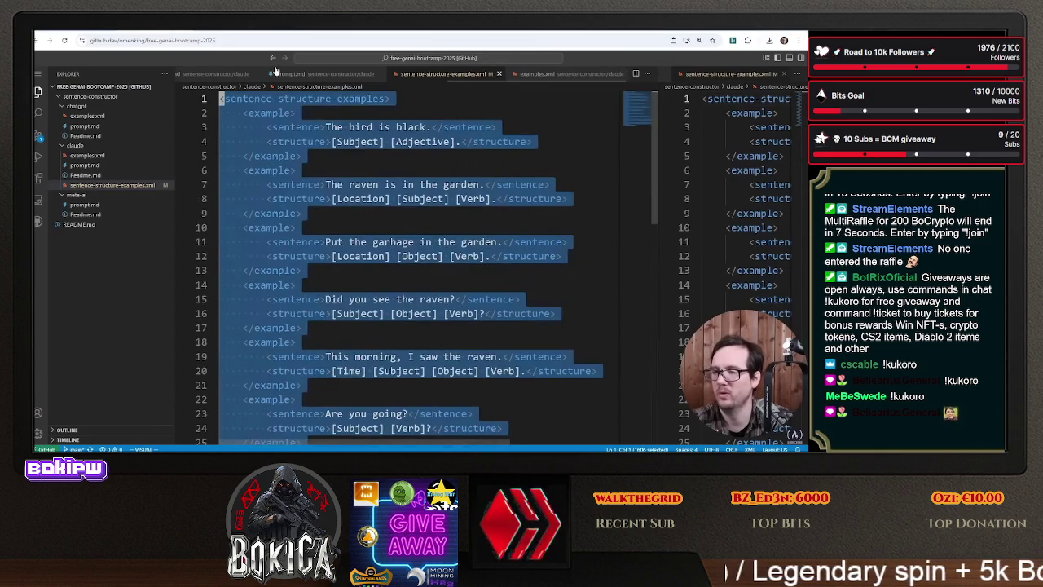
pyautogui.rightClick(317, 146)
pyautogui.click(334, 205)
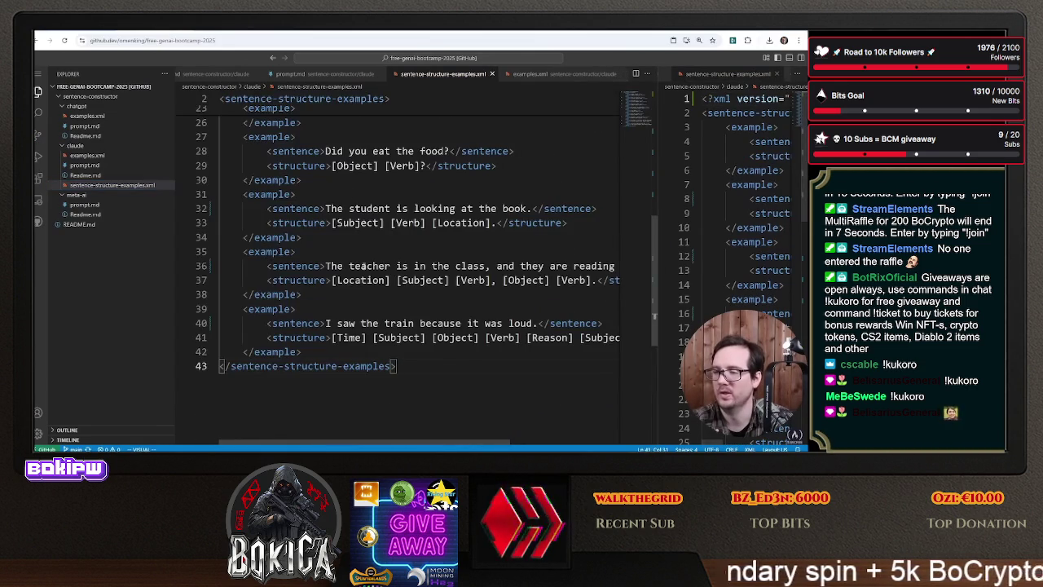
pyautogui.scroll(7, 356, 247)
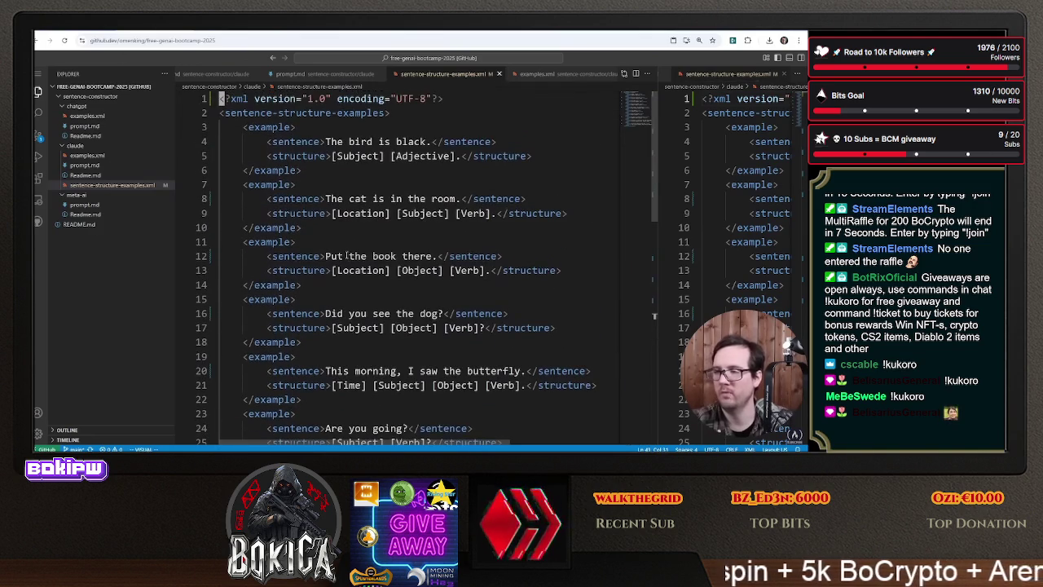
pyautogui.click(298, 227)
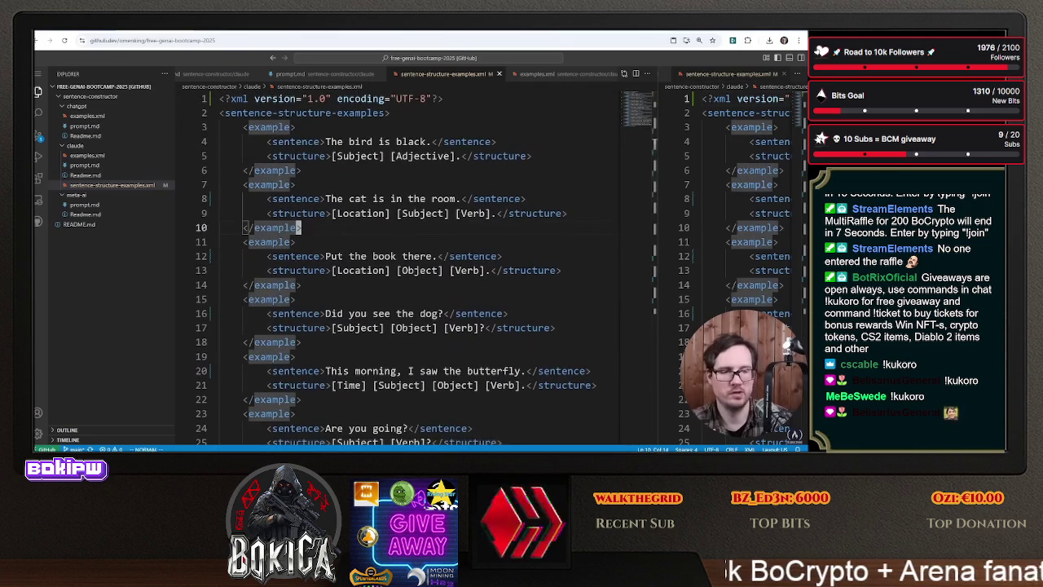
# - Download the updated sentence-structure-examples.xml from the github.dev Explorer
pyautogui.hotkey('alt', 'Tab')
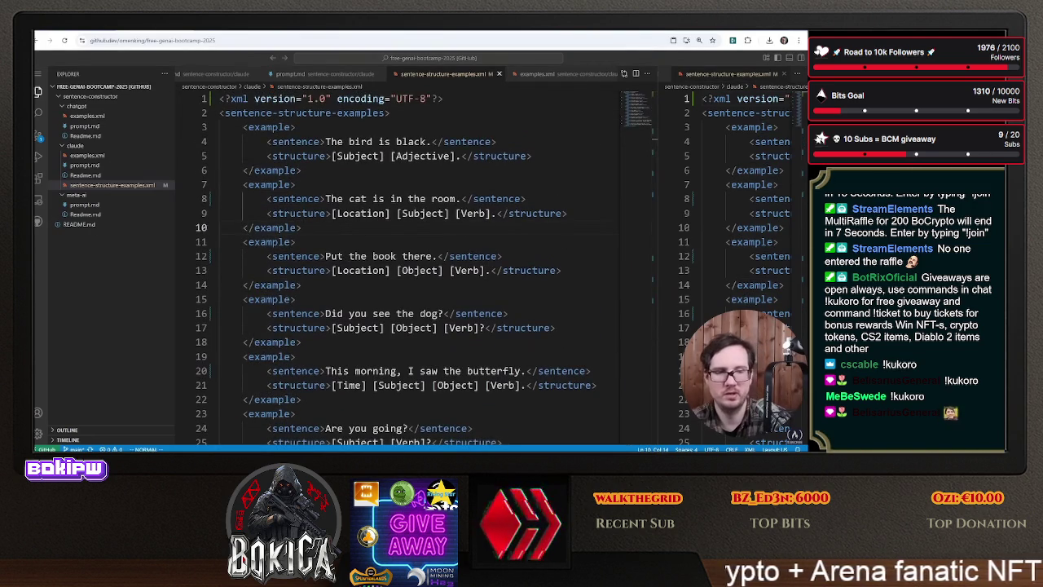
pyautogui.rightClick(137, 186)
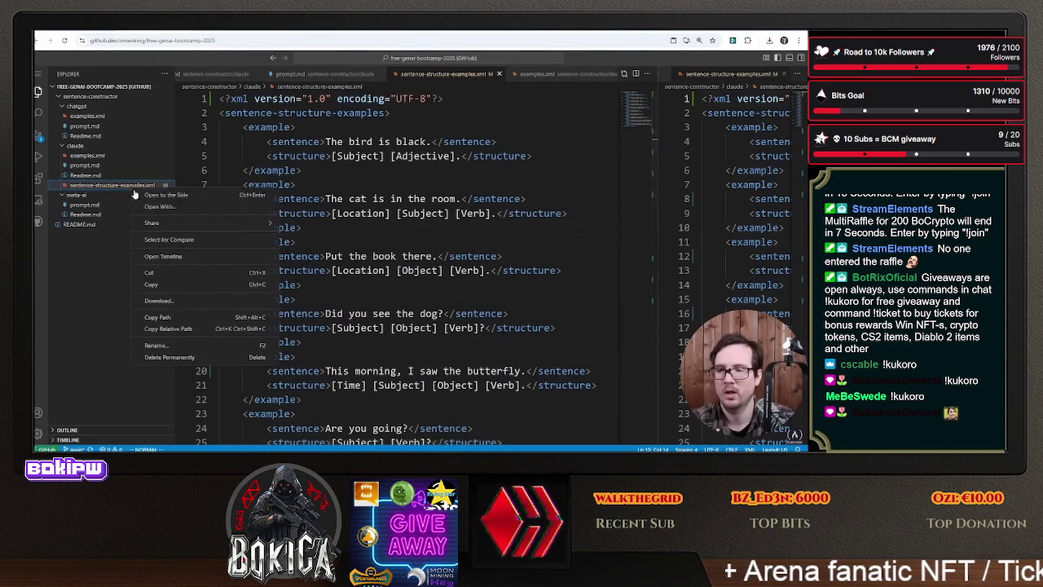
pyautogui.click(165, 303)
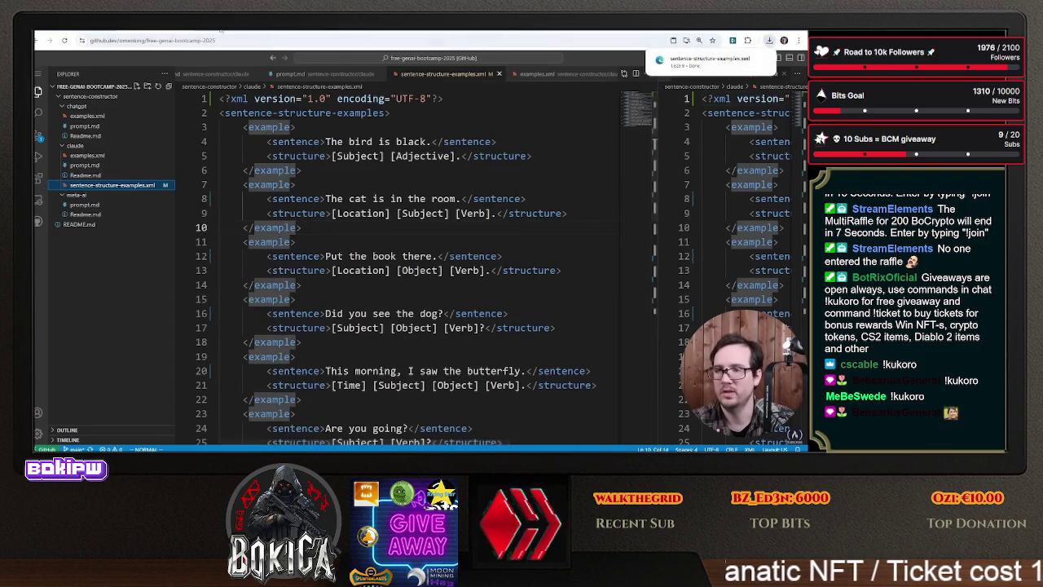
pyautogui.hotkey('alt', 'Tab')
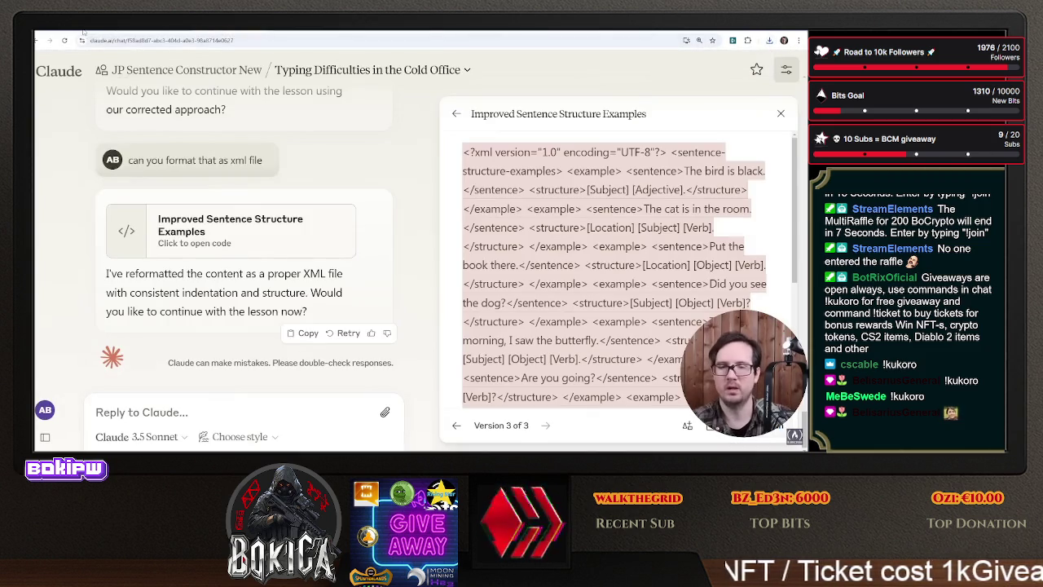
# - Replace the old examples file in JP Sentence Constructor New's knowledge and send a cold-office test sentence
pyautogui.click(86, 33)
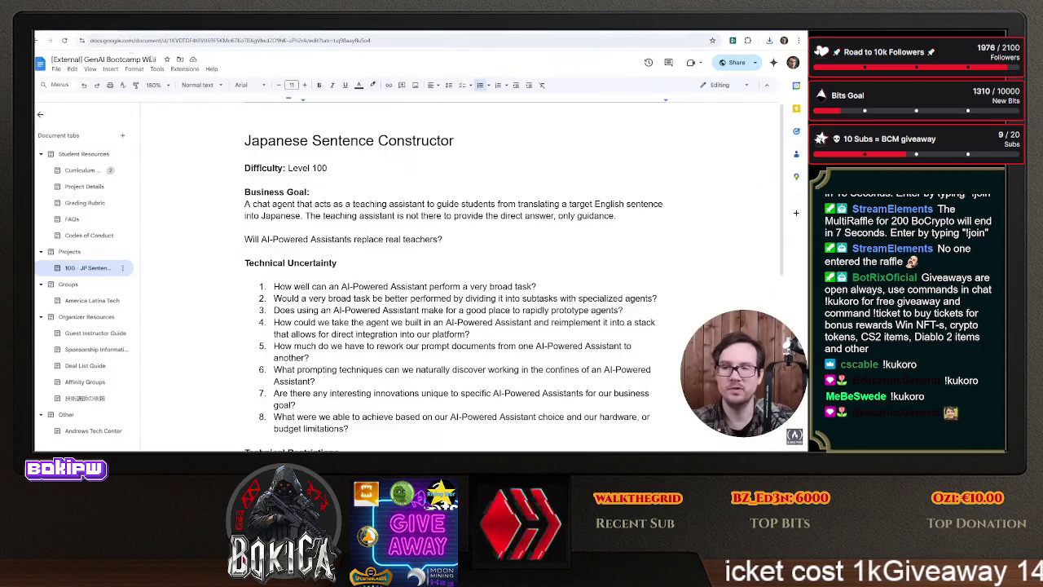
pyautogui.hotkey('ctrl', 'Tab')
pyautogui.hotkey('ctrl', 'Tab')
pyautogui.hotkey('ctrl', 'Tab')
pyautogui.hotkey('ctrl', 'shift', 'Tab')
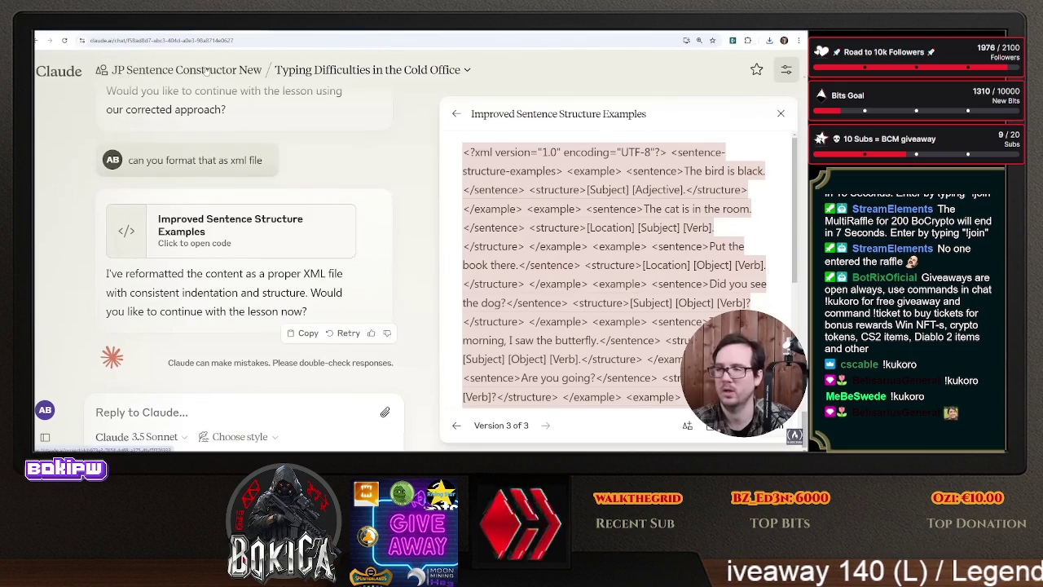
pyautogui.click(206, 70)
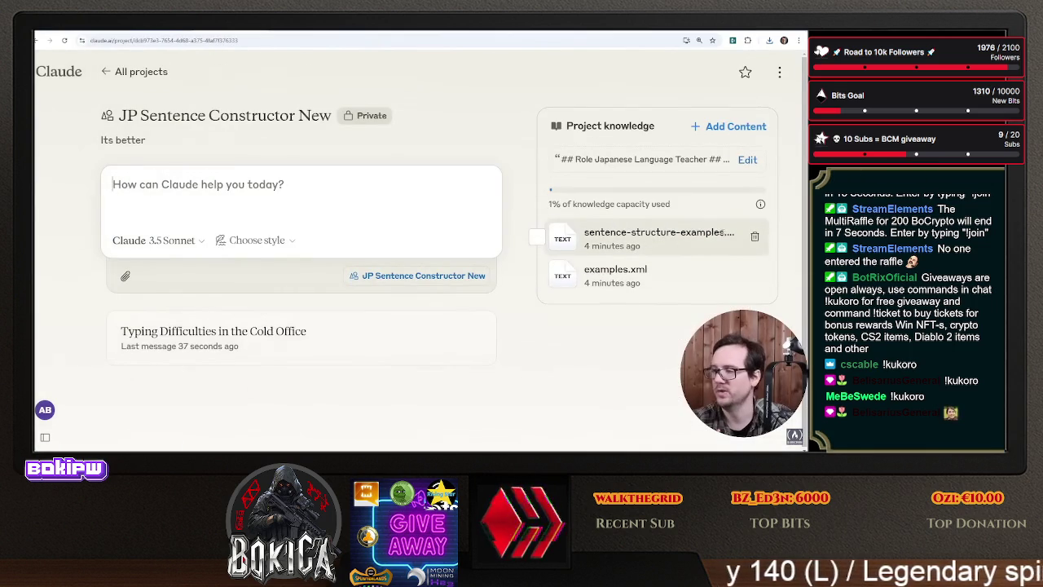
pyautogui.click(755, 236)
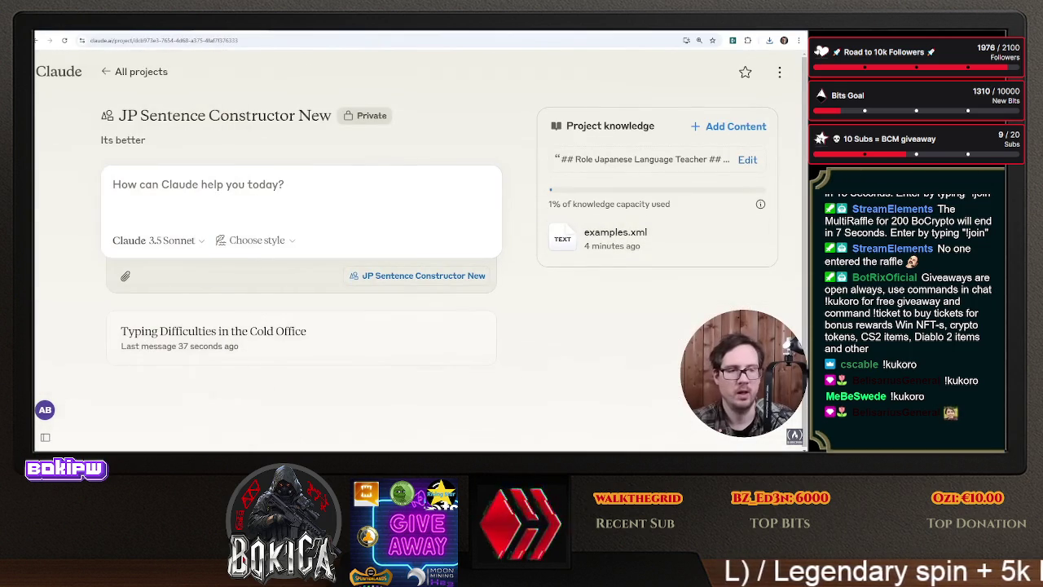
pyautogui.moveTo(419, 219); pyautogui.dragTo(624, 231)
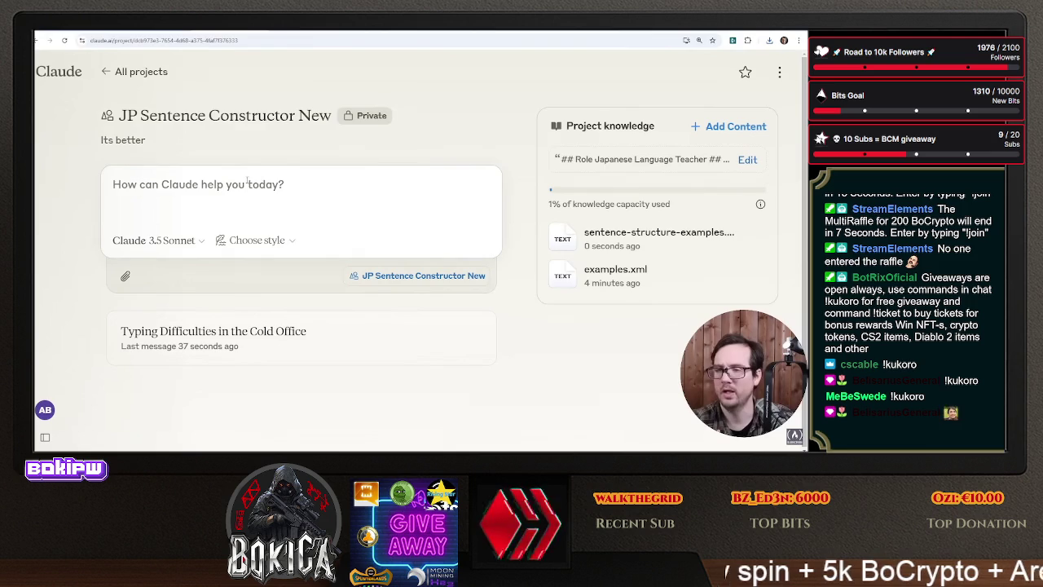
pyautogui.write('The o')
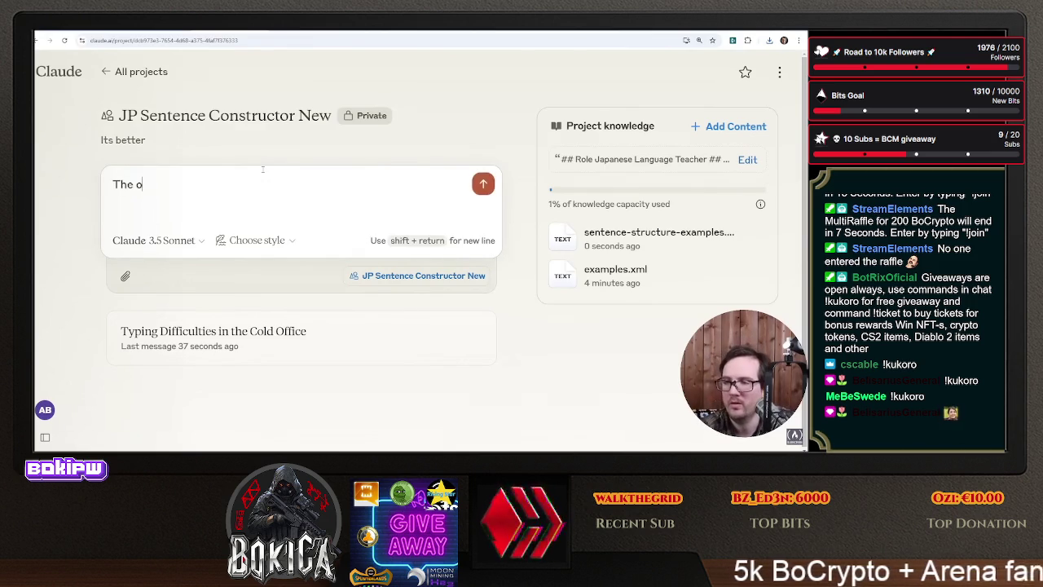
pyautogui.write('ffice')
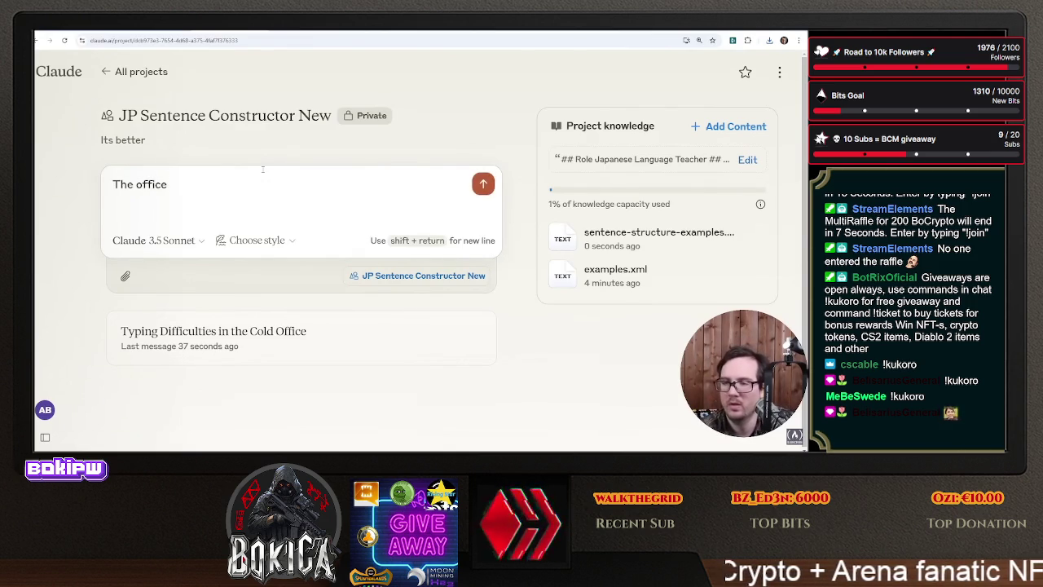
pyautogui.write('ld.')
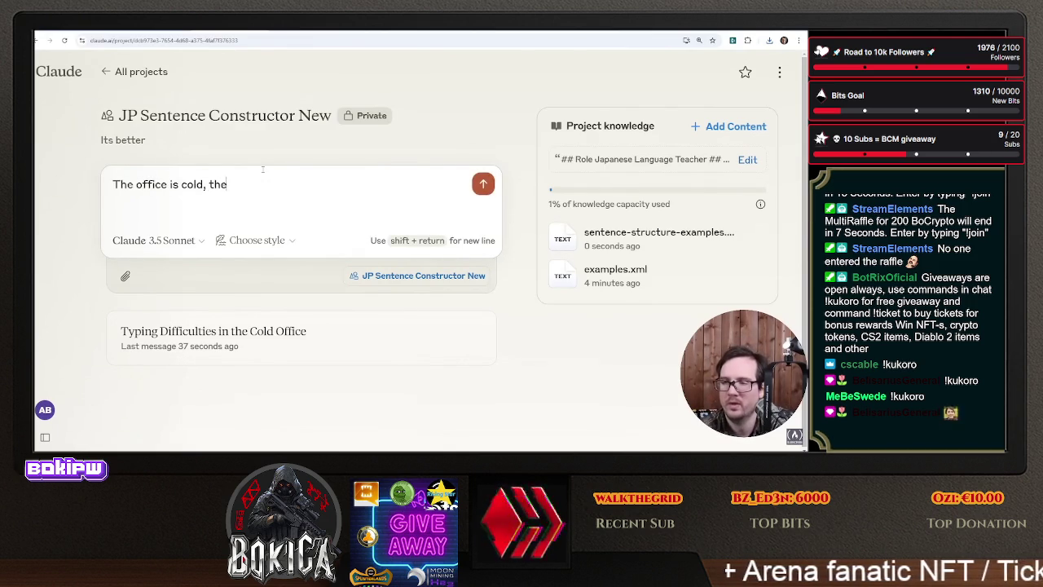
pyautogui.write('rce')
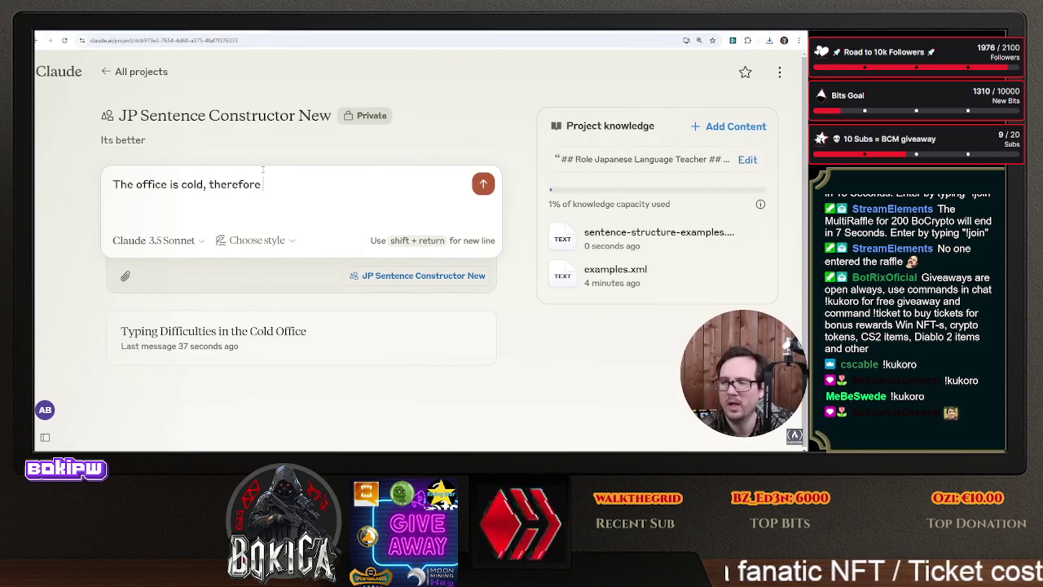
pyautogui.write('cannot type f')
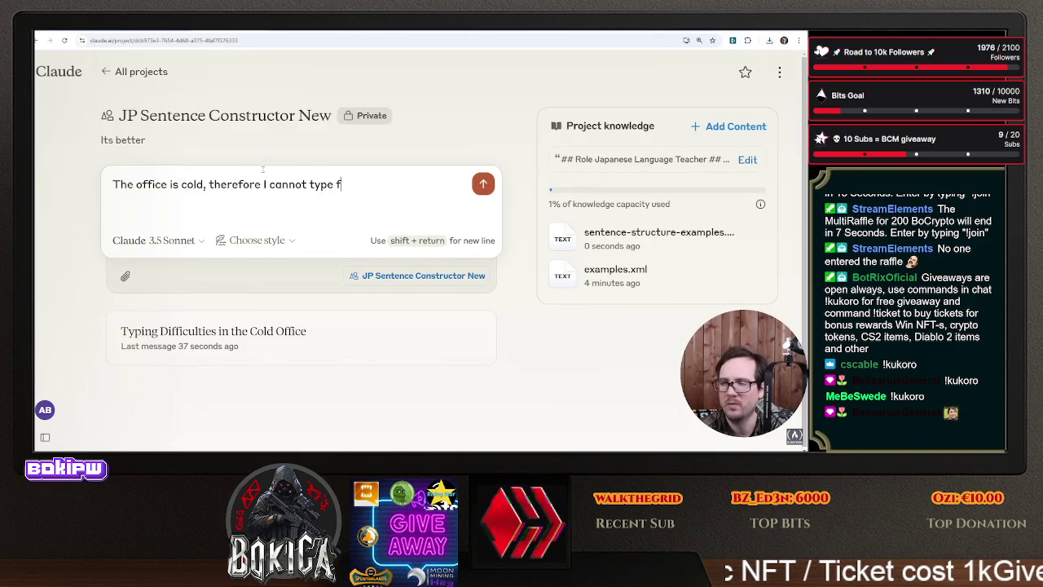
pyautogui.write('ast on my computer.')
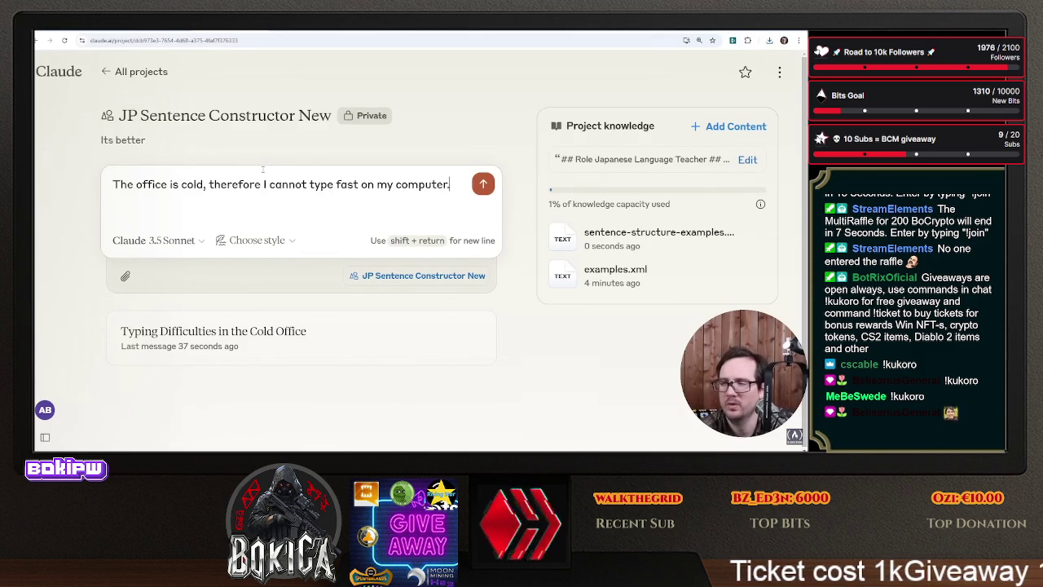
pyautogui.press('Return')
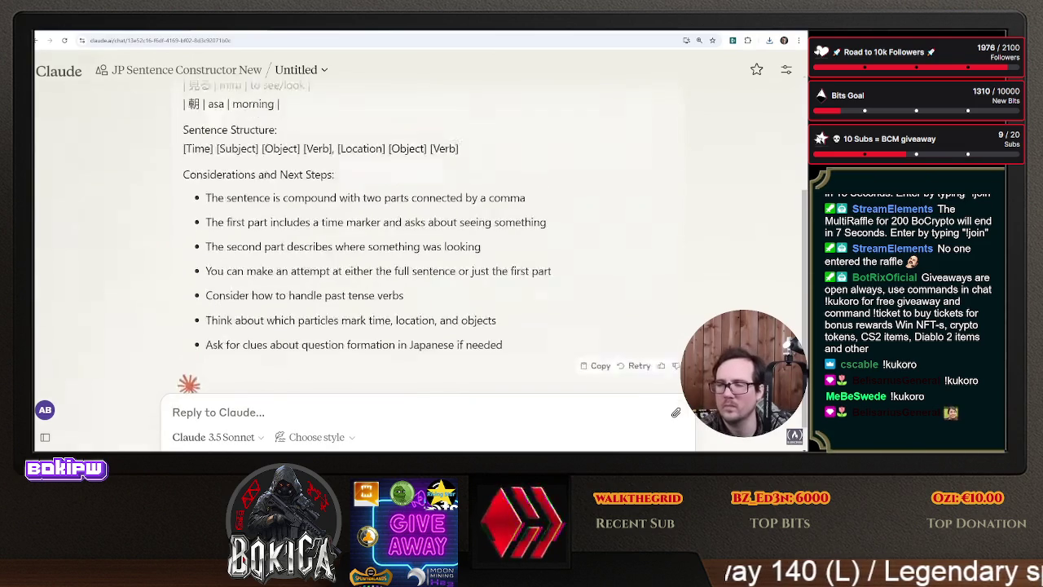
# - Ask Claude why the vocabulary table is broken and still mentions raven and garden
pyautogui.scroll(3, 275, 188)
pyautogui.scroll(-3, 276, 189)
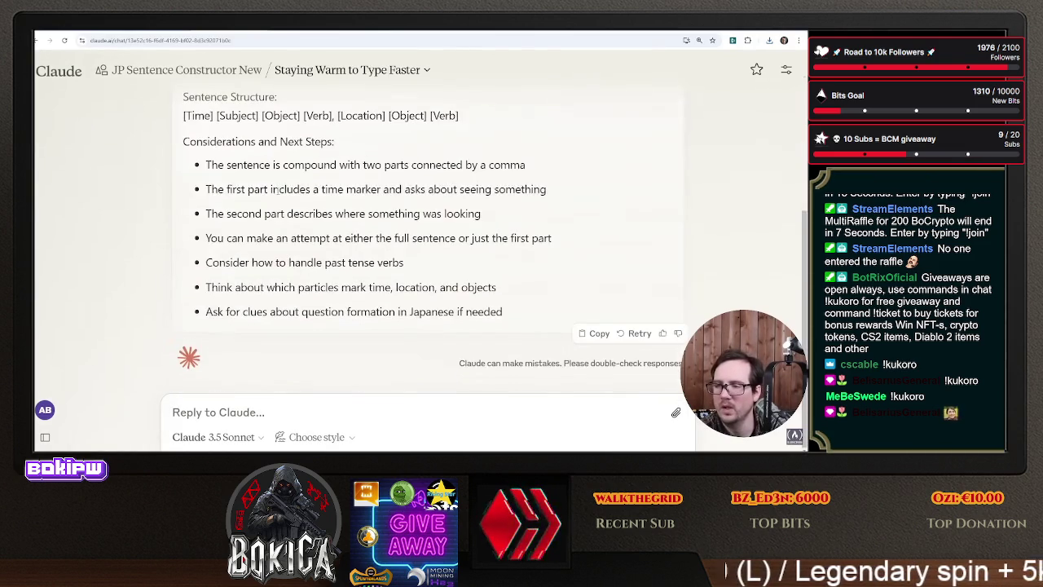
pyautogui.scroll(3, 298, 214)
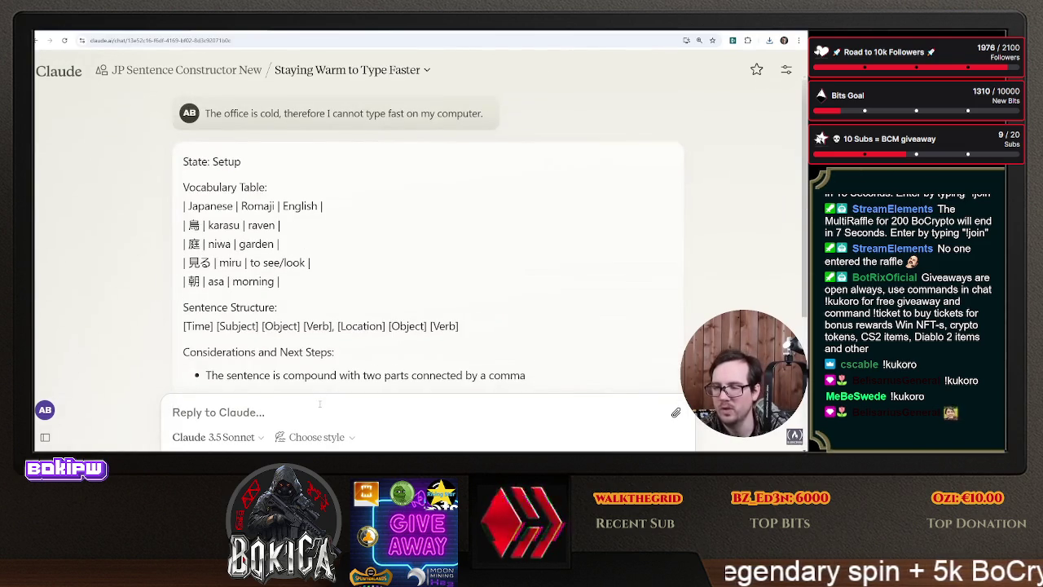
pyautogui.write('why is th')
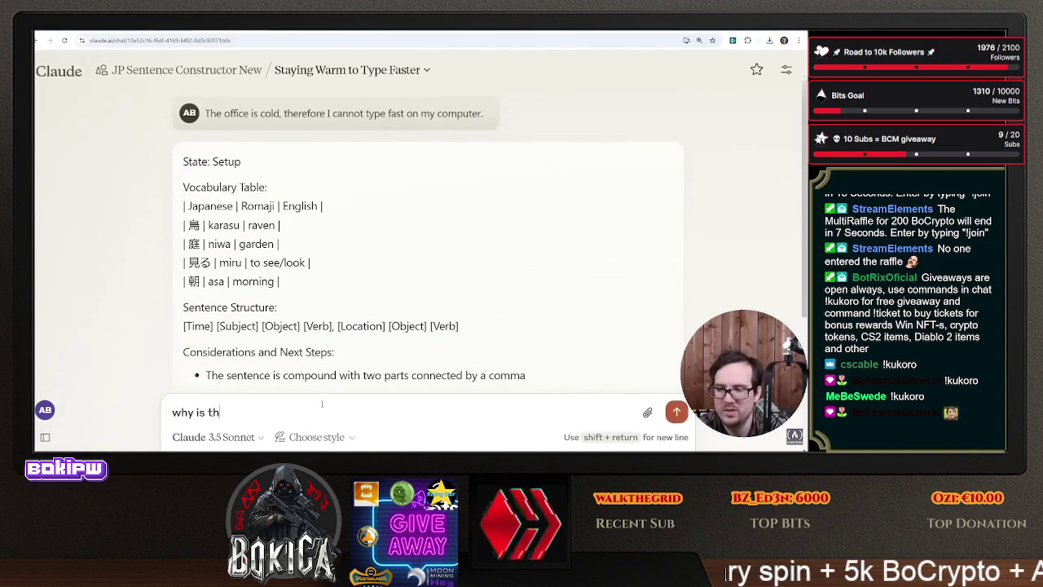
pyautogui.write('e table broken?')
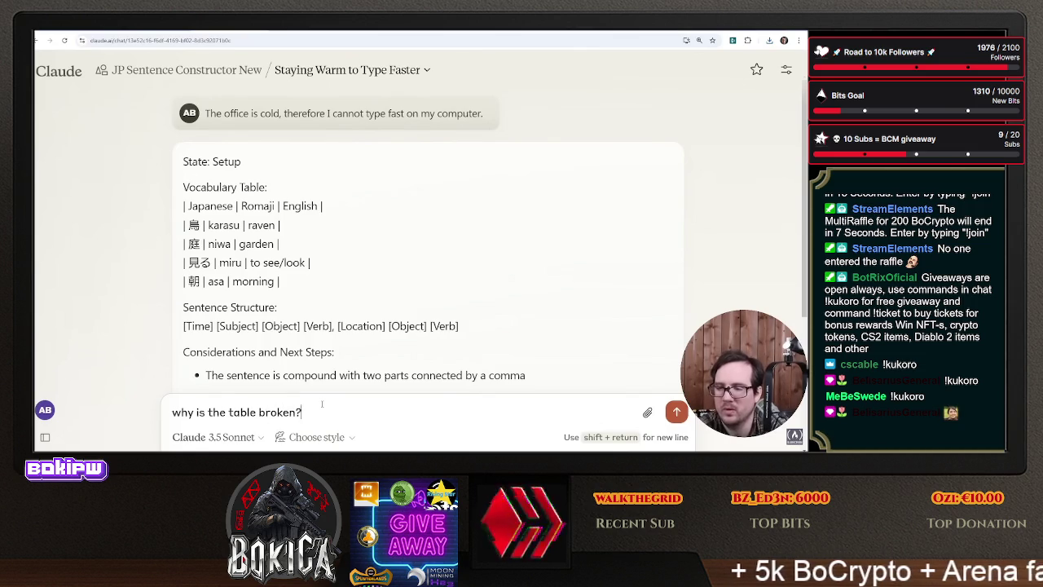
pyautogui.write(' why are you ment')
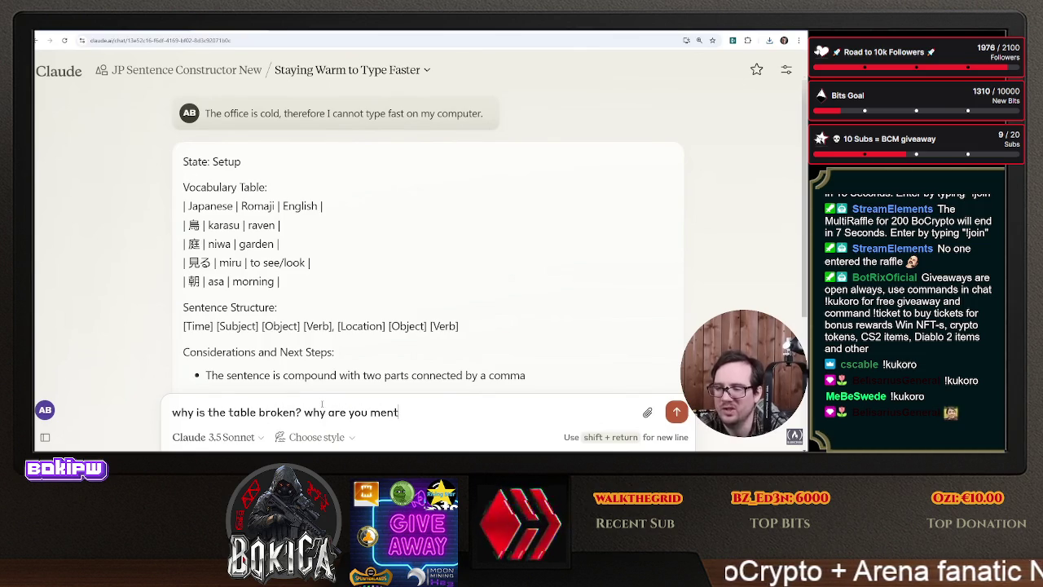
pyautogui.write('ioning raven')
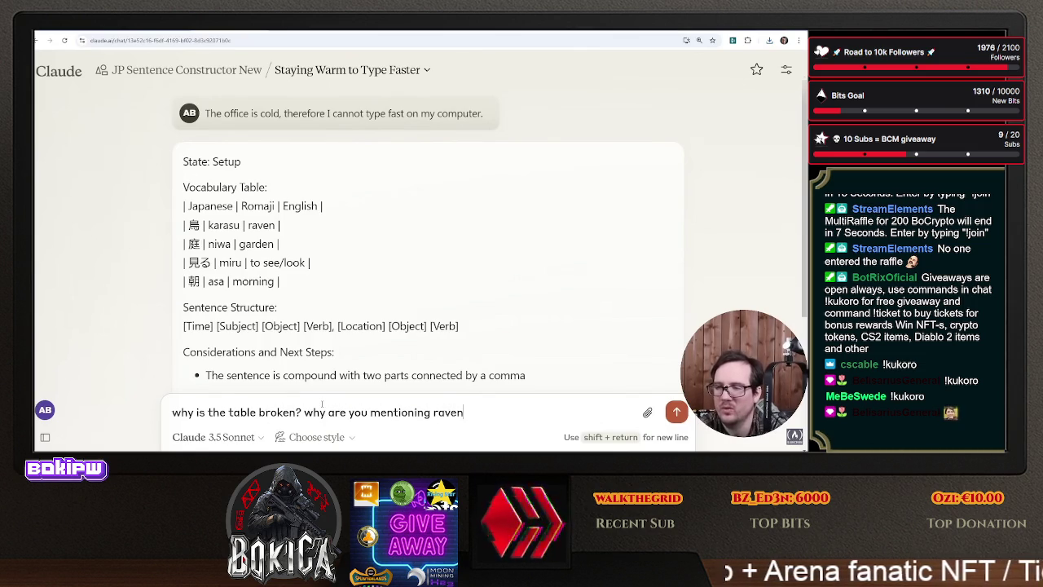
pyautogui.write(' and garden?')
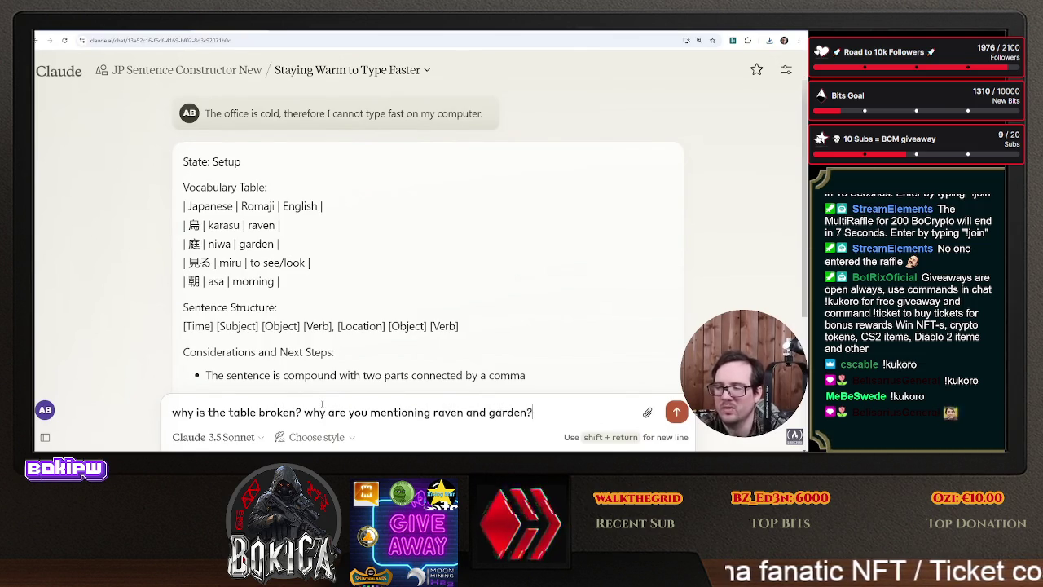
pyautogui.press('Return')
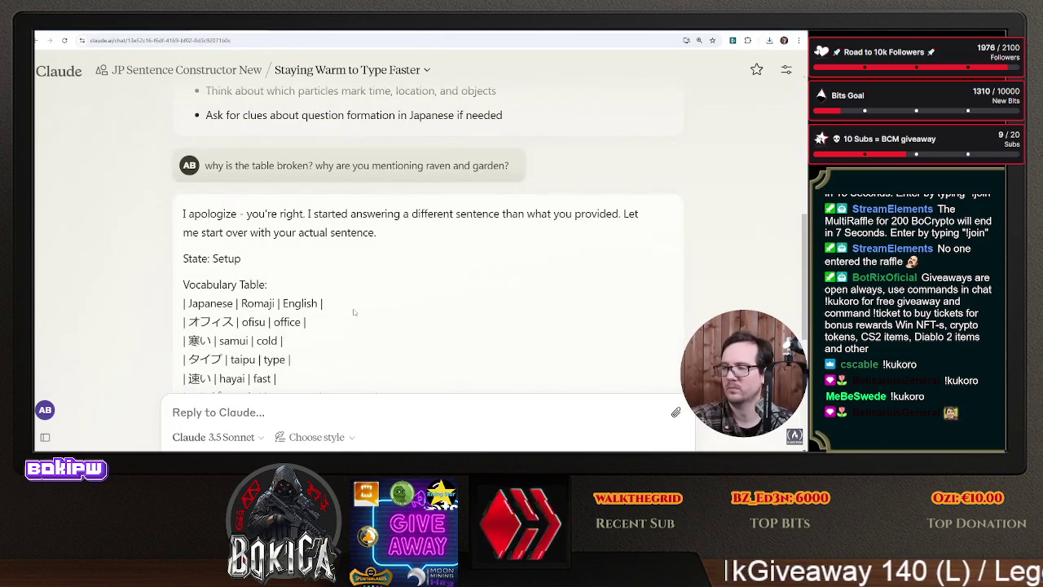
pyautogui.scroll(15, 354, 312)
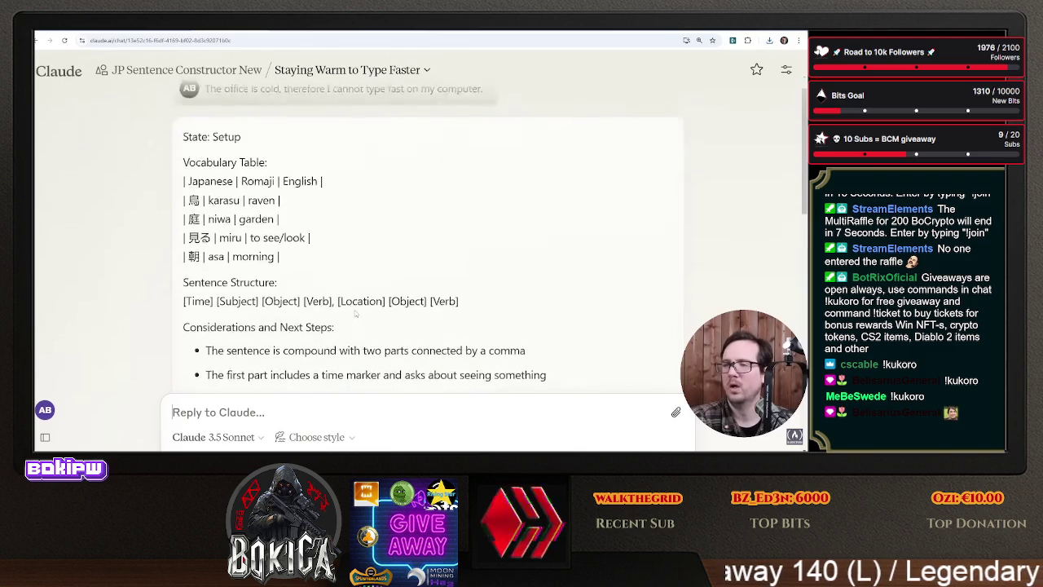
pyautogui.hotkey('alt', 'Tab')
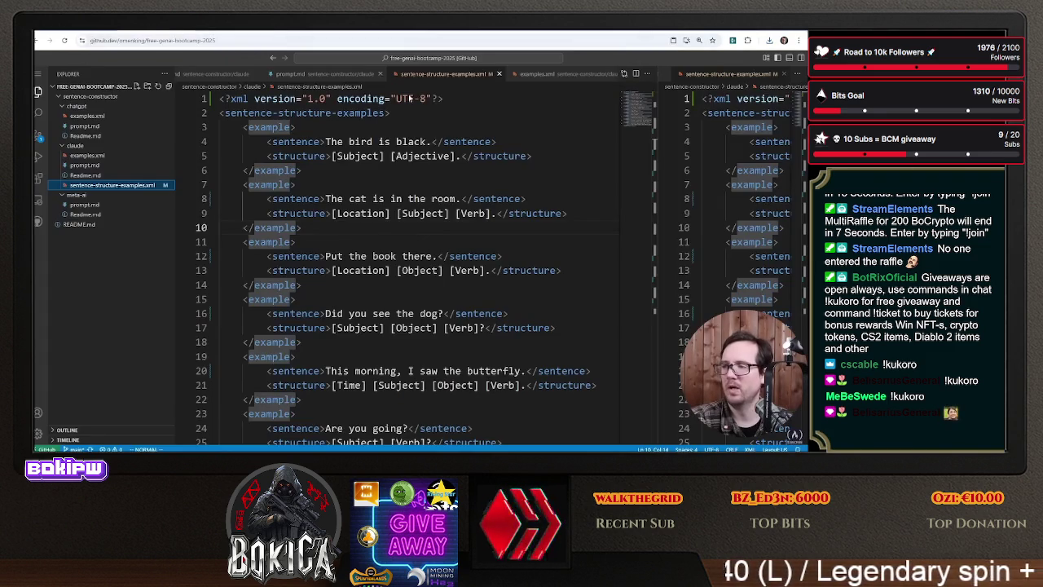
# - Delete the stray raven-and-garden Student Input line 93 from claude/prompt.md
pyautogui.click(113, 167)
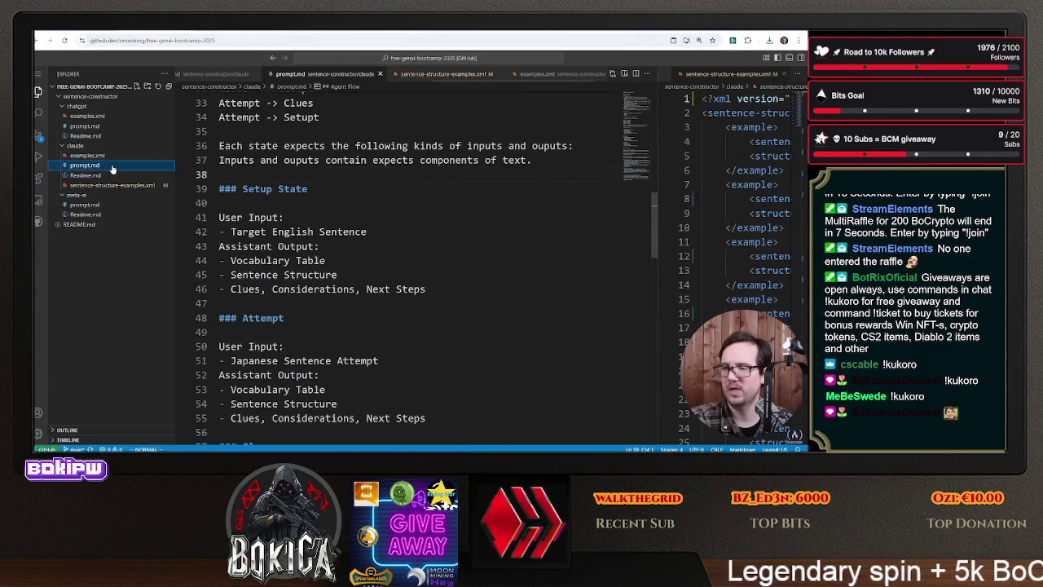
pyautogui.scroll(-20, 530, 183)
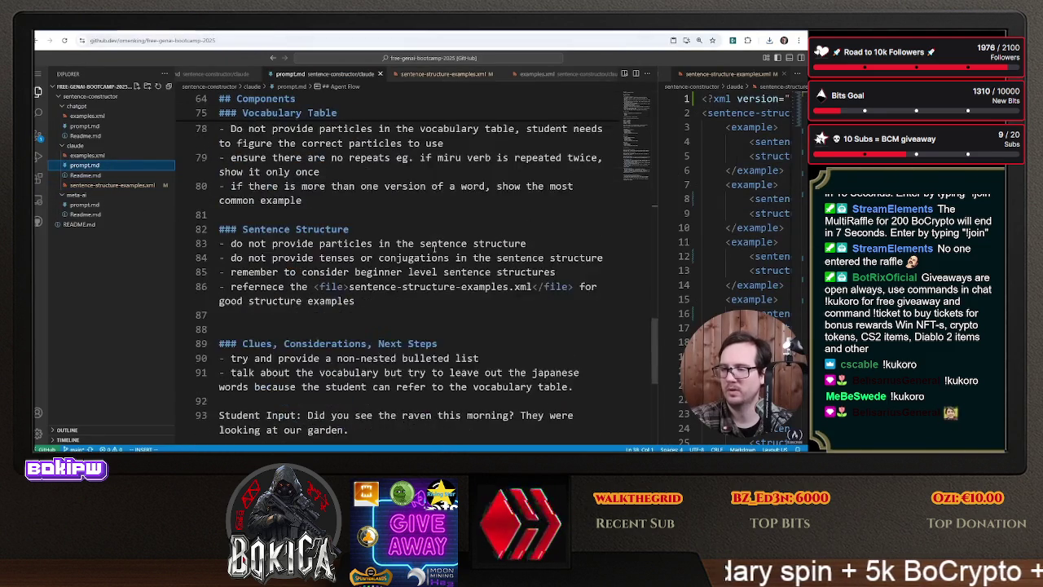
pyautogui.moveTo(393, 267); pyautogui.dragTo(219, 252)
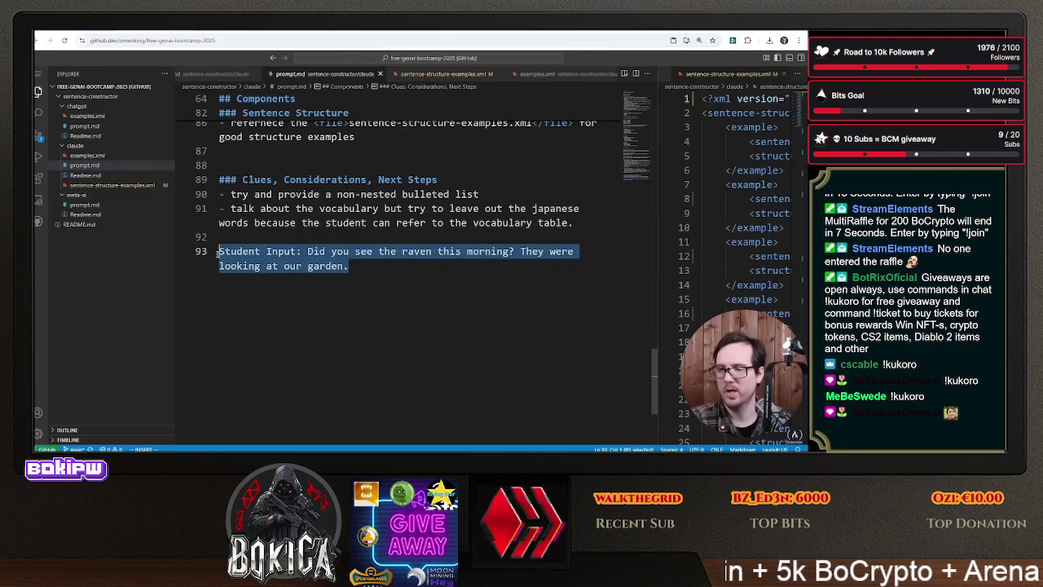
pyautogui.write('d')
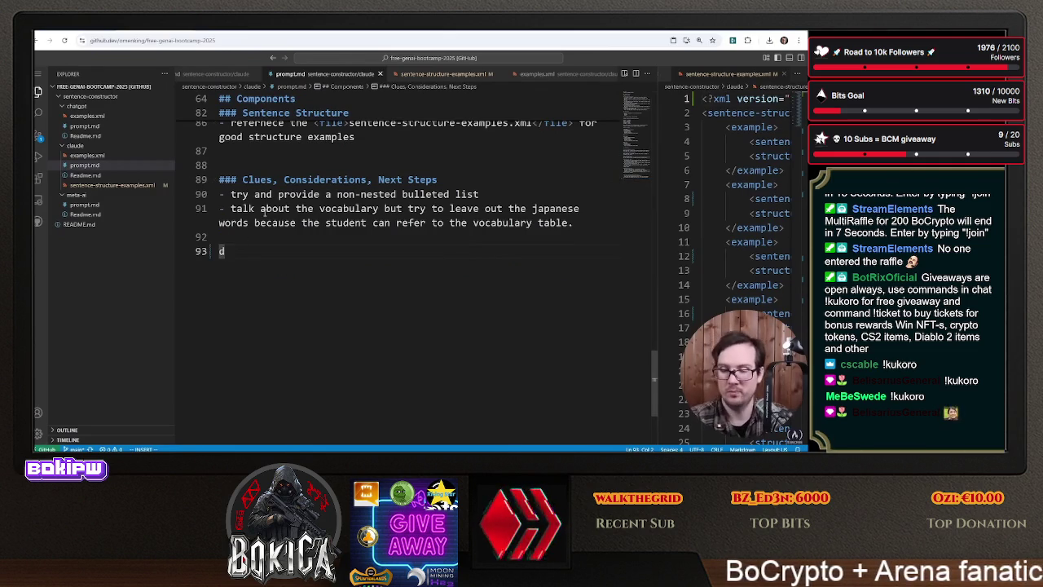
pyautogui.press('BackSpace')
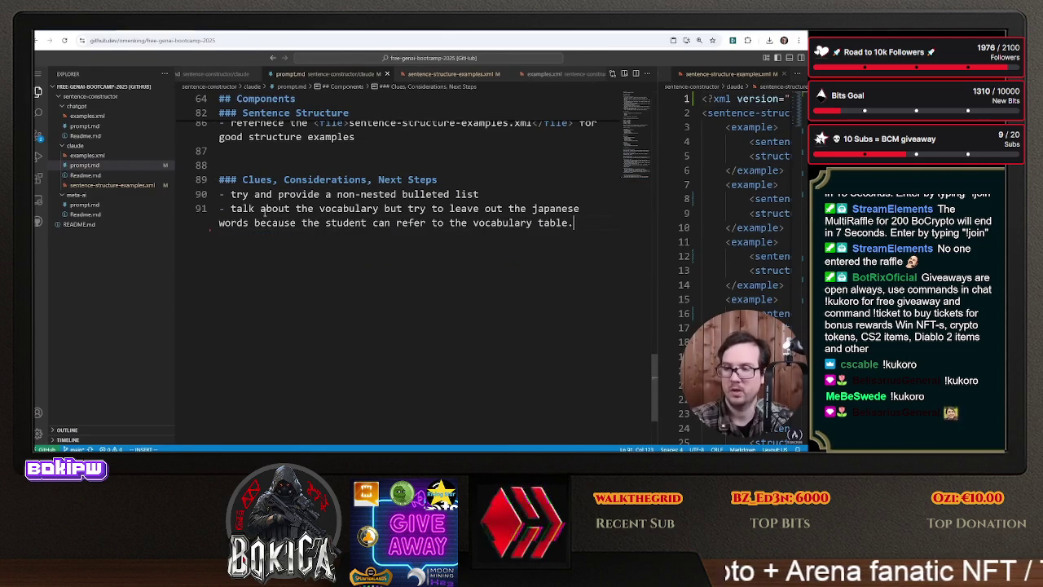
pyautogui.hotkey('ctrl', 'Tab')
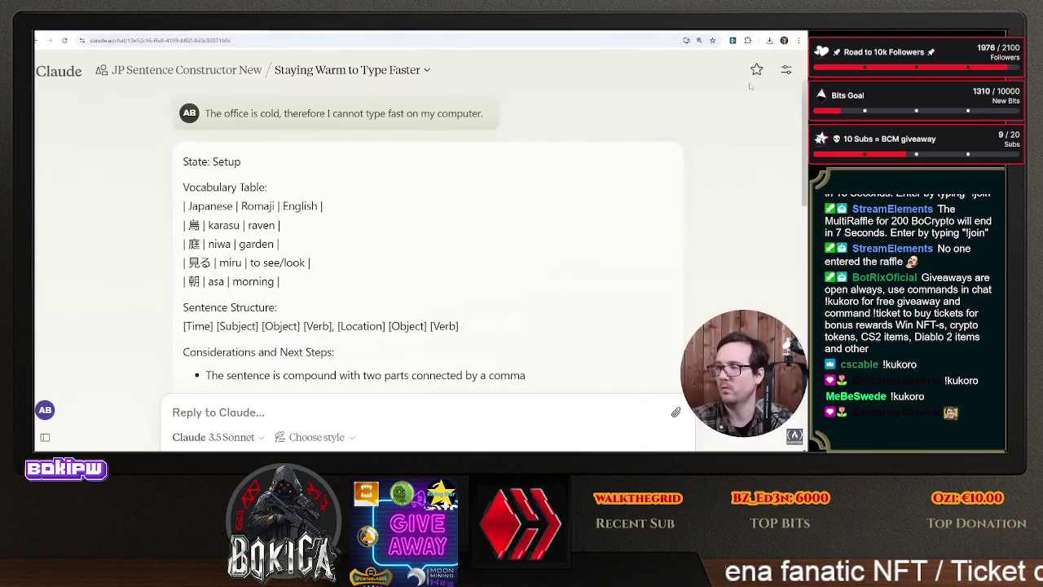
# - Remove the raven Student Input paragraph from the project instructions and save them
pyautogui.hotkey('alt', 'Left')
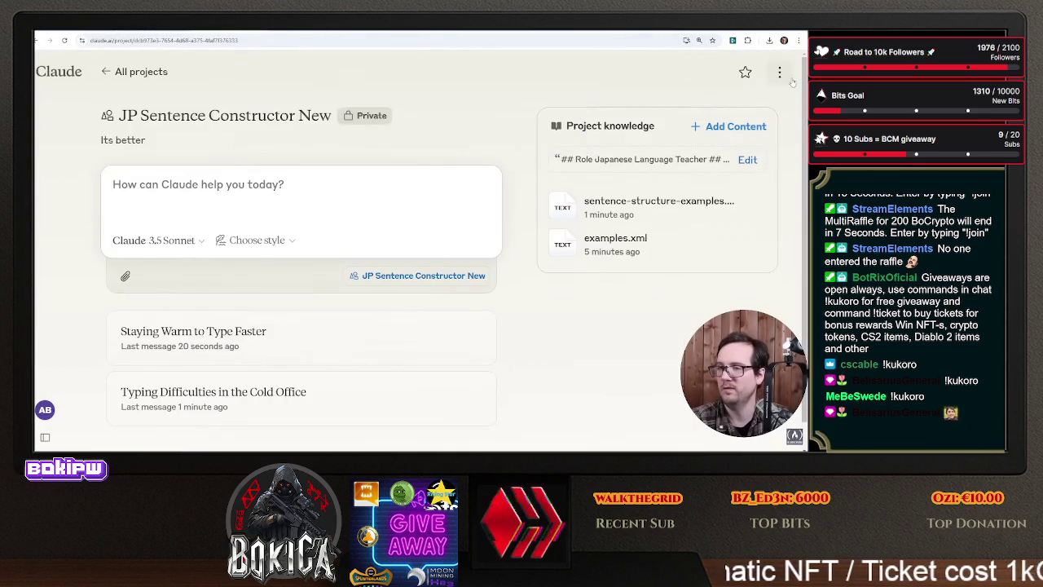
pyautogui.click(747, 160)
pyautogui.scroll(-10, 386, 285)
pyautogui.scroll(-10, 387, 285)
pyautogui.moveTo(407, 335)
pyautogui.mouseDown()
pyautogui.moveTo(257, 330)
pyautogui.moveTo(257, 321)
pyautogui.mouseUp()
pyautogui.press('BackSpace')
pyautogui.press('BackSpace')
pyautogui.press('BackSpace')
pyautogui.click(477, 381)
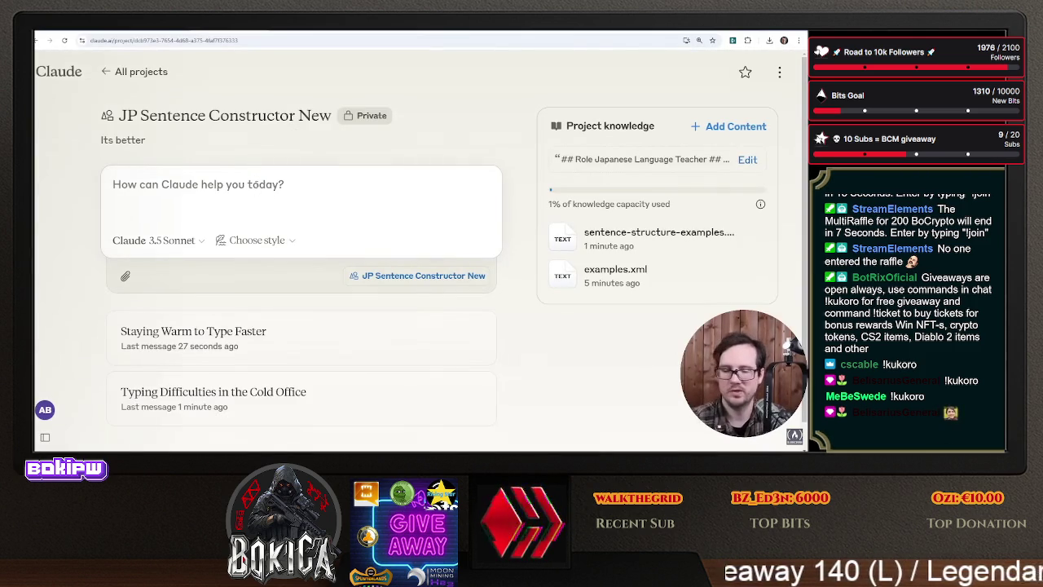
pyautogui.write('It is cold in')
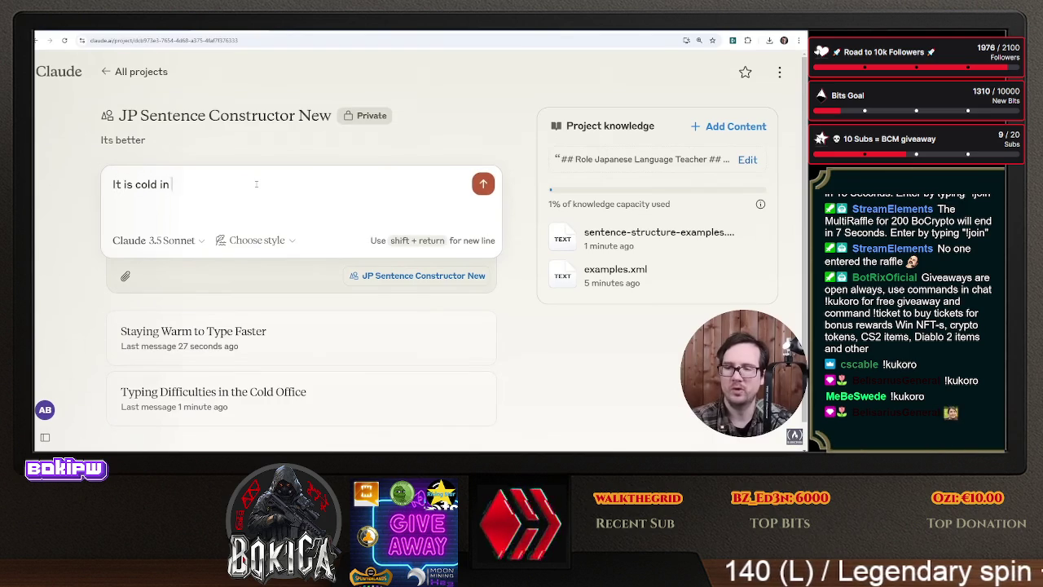
pyautogui.write(', there force')
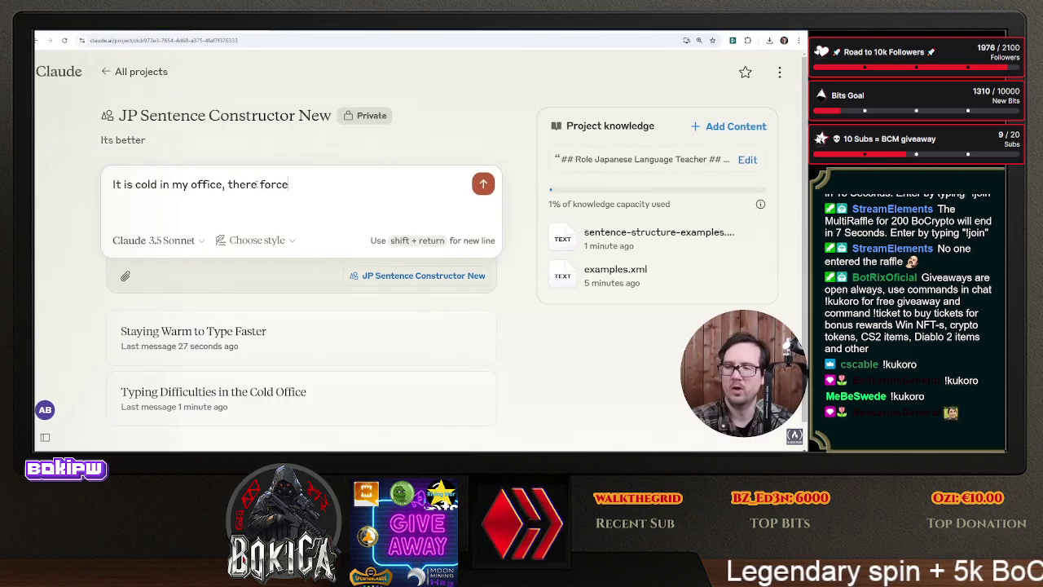
# - Send the sentence about the cold office and turning on the heater to the project
pyautogui.press('BackSpace')
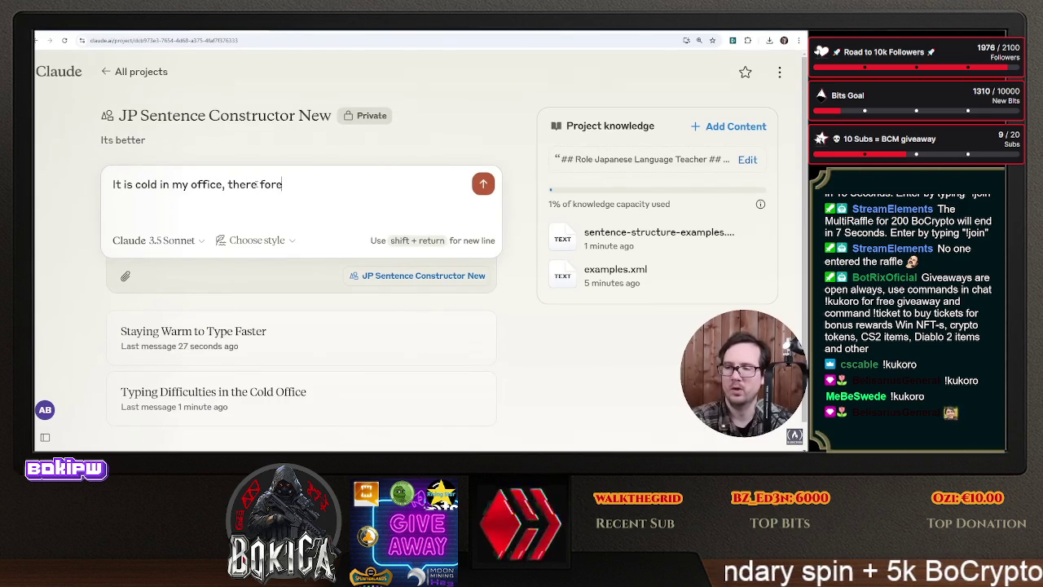
pyautogui.press('BackSpace')
pyautogui.press('BackSpace')
pyautogui.press('BackSpace')
pyautogui.write('I need to turn on')
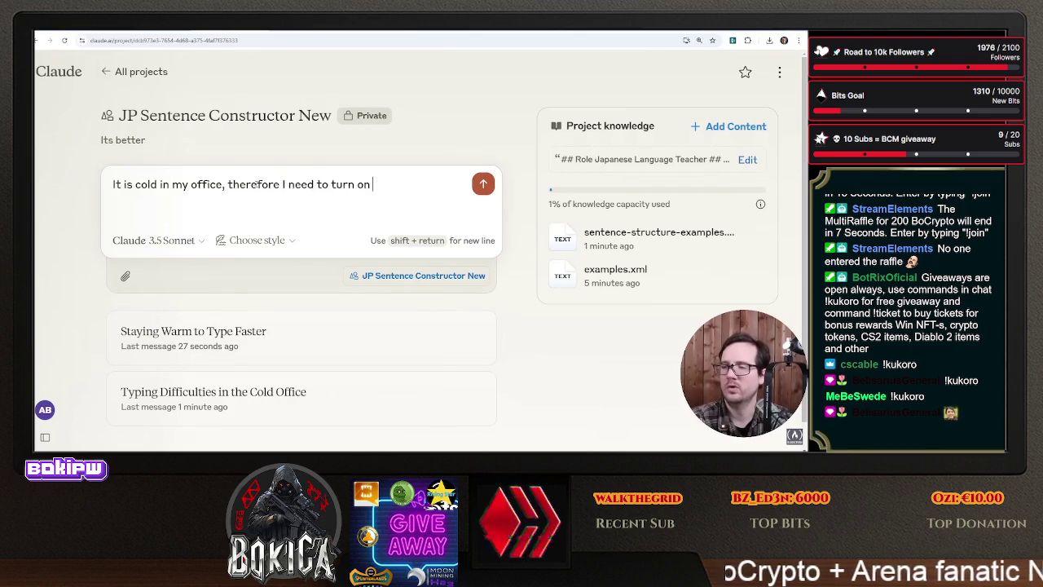
pyautogui.write('the heater')
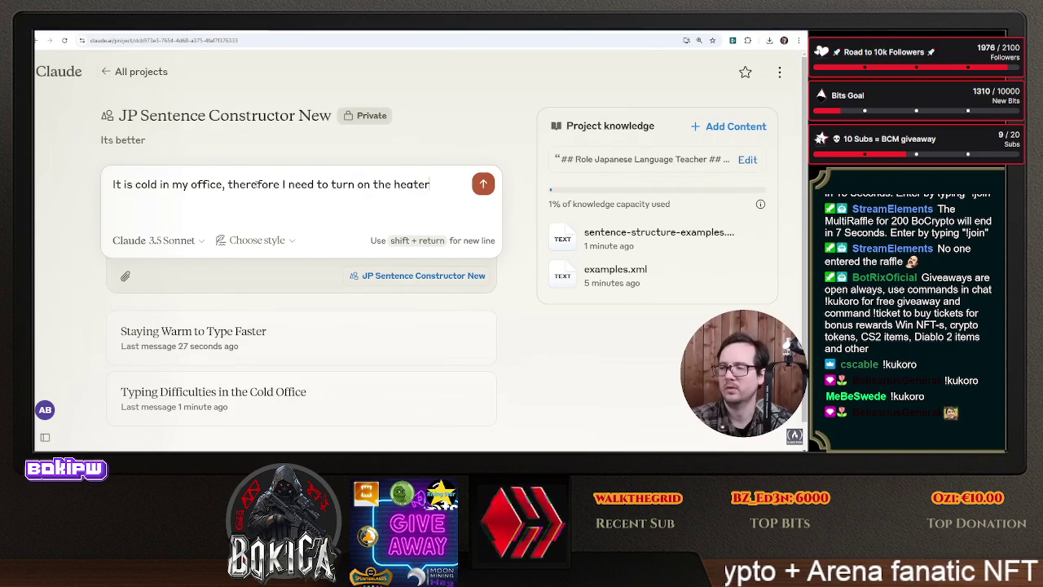
pyautogui.press('Return')
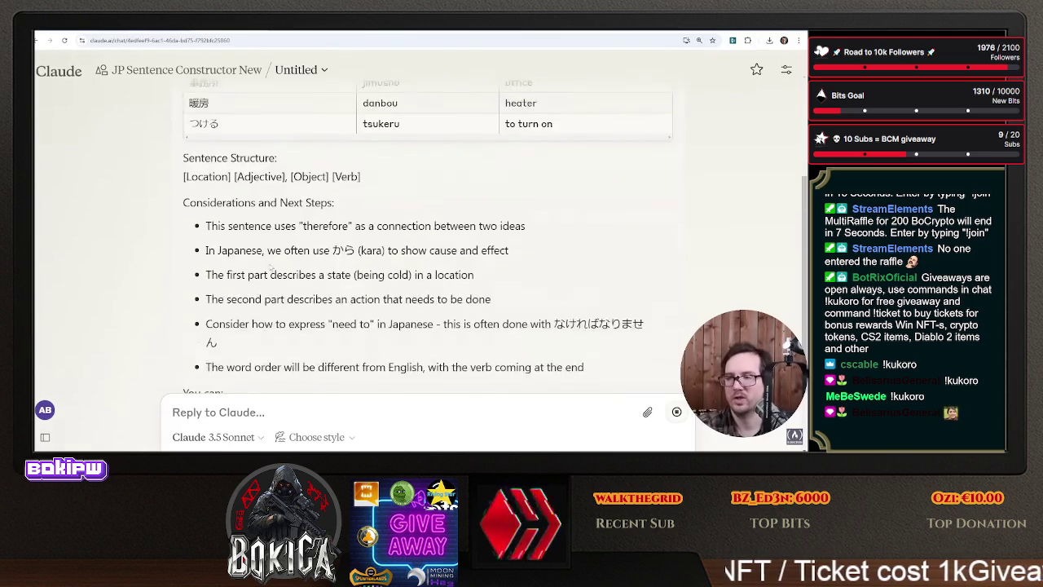
# - Review Claude's Setup table, structure and considerations, then begin a too-much-text complaint
pyautogui.scroll(1, 272, 270)
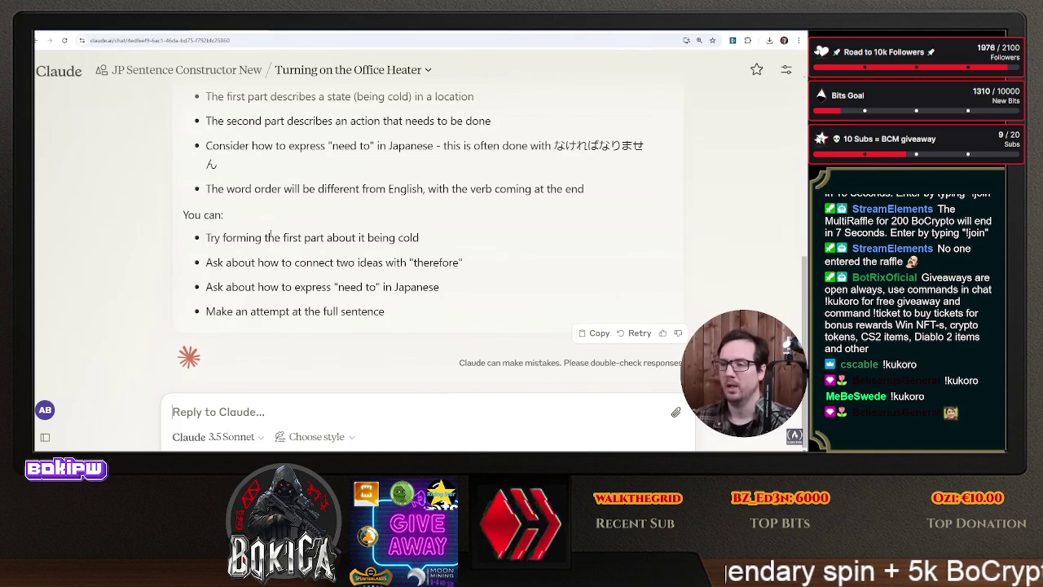
pyautogui.scroll(3, 271, 235)
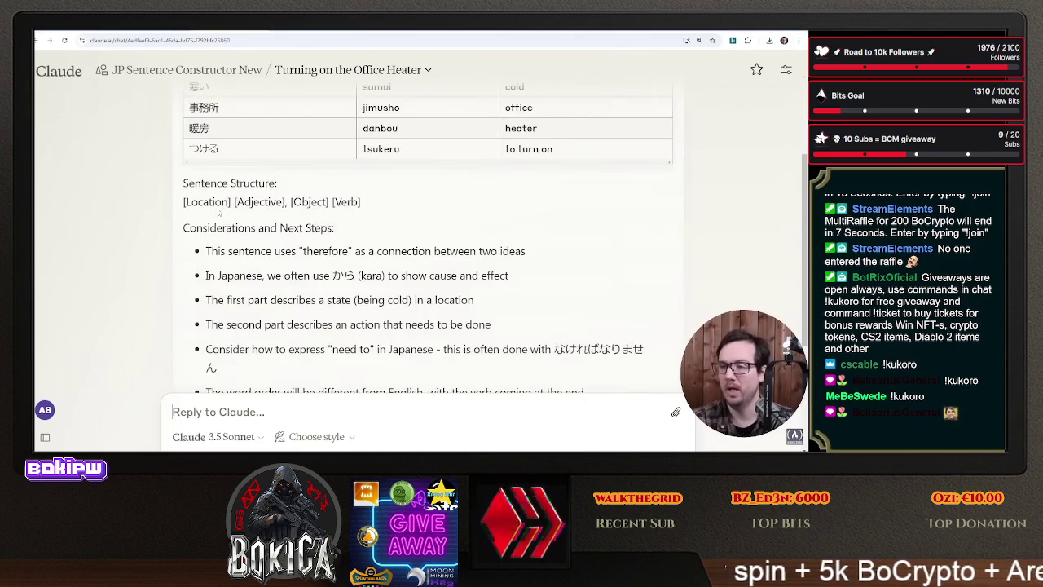
pyautogui.scroll(2, 219, 212)
pyautogui.doubleClick(237, 161)
pyautogui.scroll(-1, 270, 183)
pyautogui.scroll(-5, 272, 186)
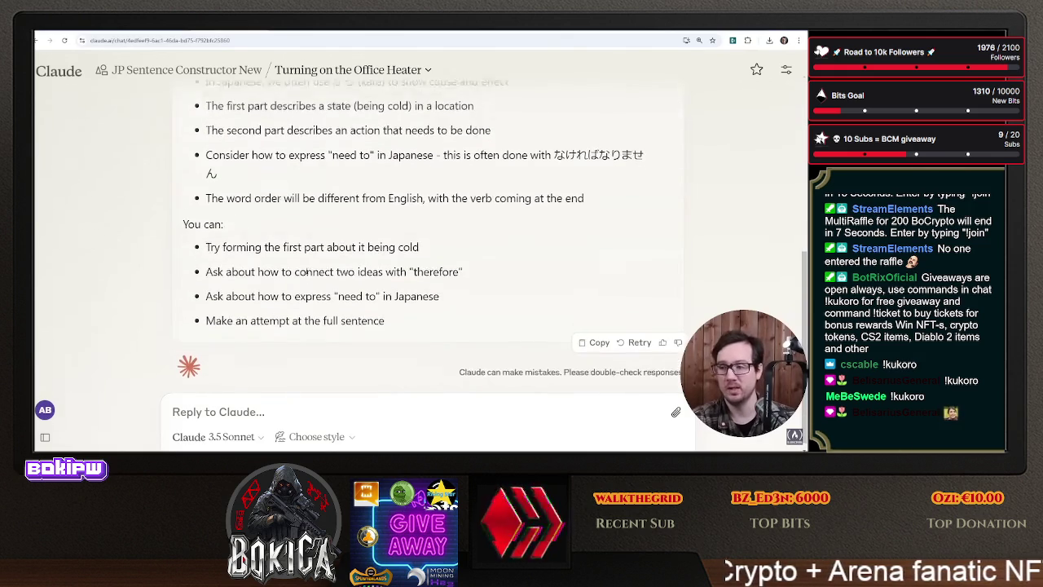
pyautogui.scroll(2, 305, 272)
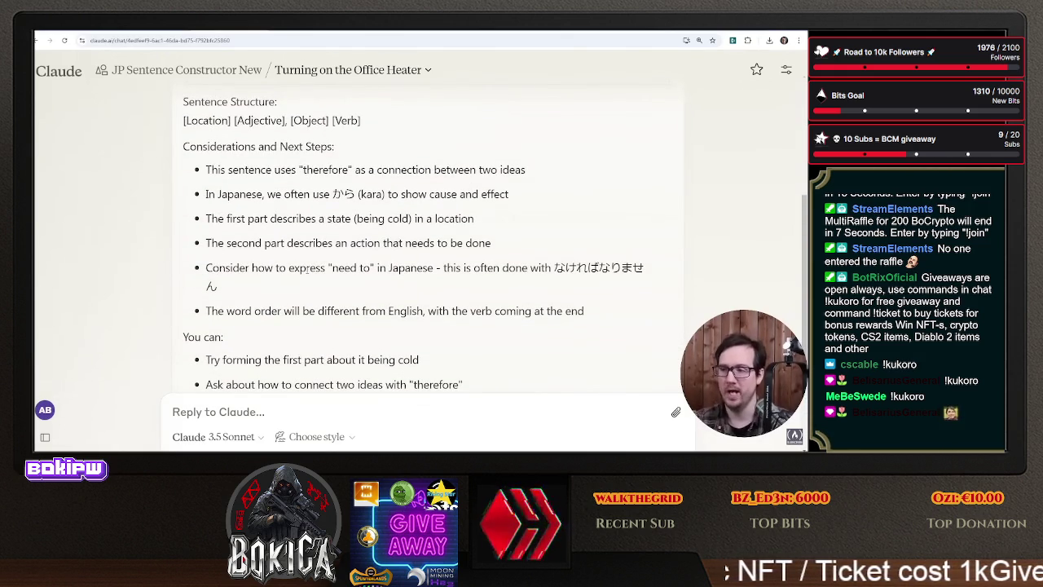
pyautogui.scroll(6, 313, 256)
pyautogui.scroll(-7, 407, 220)
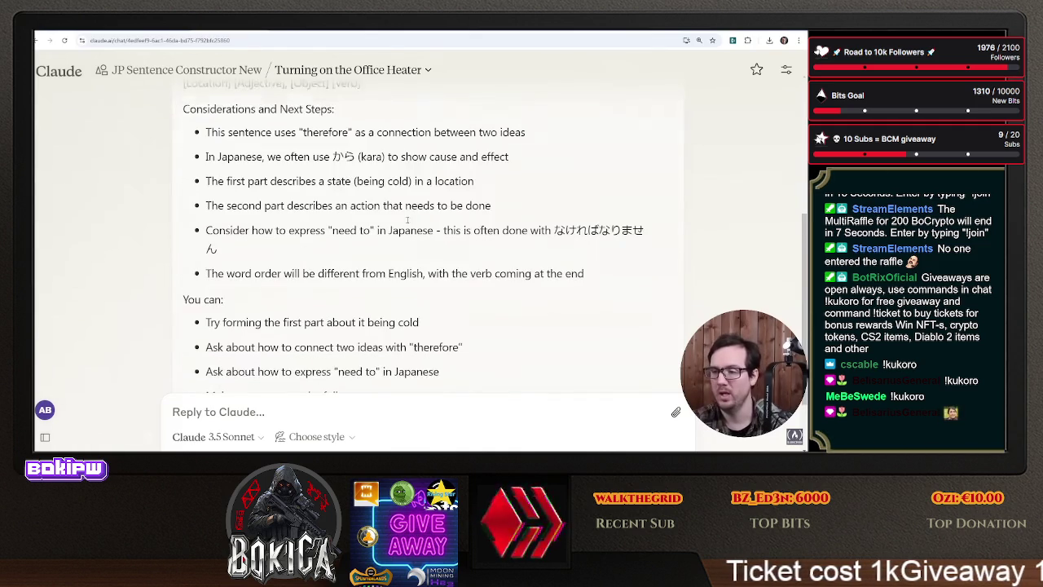
pyautogui.scroll(-2, 383, 232)
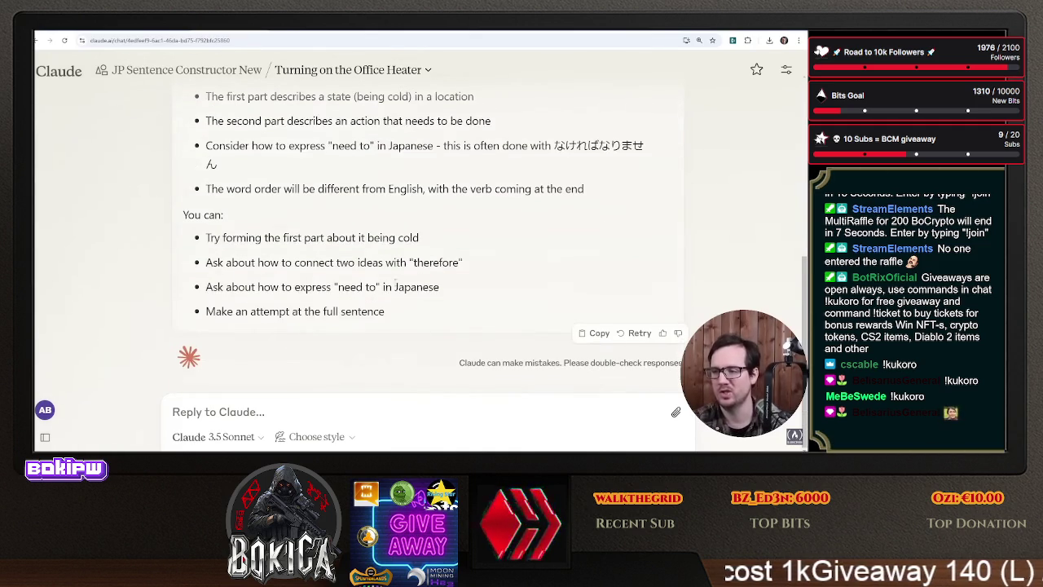
pyautogui.scroll(4, 398, 320)
pyautogui.scroll(-4, 366, 343)
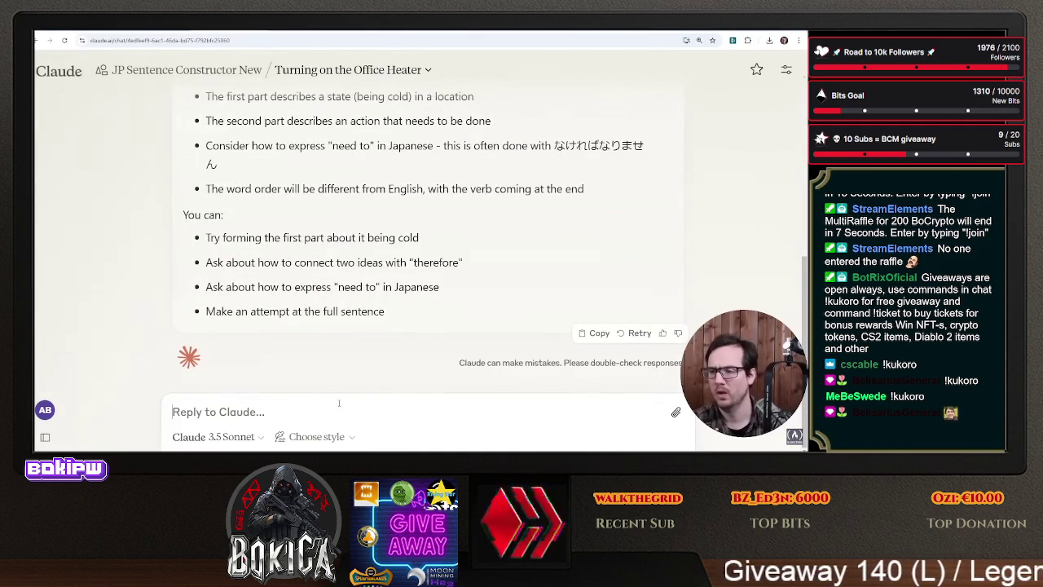
pyautogui.write("You'r")
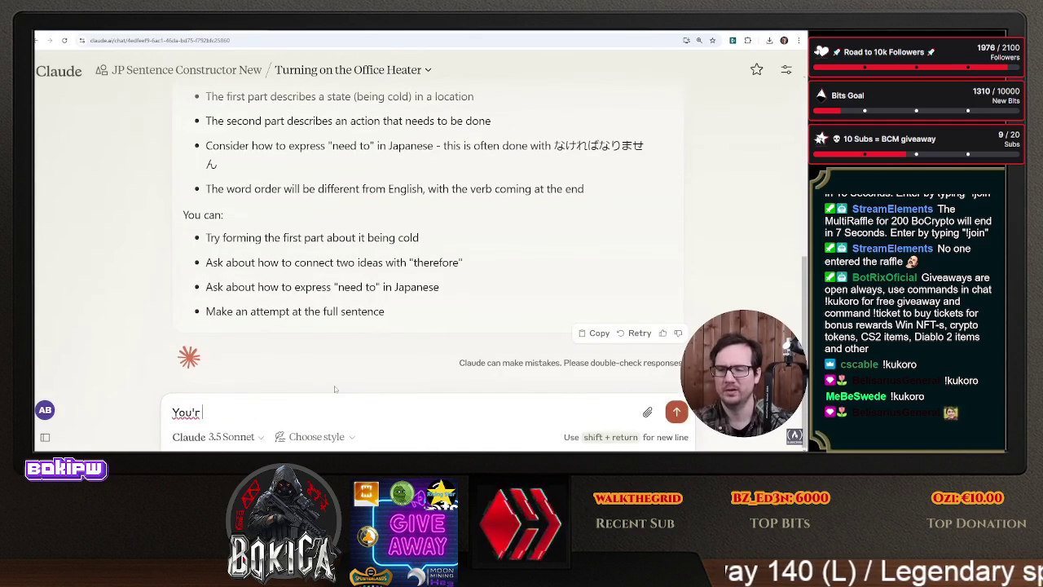
pyautogui.write('e providing way too')
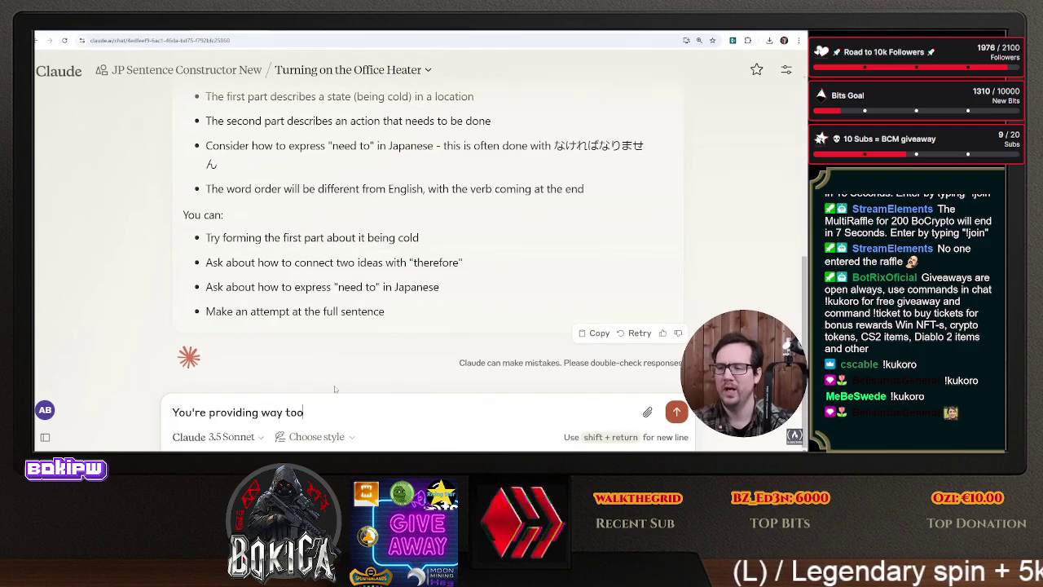
pyautogui.write(' much text f')
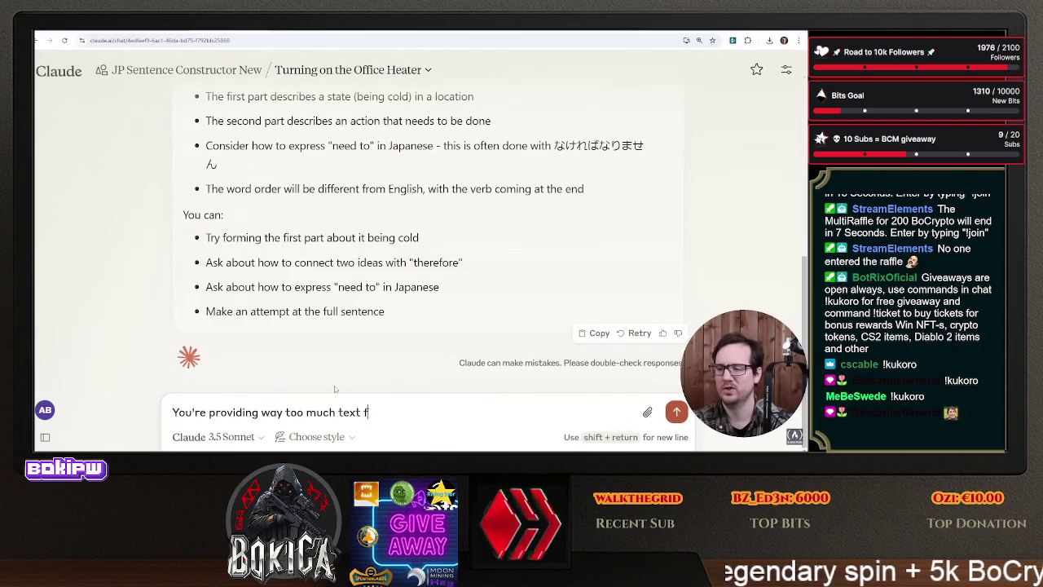
pyautogui.write('or consideration')
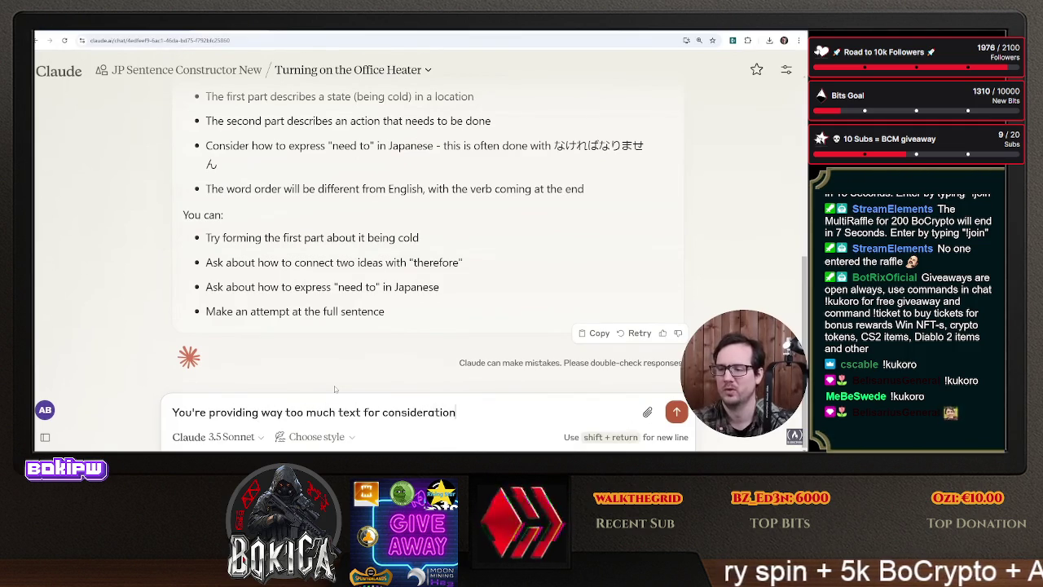
# - Ask Claude to summarize the considerations, since its reply contains far too much text
pyautogui.scroll(3, 289, 320)
pyautogui.scroll(-3, 466, 384)
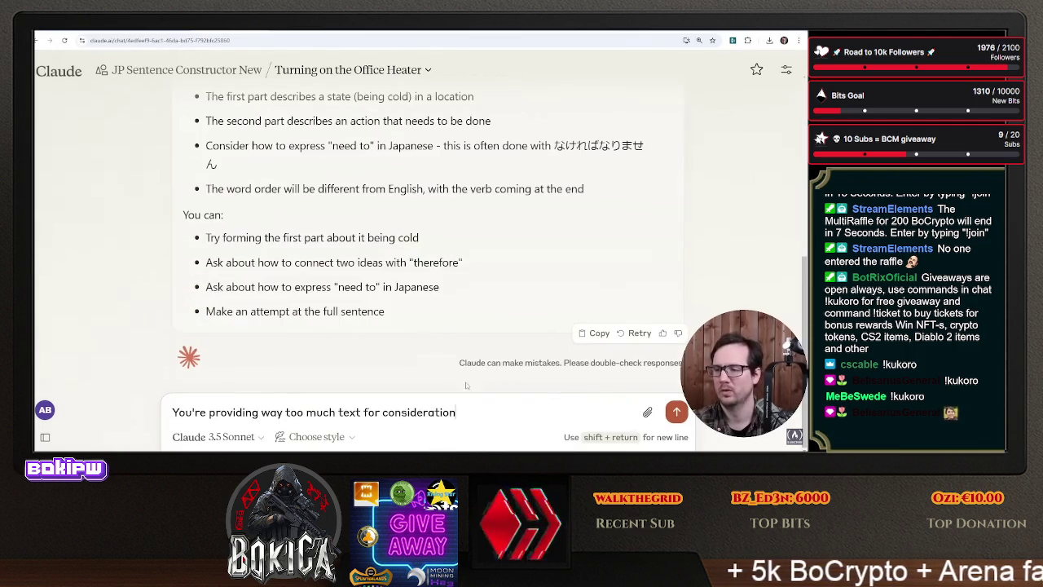
pyautogui.write(' can yo')
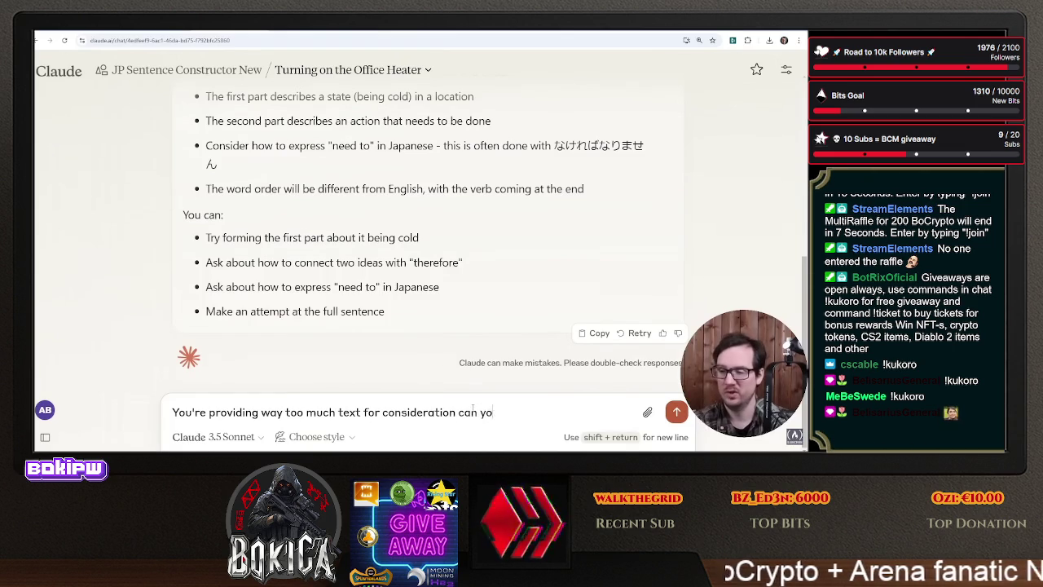
pyautogui.write('u')
pyautogui.press('BackSpace')
pyautogui.press('BackSpace')
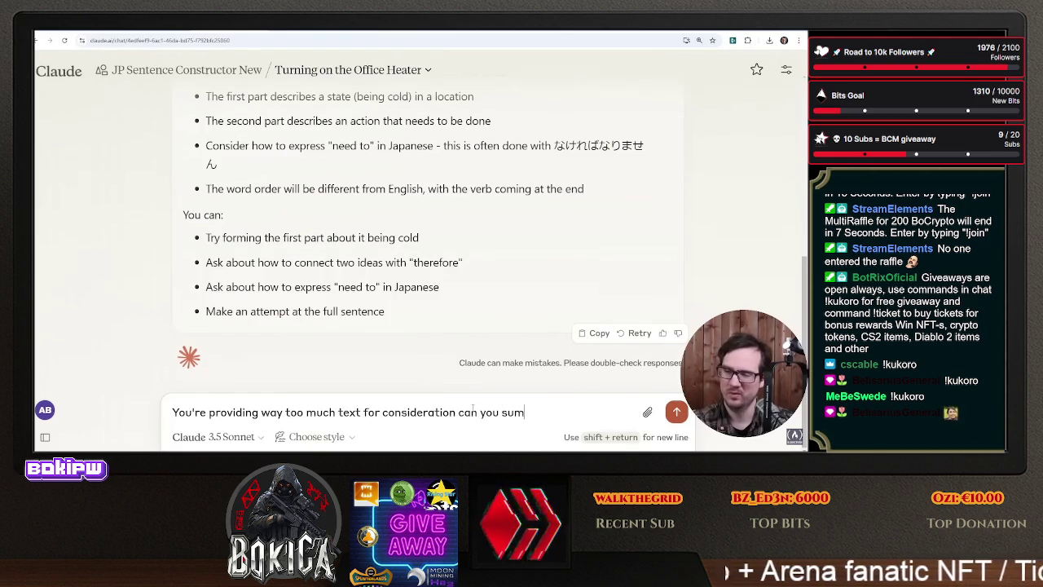
pyautogui.write('marize')
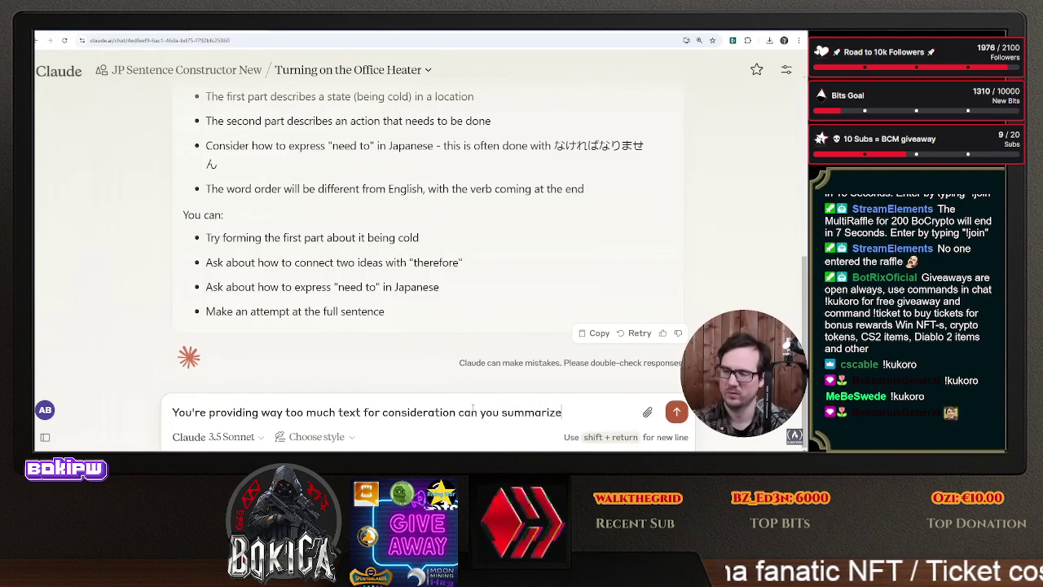
pyautogui.press('BackSpace')
pyautogui.press('BackSpace')
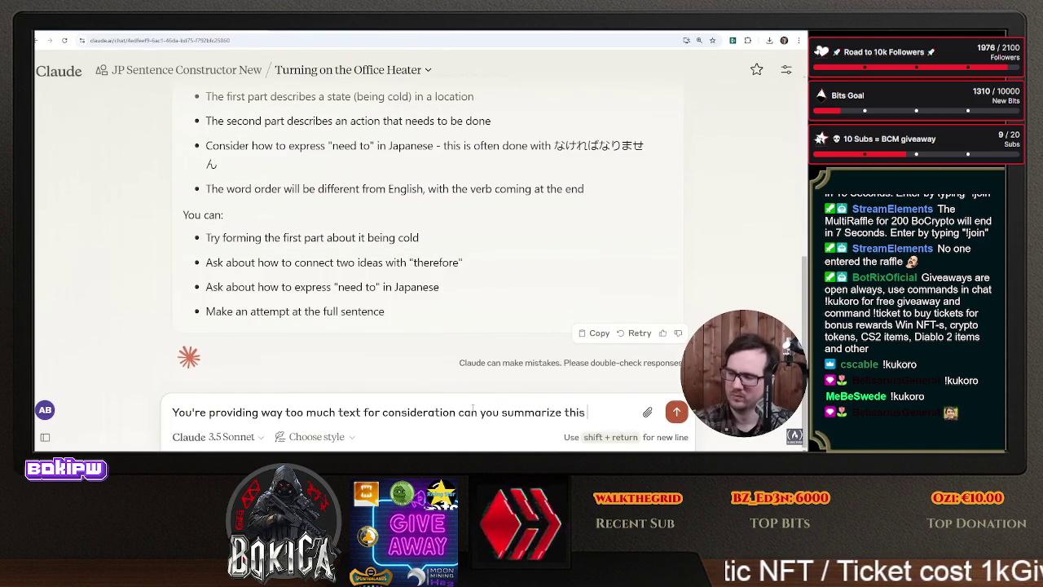
pyautogui.press('Return')
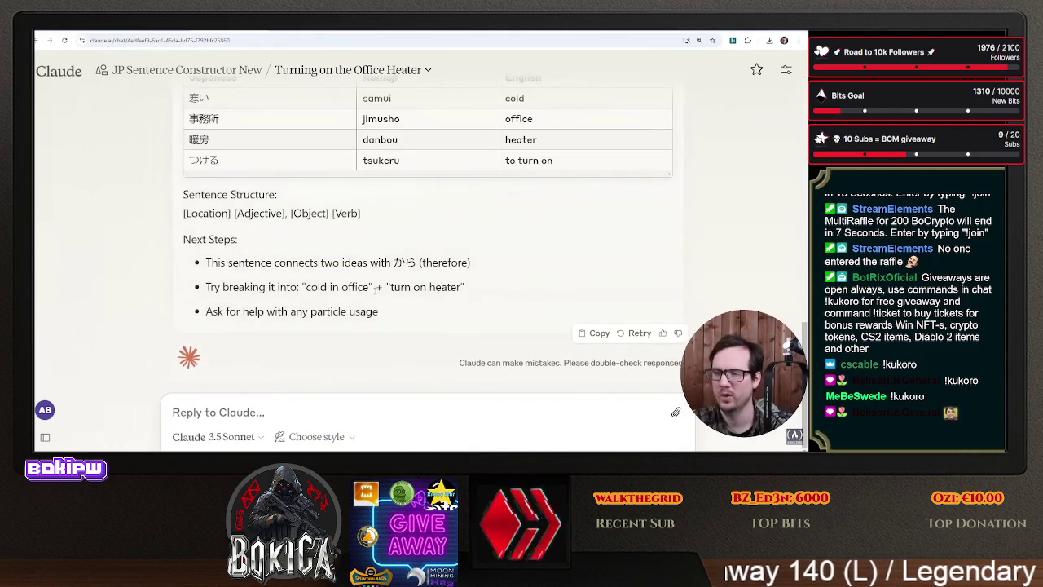
pyautogui.scroll(10, 376, 289)
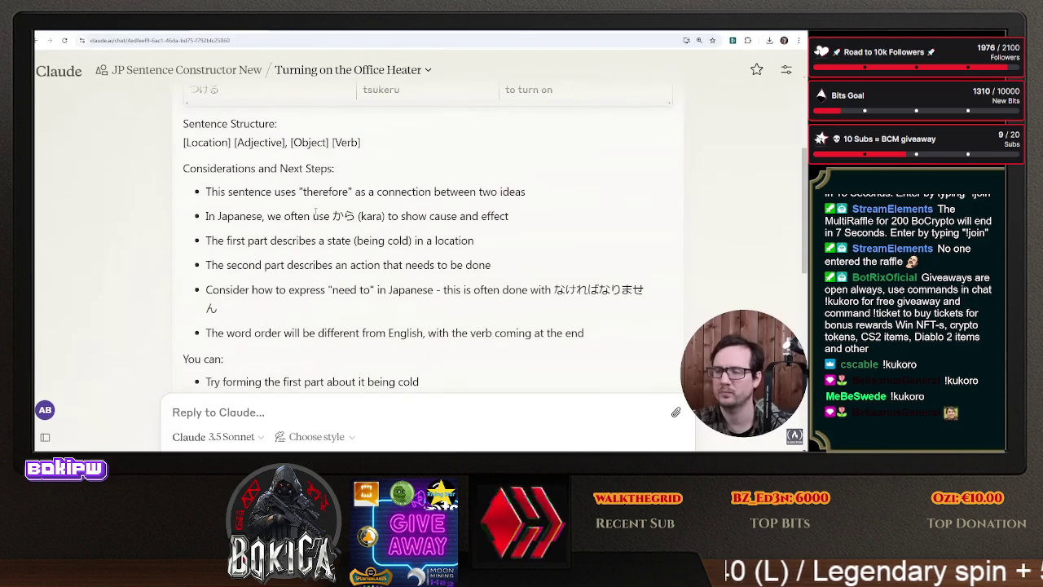
pyautogui.scroll(3, 326, 212)
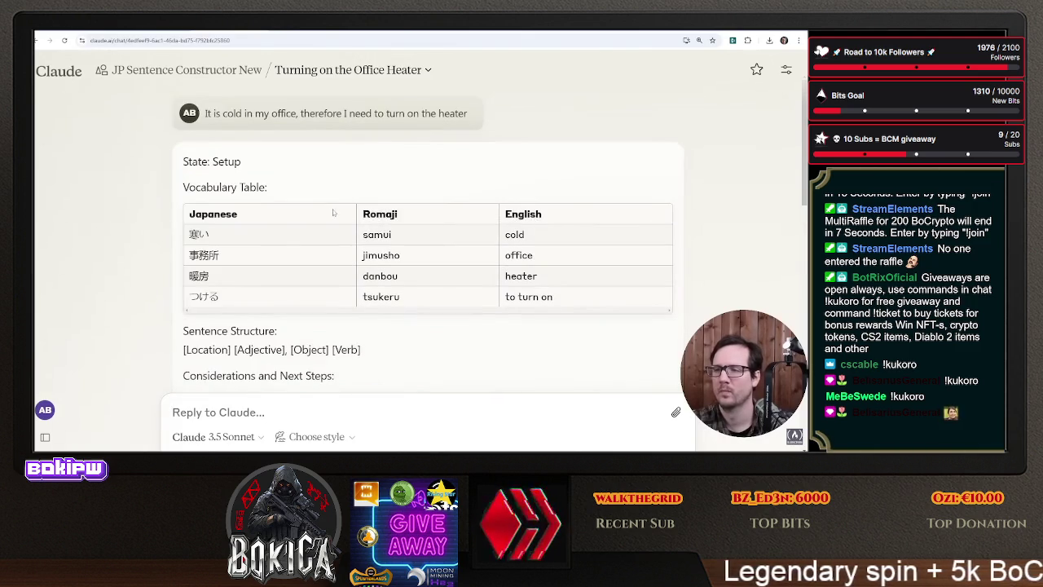
pyautogui.hotkey('ctrl', 'Tab')
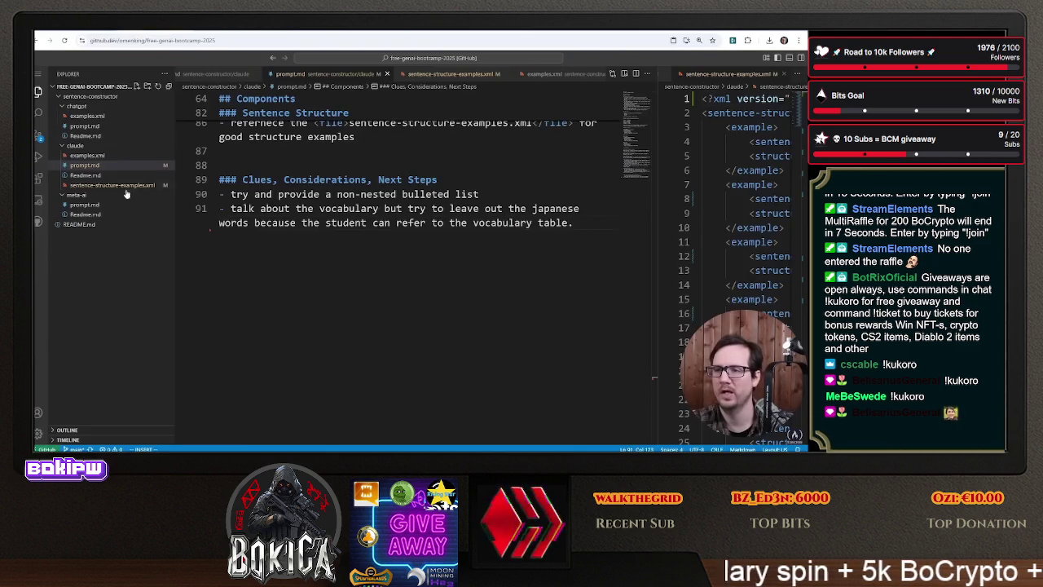
# - Create a new file named considerations.examples.xml inside the claude folder
pyautogui.rightClick(106, 147)
pyautogui.click(156, 151)
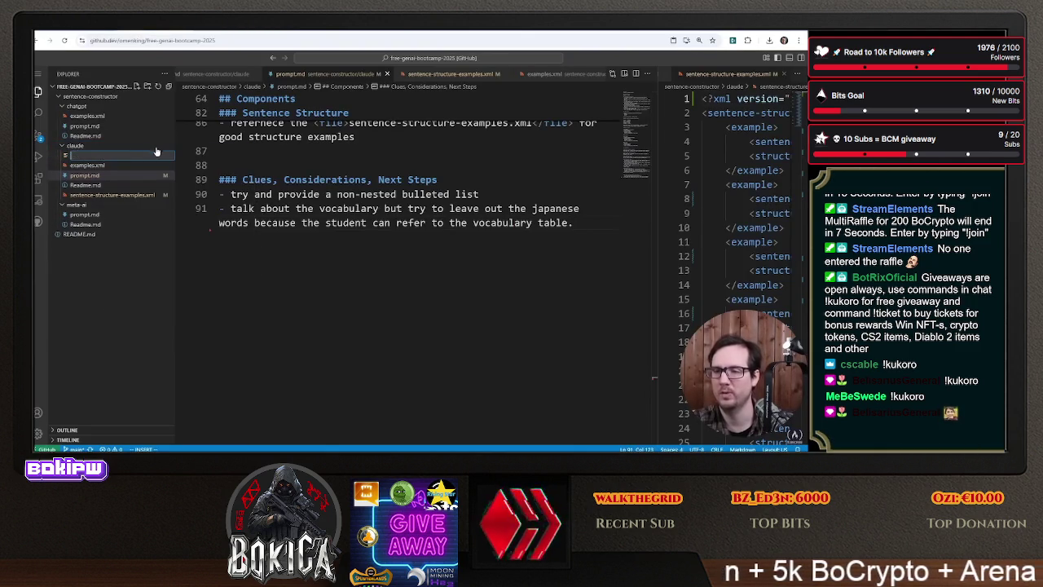
pyautogui.write('consider')
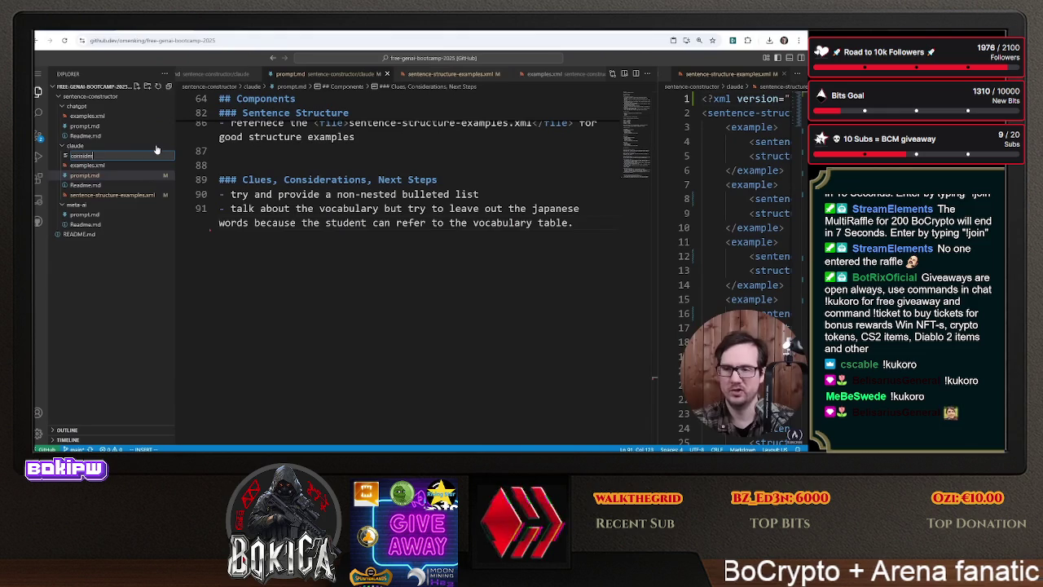
pyautogui.write('ations.e')
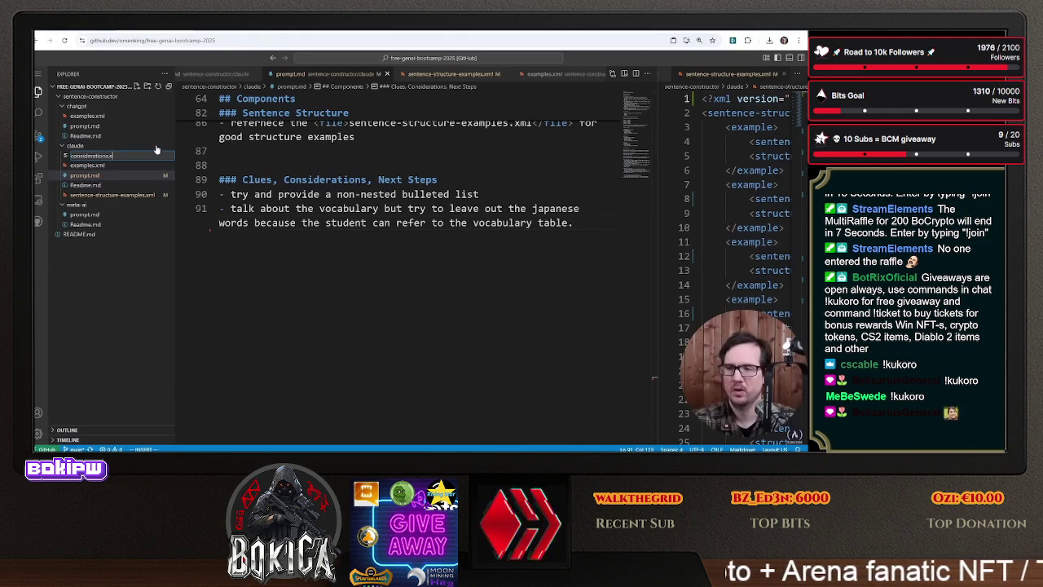
pyautogui.write('xampl')
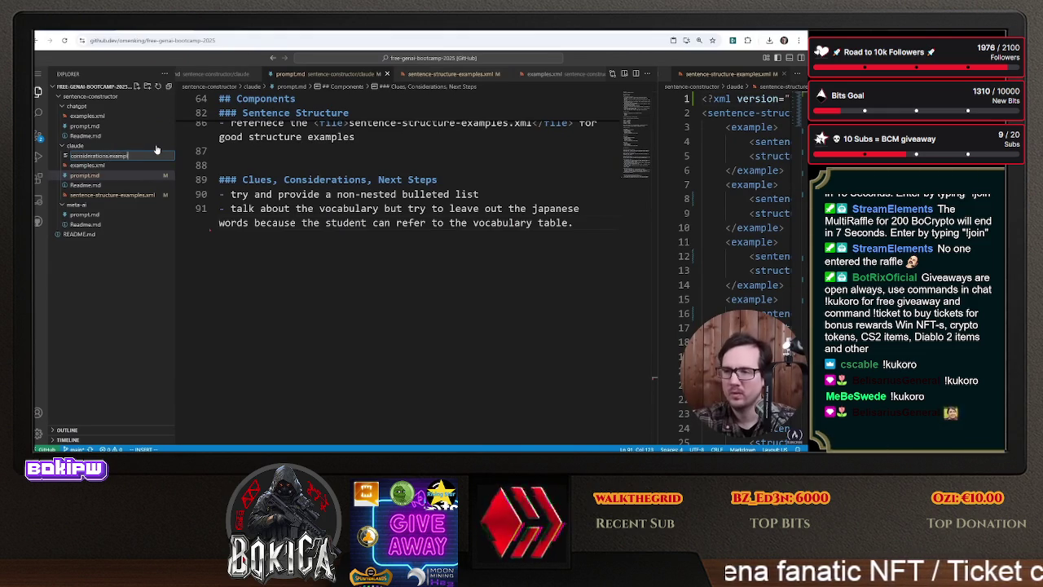
pyautogui.write('es.xml')
pyautogui.press('Return')
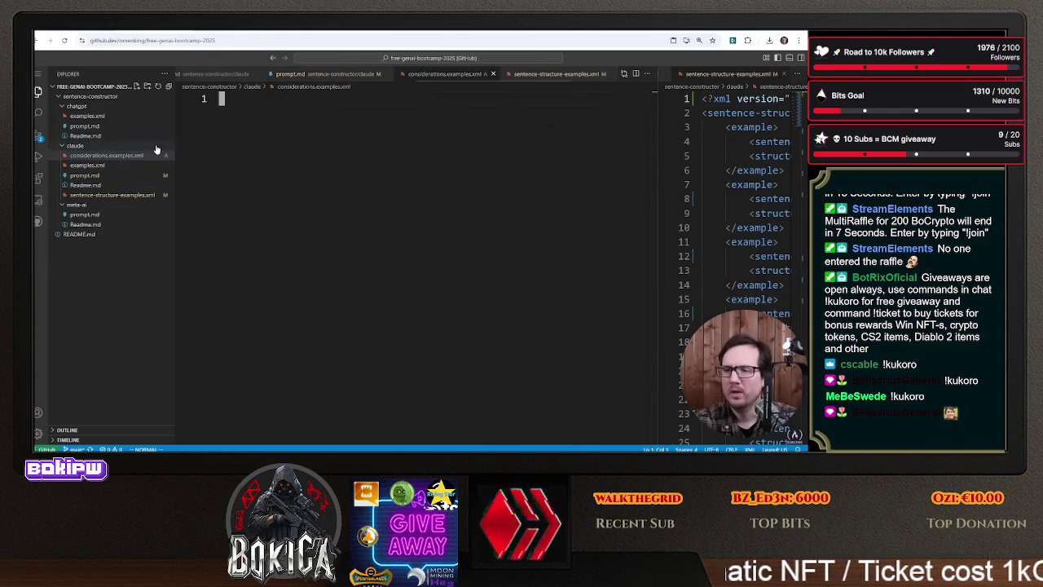
# - Write the opening and closing <examples> tags, fixing the mistyped bracket
pyautogui.write('i<ex')
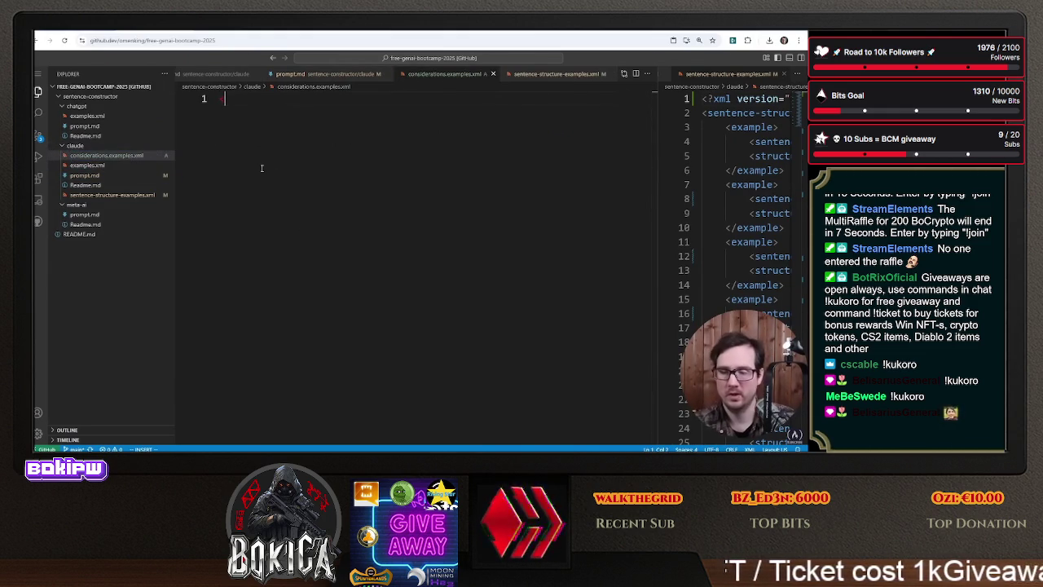
pyautogui.write('amples>')
pyautogui.press('Return')
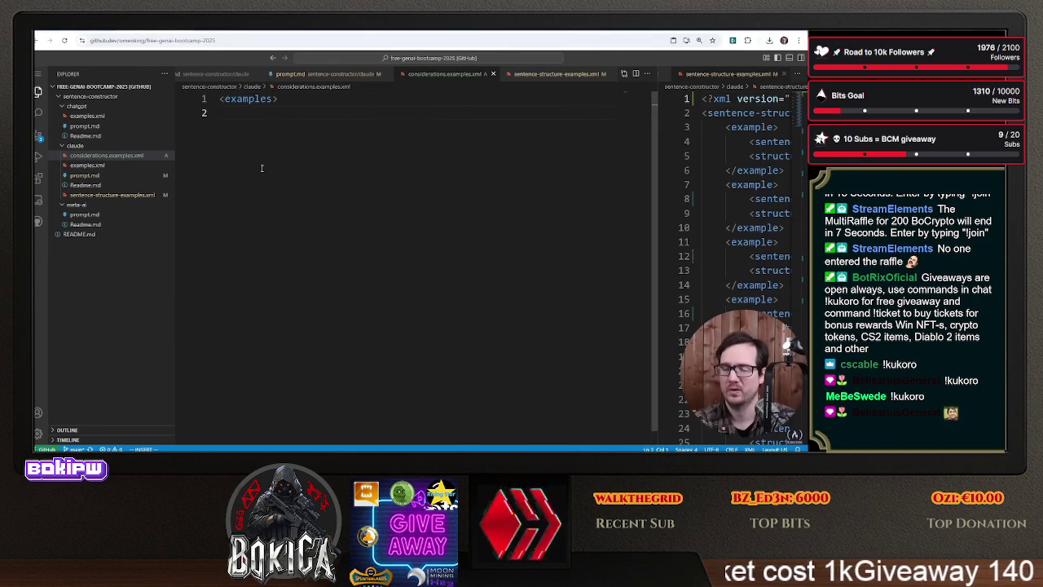
pyautogui.write('<examples?')
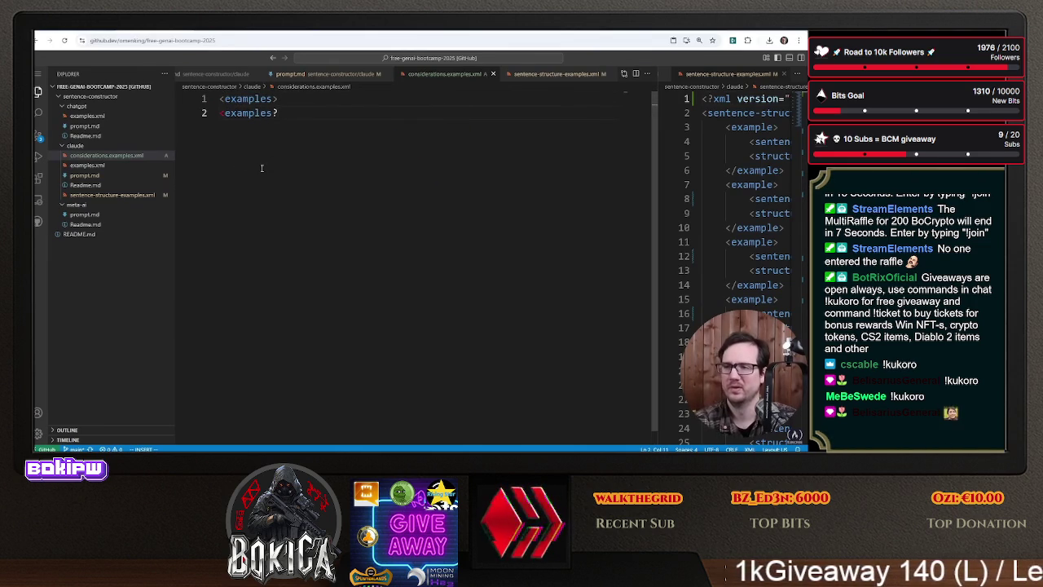
pyautogui.press('BackSpace')
pyautogui.write('>')
pyautogui.press('Escape')
pyautogui.write('0')
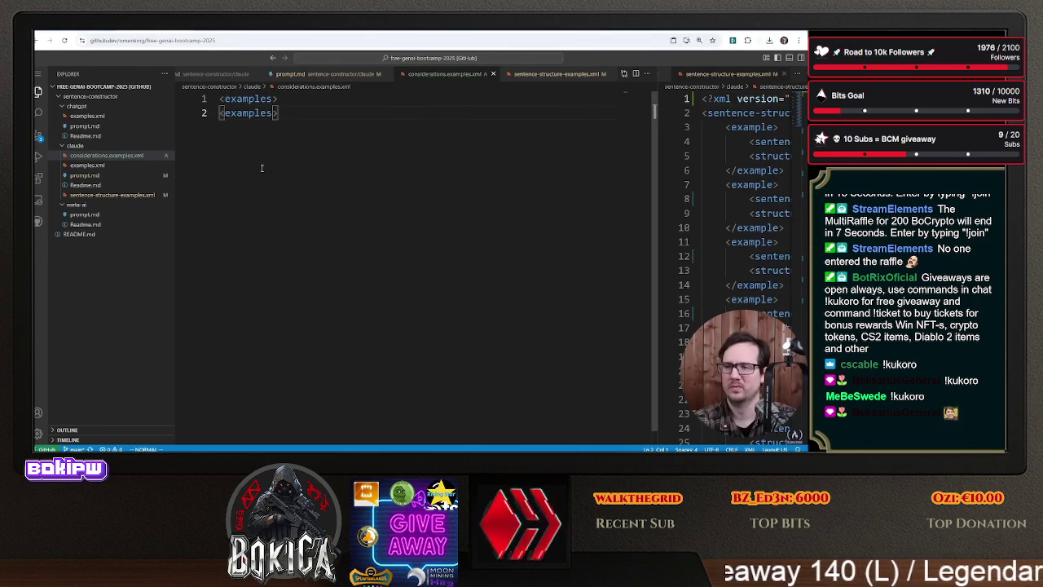
pyautogui.write('a/')
pyautogui.press('Escape')
# - Add an <example></example> tag pair inside examples and duplicate it into a second pair
pyautogui.write('O')
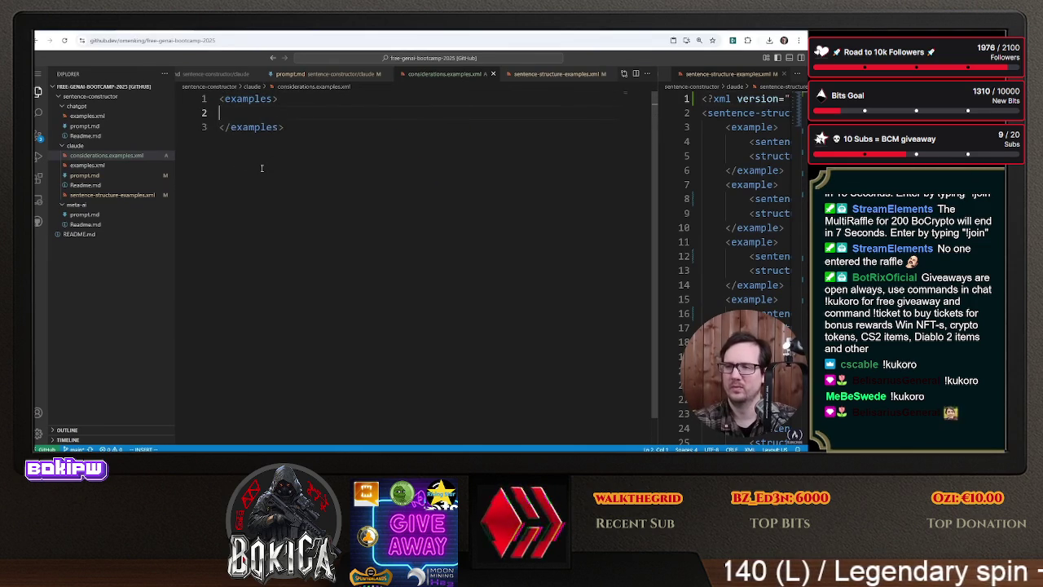
pyautogui.write('<example>')
pyautogui.press('Return')
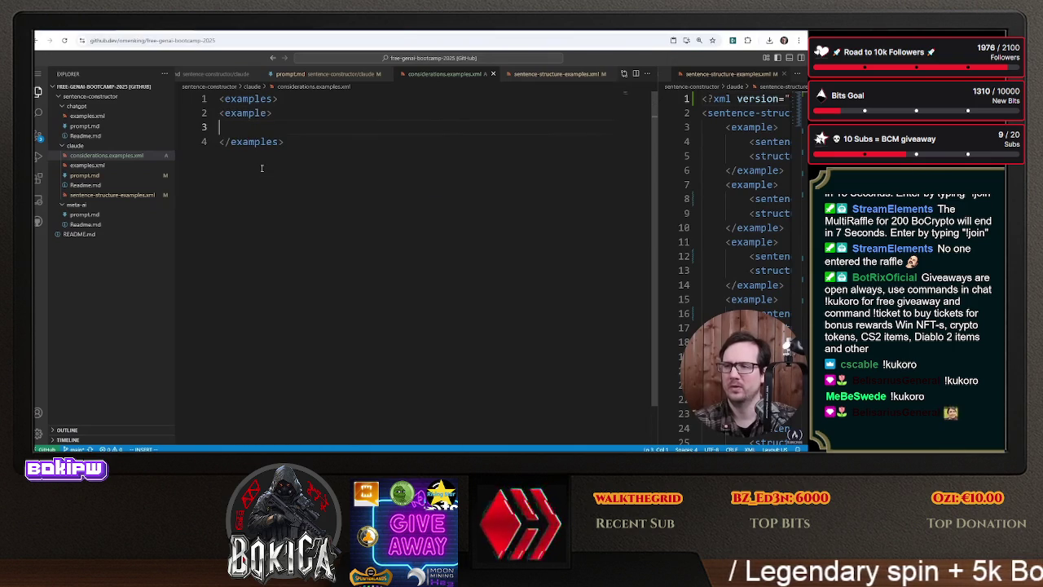
pyautogui.press('y')
pyautogui.press('y')
pyautogui.write('pa/')
pyautogui.press('Escape')
pyautogui.press('k')
pyautogui.press('V')
pyautogui.press('j')
pyautogui.press('y')
pyautogui.press('j')
pyautogui.press('p')
# - Remove the leftover blank line, indent both example entries, and begin a <score> tag
pyautogui.press('V')
pyautogui.press('Escape')
pyautogui.press('j')
pyautogui.press('j')
pyautogui.press('d')
pyautogui.press('d')
pyautogui.press('k')
pyautogui.press('V')
pyautogui.press('k')
pyautogui.press('k')
pyautogui.press('k')
pyautogui.press('>')
pyautogui.write('o<score>')
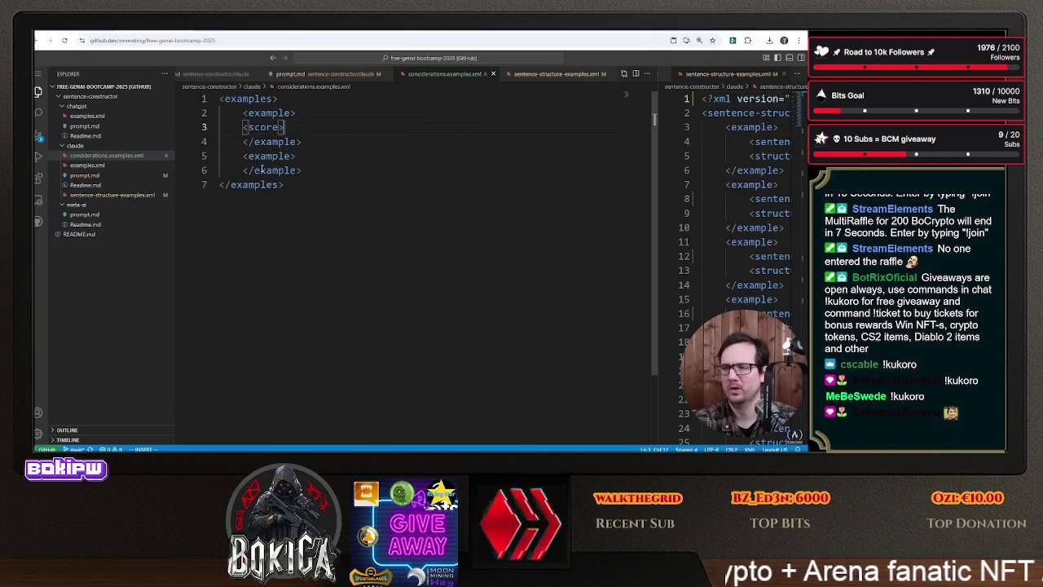
pyautogui.write('score>')
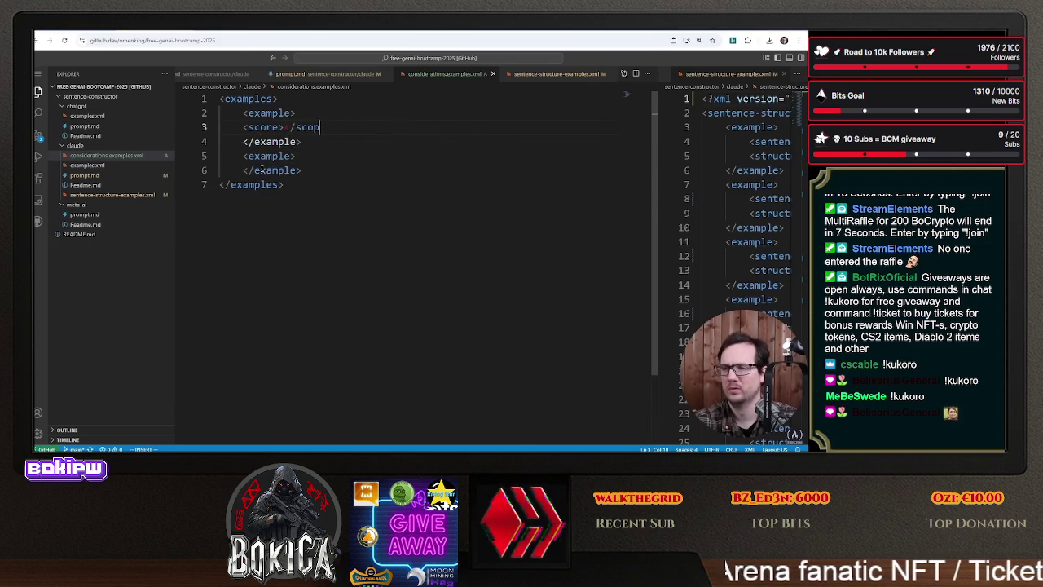
# - Indent the score line, copy it into the second example, and set scores 6 and 10
pyautogui.press('Escape')
pyautogui.press('>')
pyautogui.press('>')
pyautogui.press('y')
pyautogui.press('y')
pyautogui.press('j')
pyautogui.press('j')
pyautogui.press('p')
pyautogui.press('k')
pyautogui.press('k')
pyautogui.press('k')
pyautogui.press('b')
pyautogui.press('b')
pyautogui.press('i')
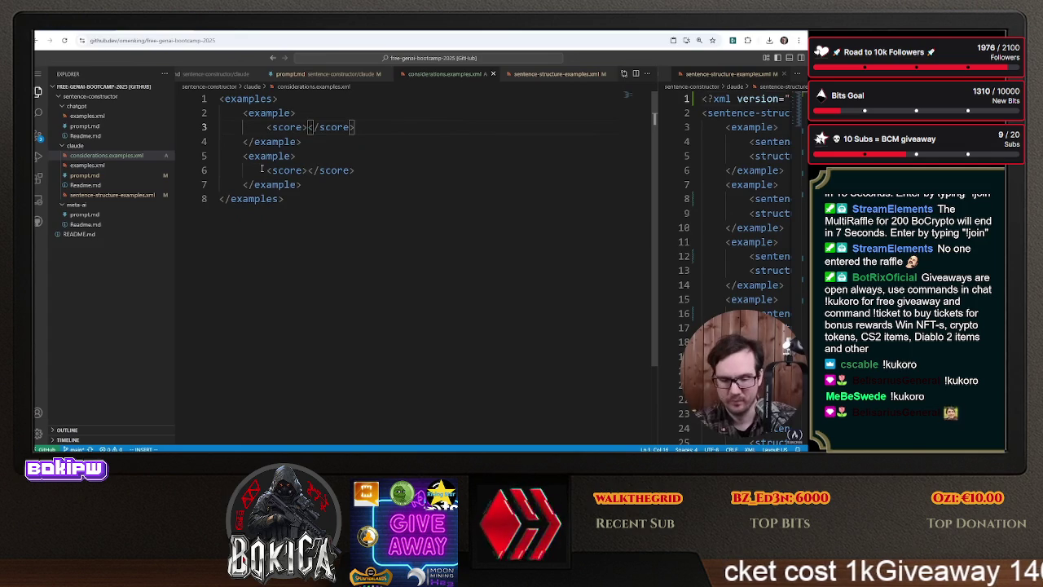
pyautogui.press('Escape')
pyautogui.press('j')
pyautogui.press('j')
pyautogui.press('j')
pyautogui.write('i10')
pyautogui.press('Escape')
# - Add an opening and closing score:reason tag pair below the score
pyautogui.write('o')
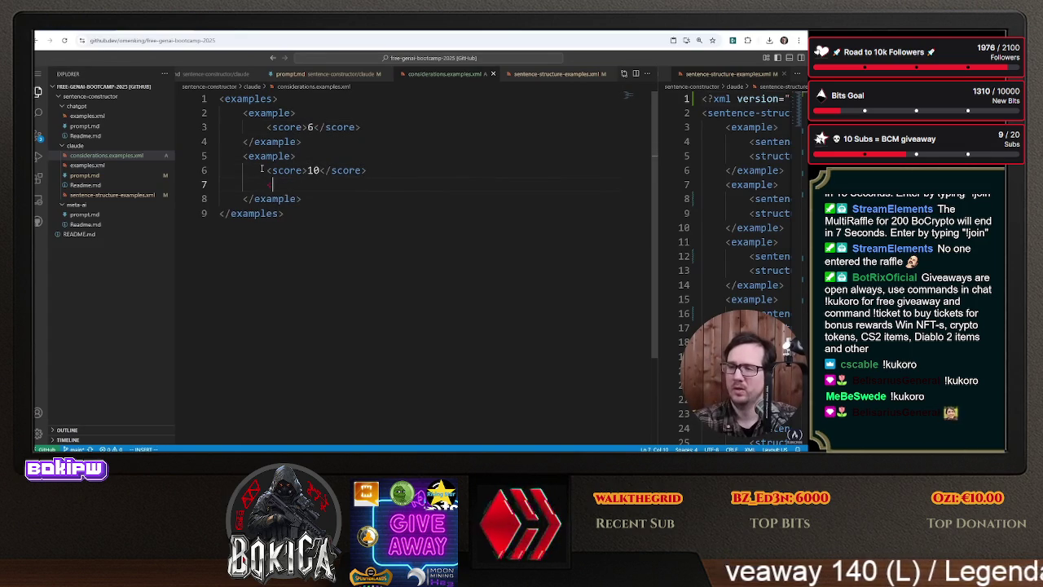
pyautogui.write('reason>')
pyautogui.press('Escape')
pyautogui.press('b')
pyautogui.write('core:')
pyautogui.press('Escape')
pyautogui.press('y')
pyautogui.press('y')
pyautogui.press('p')
pyautogui.press('a')
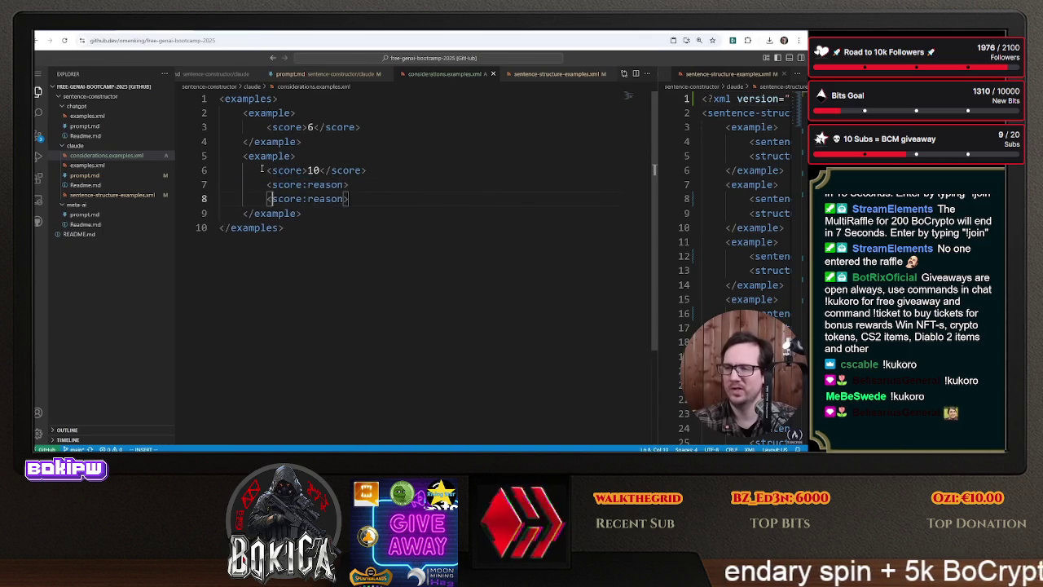
pyautogui.write('/')
pyautogui.hotkey('shift', 'o')
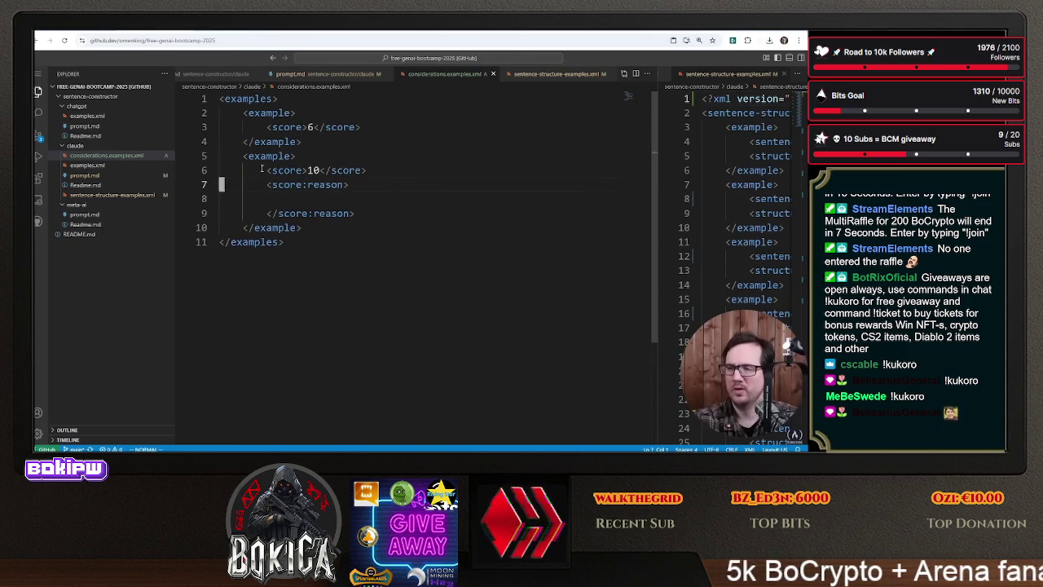
pyautogui.press('w')
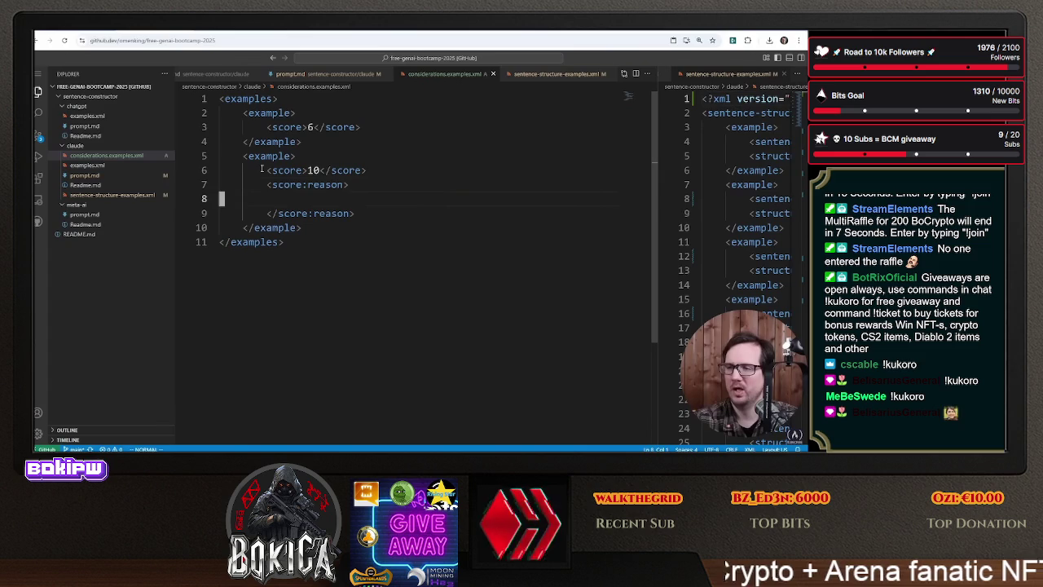
# - Write the reason 'This examples scores 10 because the returned information is concise'
pyautogui.write('Concise')
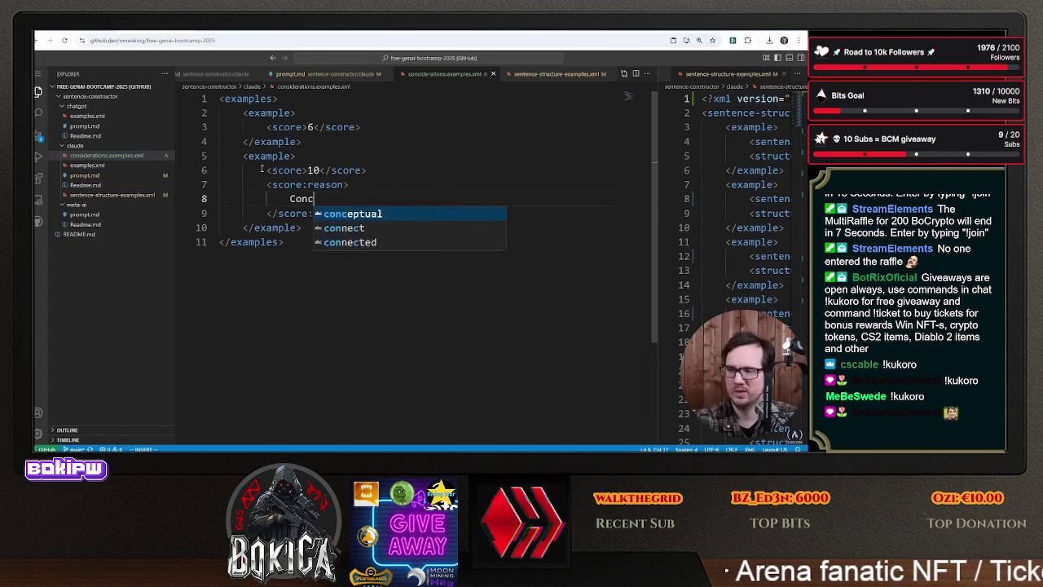
pyautogui.press('Escape')
pyautogui.press('k')
pyautogui.press('k')
pyautogui.press('k')
pyautogui.press('j')
pyautogui.press('j')
pyautogui.press('j')
pyautogui.write('iThis examp')
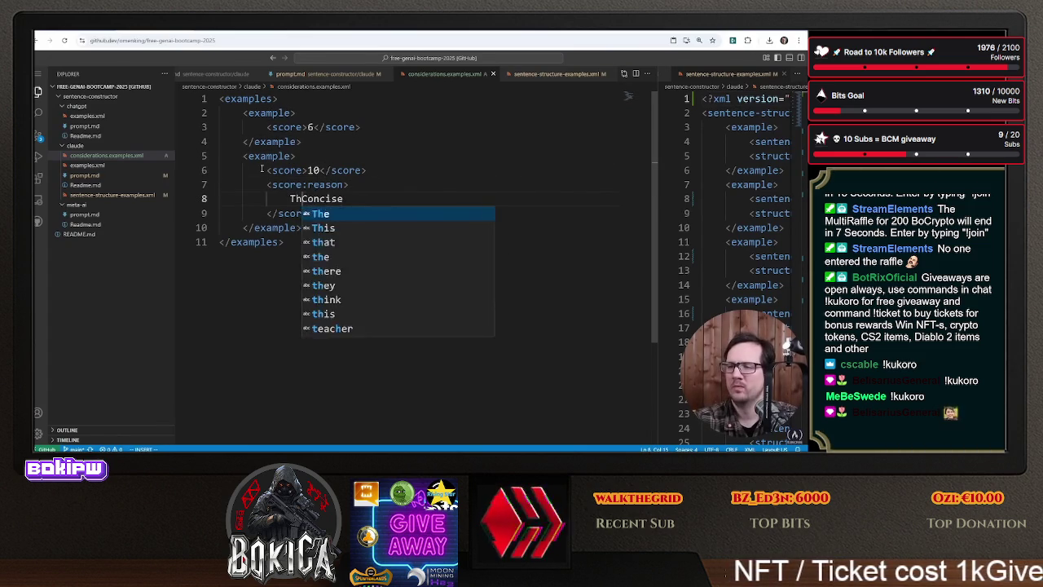
pyautogui.write('les scores 10')
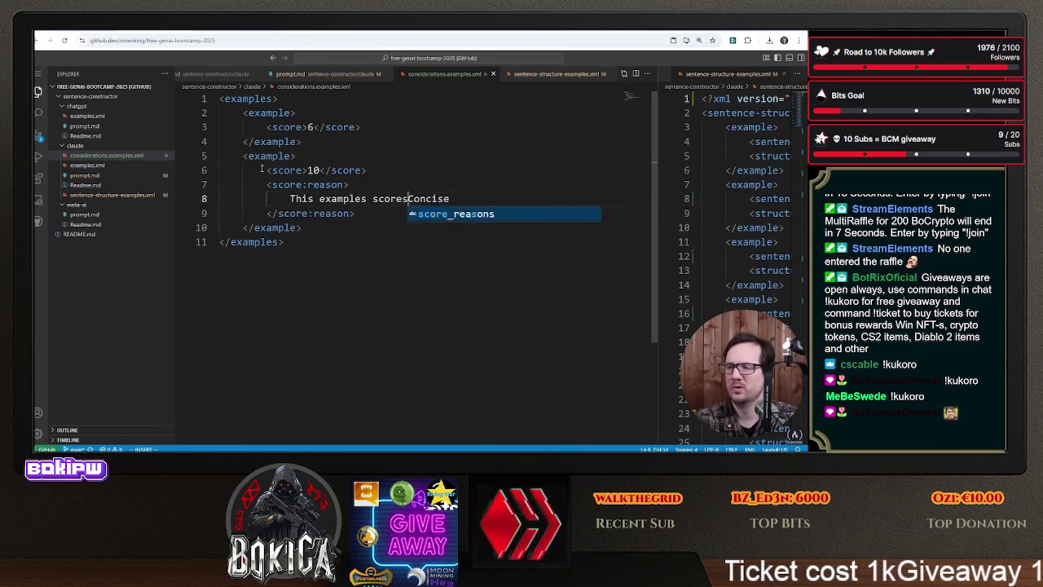
pyautogui.write(' becaus')
pyautogui.press('Tab')
pyautogui.write('the')
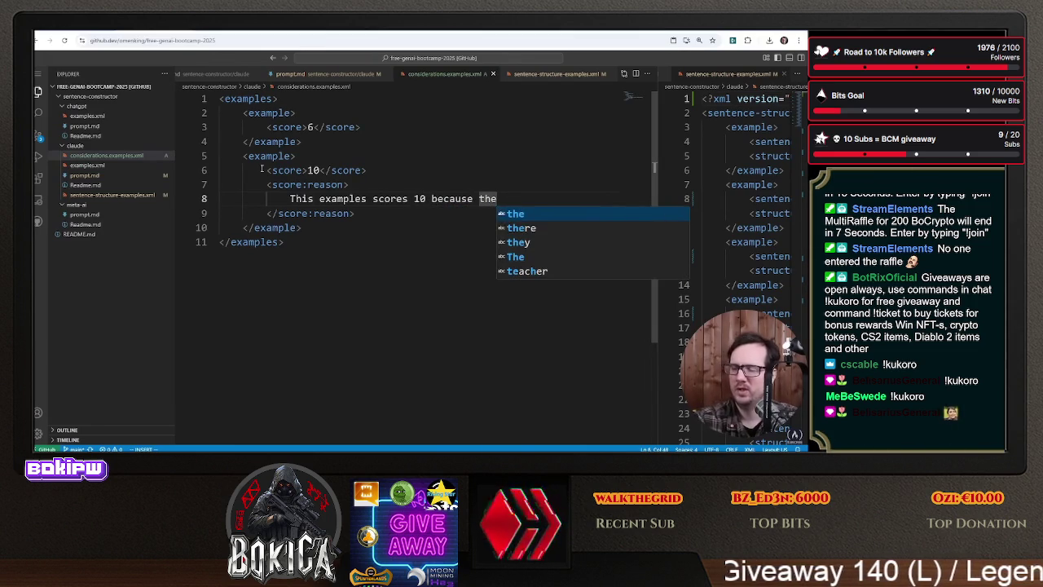
pyautogui.write(' he ')
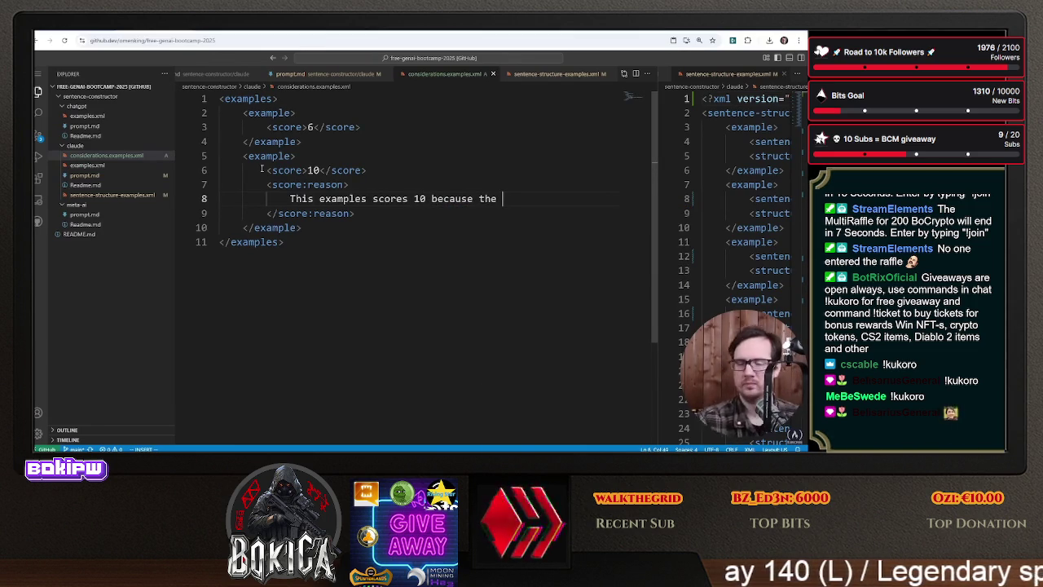
pyautogui.write('retur')
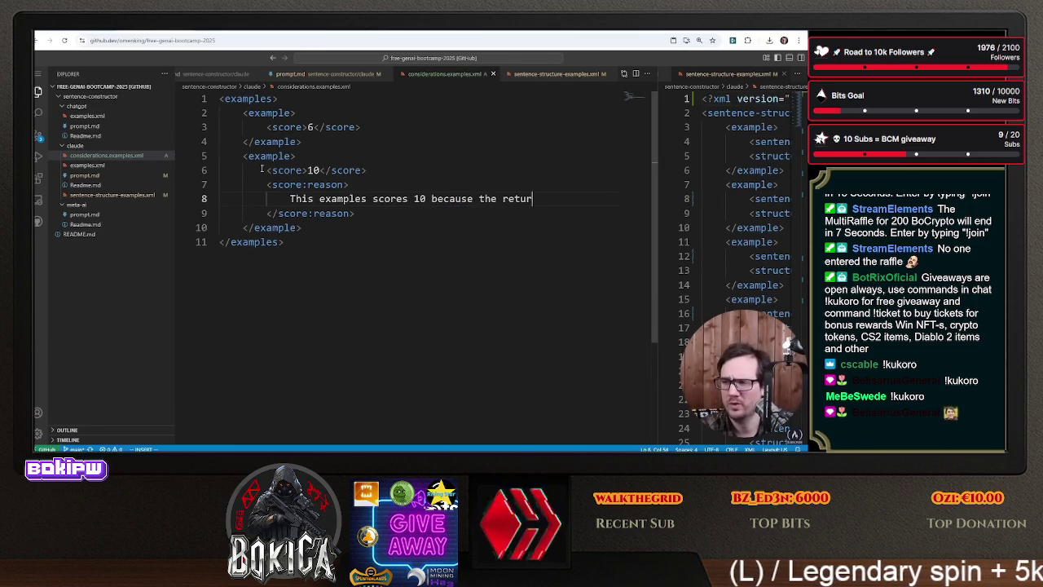
pyautogui.write('atio')
pyautogui.press('BackSpace')
pyautogui.press('BackSpace')
pyautogui.press('BackSpace')
pyautogui.write('information is cons')
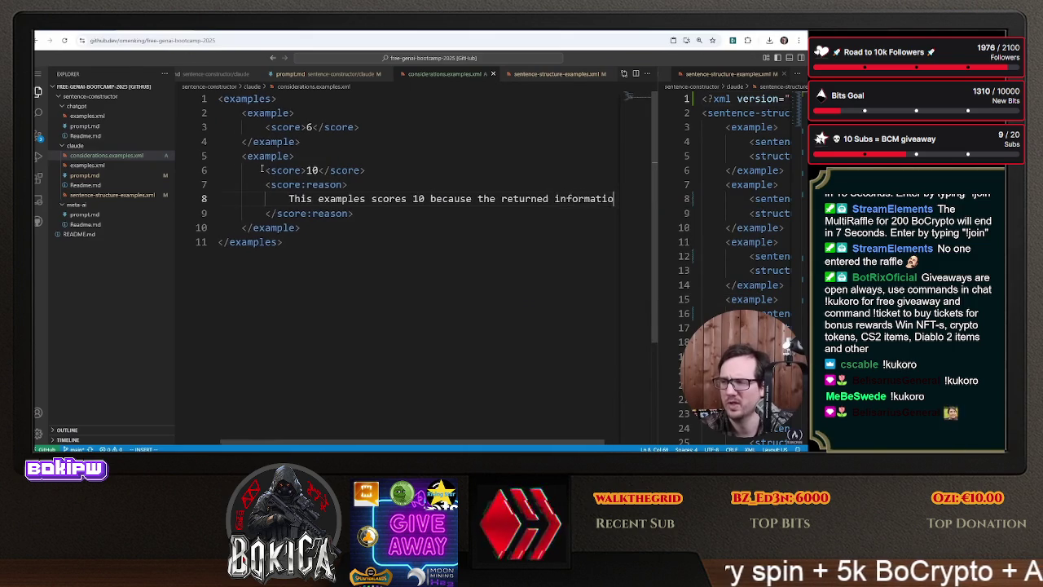
pyautogui.press('BackSpace')
pyautogui.write('cise')
pyautogui.press('Escape')
# - Copy the score:reason lines into the first example and reword its reason as 'too verbose'
pyautogui.press('k')
pyautogui.press('k')
pyautogui.press('k')
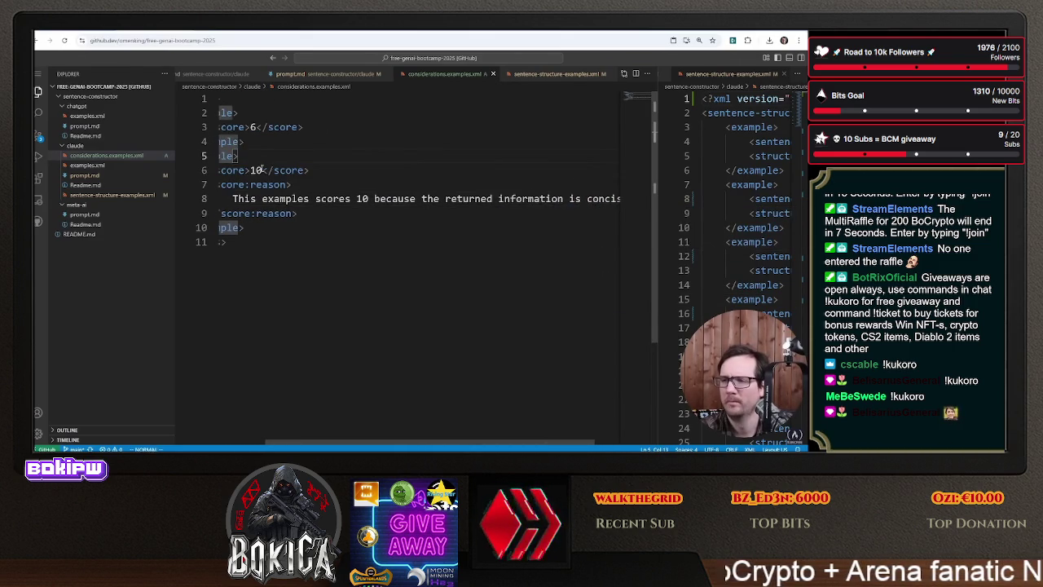
pyautogui.press('j')
pyautogui.hotkey('shift', 'v')
pyautogui.press('j')
pyautogui.press('j')
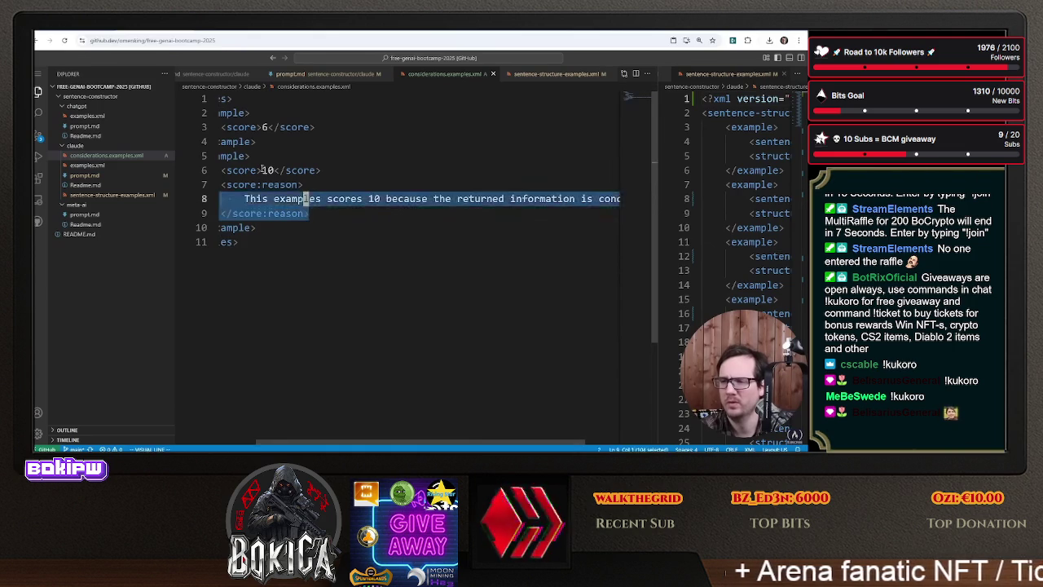
pyautogui.press('y')
pyautogui.hotkey('shift', 'p')
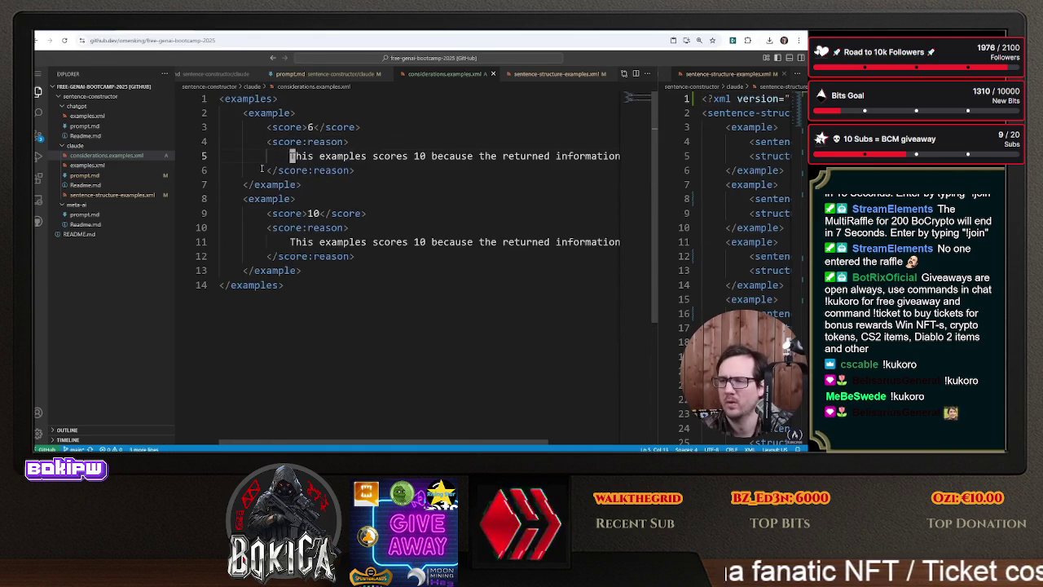
pyautogui.hotkey('shift', 'c')
pyautogui.write('This examples scores 6')
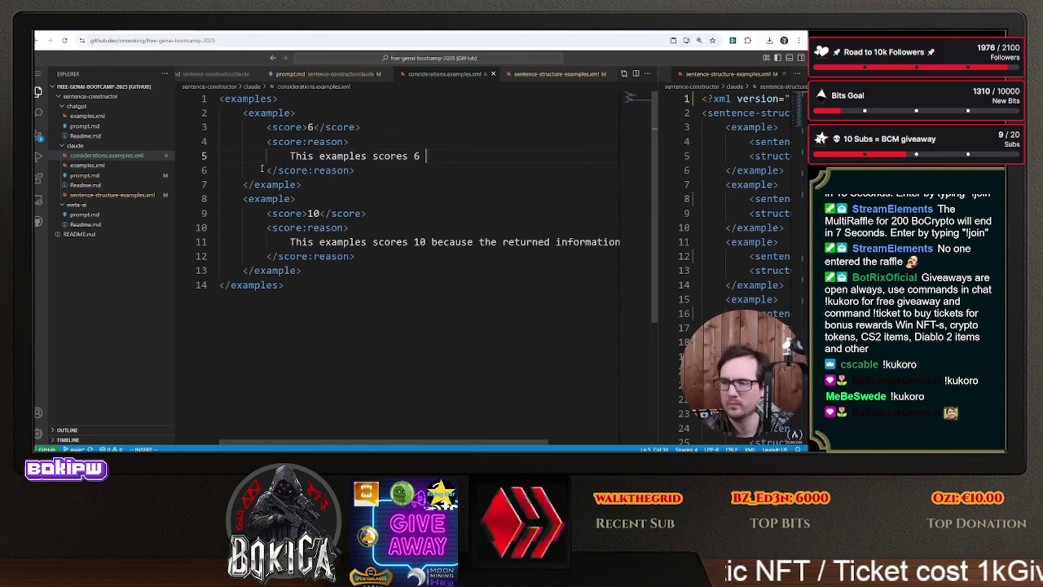
pyautogui.write('because ther')
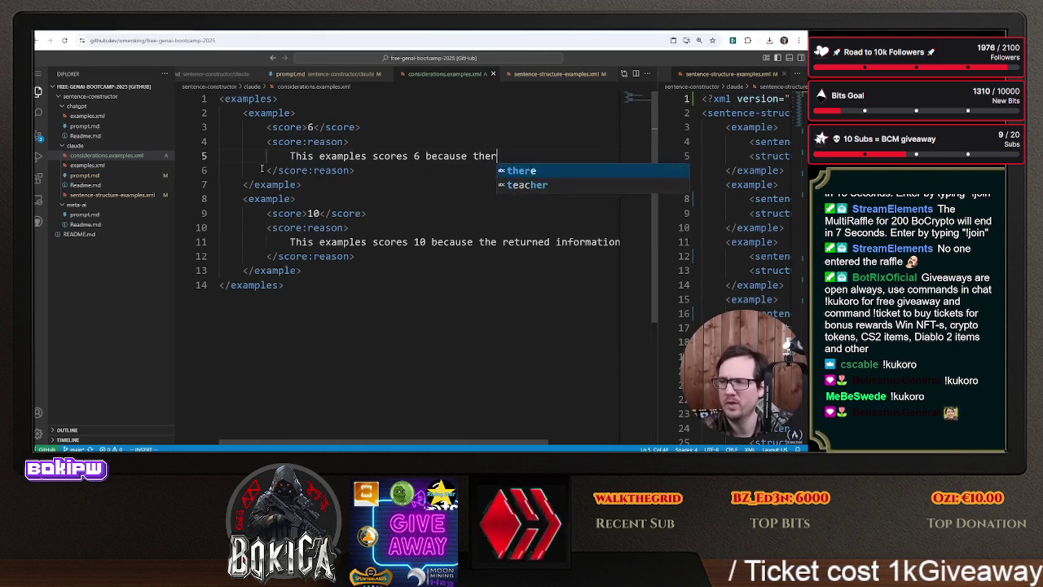
pyautogui.write('ee r')
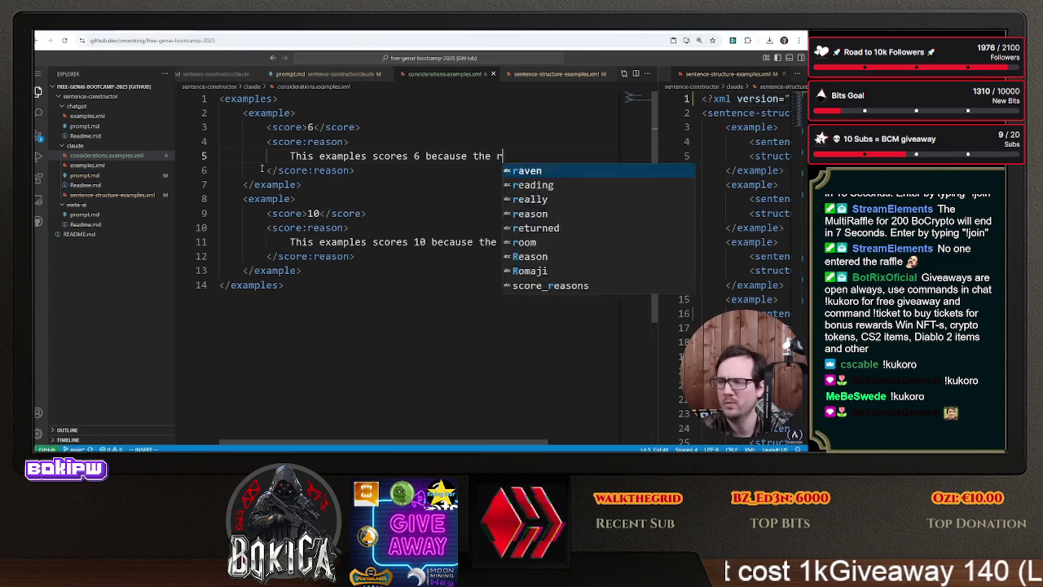
pyautogui.write('eturned inform')
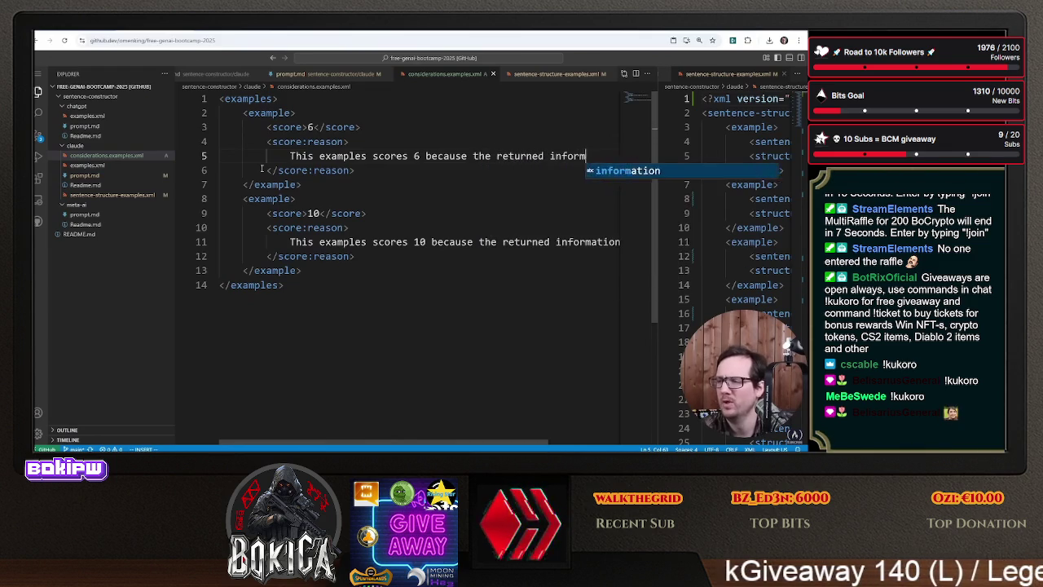
pyautogui.write('ation is too verbose')
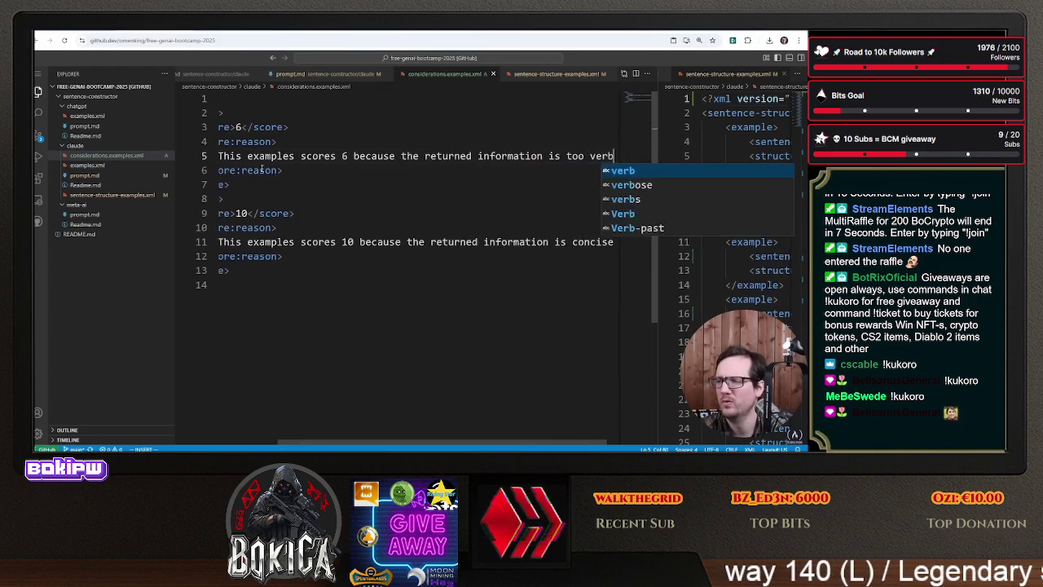
pyautogui.press('Escape')
pyautogui.press('^')
pyautogui.press('k')
pyautogui.press('k')
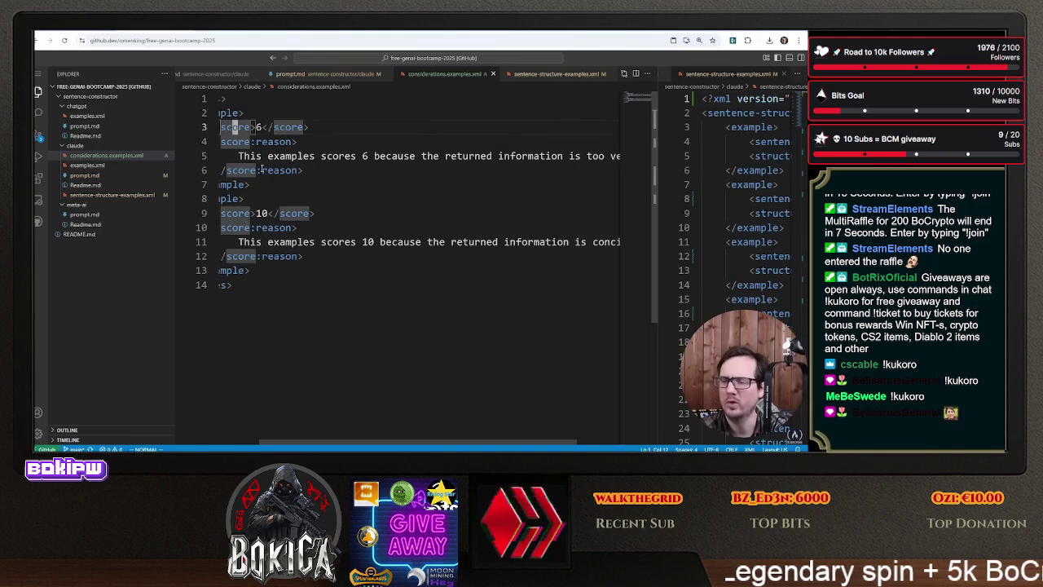
pyautogui.write('0')
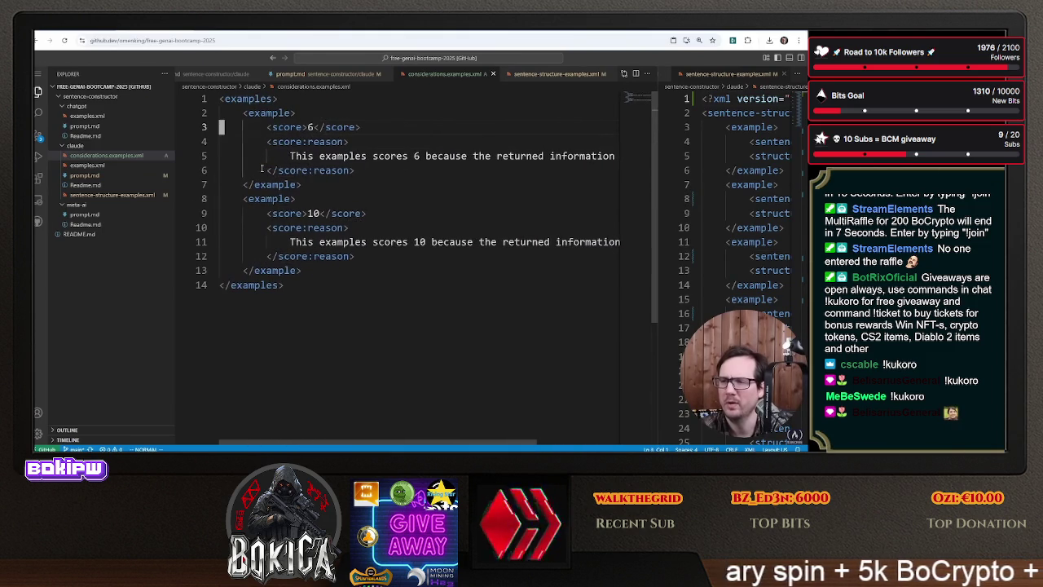
pyautogui.write('o<')
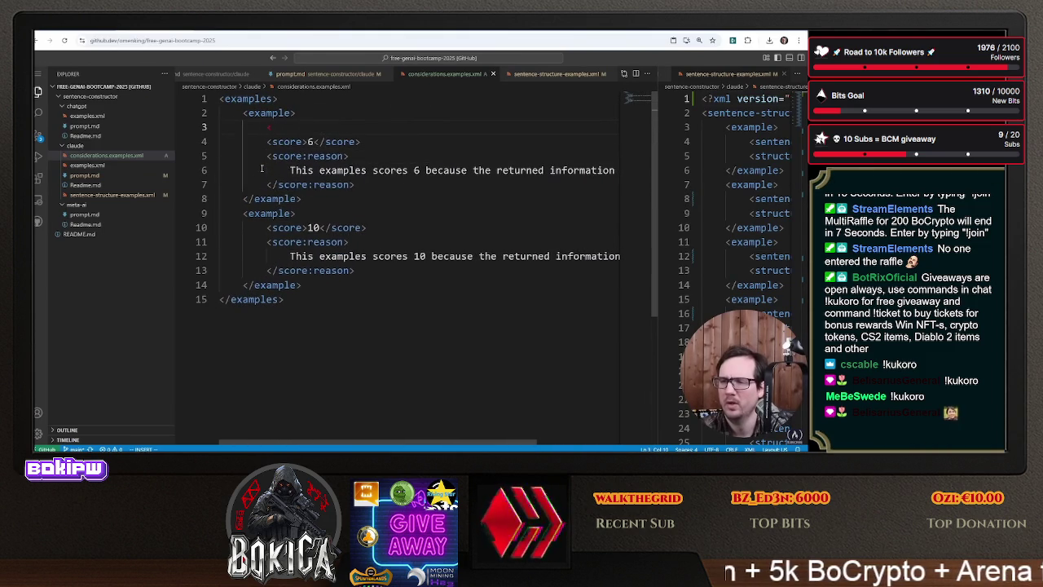
pyautogui.write('ext>')
# - Add an empty <output></output> tag pair to the first example
pyautogui.press('Return')
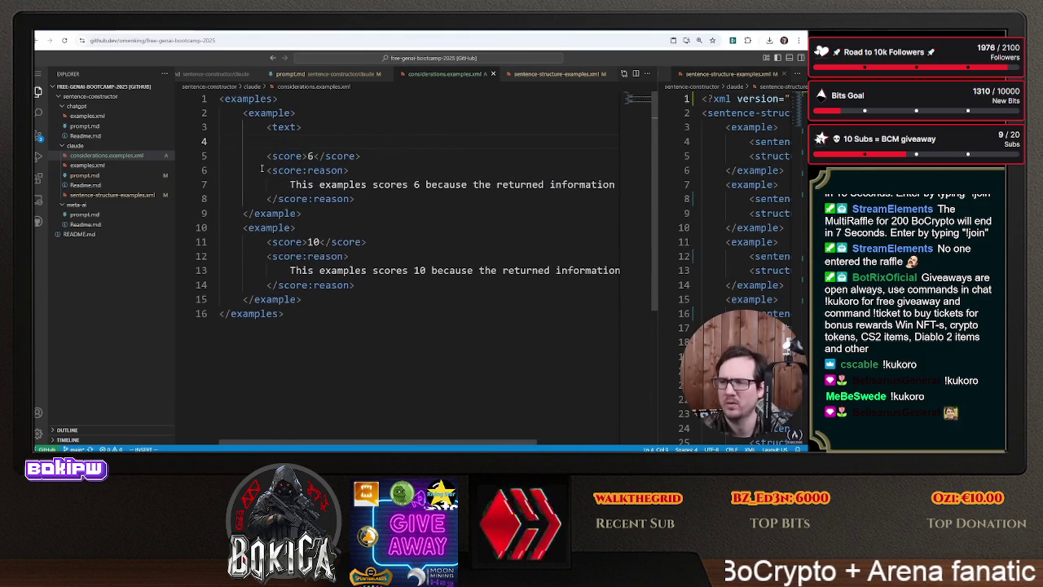
pyautogui.write('wcwoutput')
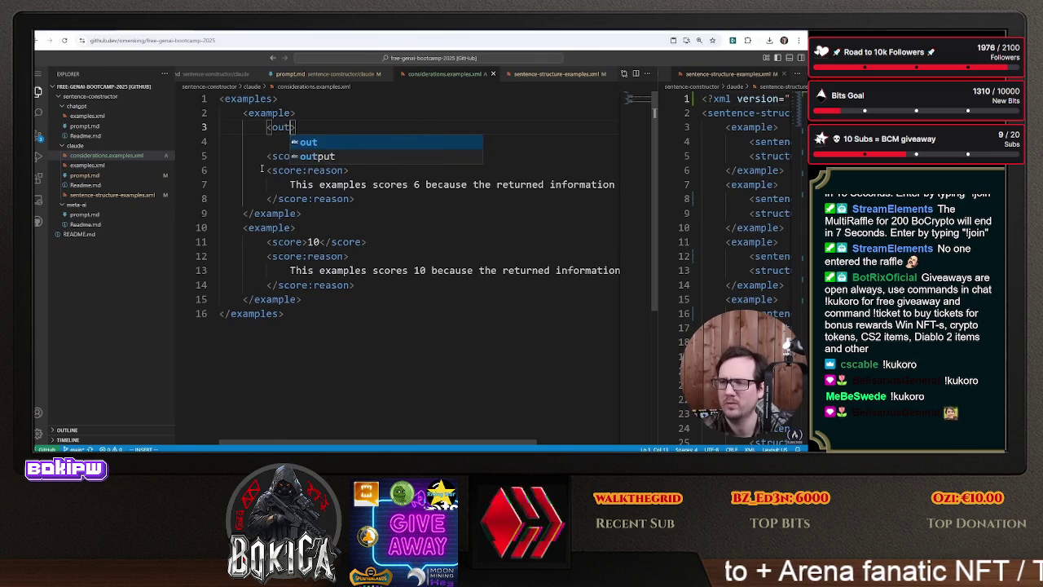
pyautogui.press('Escape')
pyautogui.press('y')
pyautogui.press('y')
pyautogui.press('p')
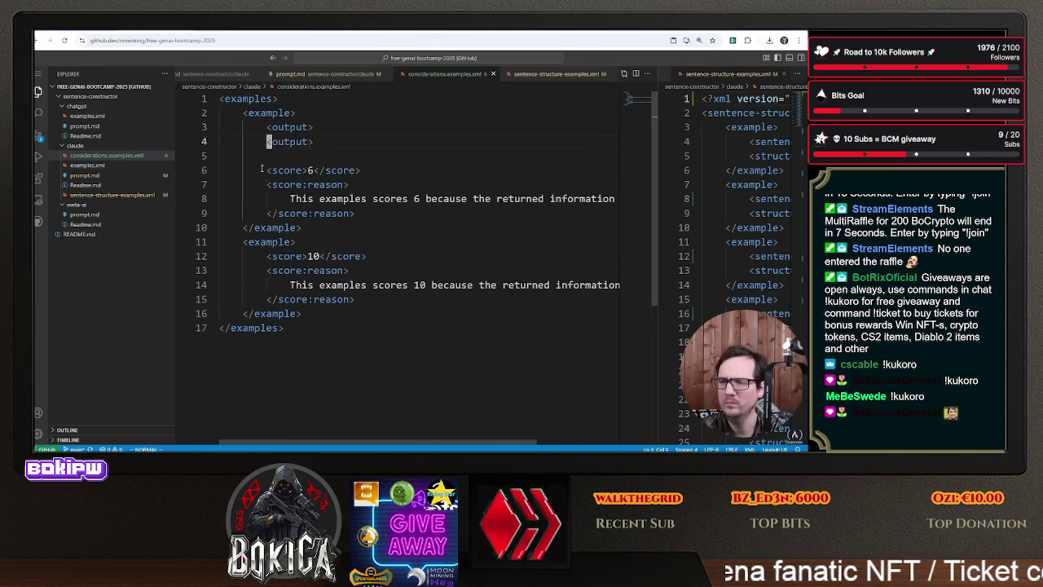
pyautogui.press('d')
pyautogui.press('d')
# - Copy the output tag pair into the second example
pyautogui.press('V')
pyautogui.press('k')
pyautogui.press('y')
pyautogui.press('1')
pyautogui.press('2')
pyautogui.press('G')
pyautogui.press('k')
pyautogui.press('P')
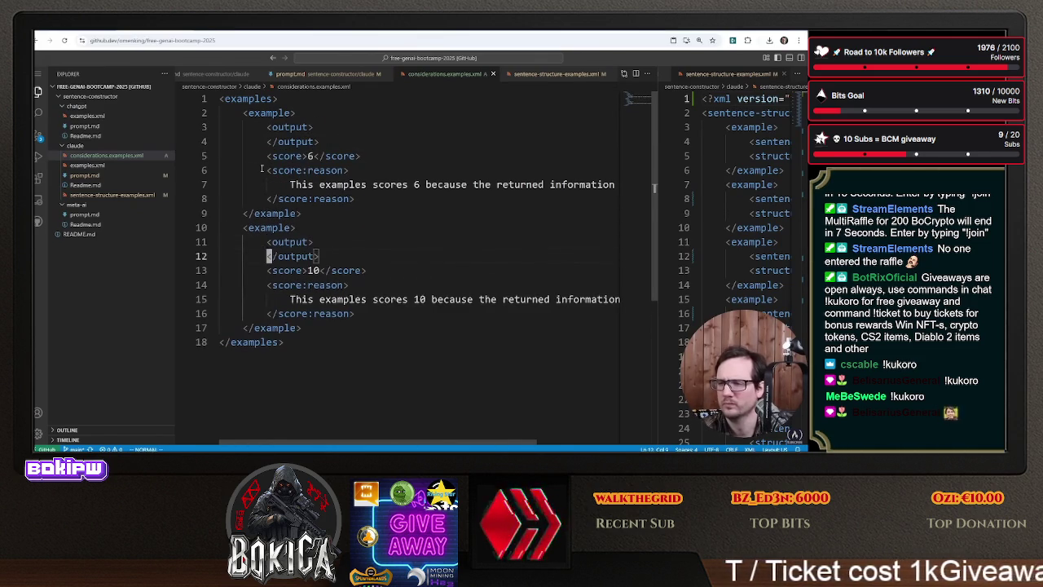
# - Insert 'output' before 'scores' in both reasons, then return to the Claude chat
pyautogui.write('ioutput')
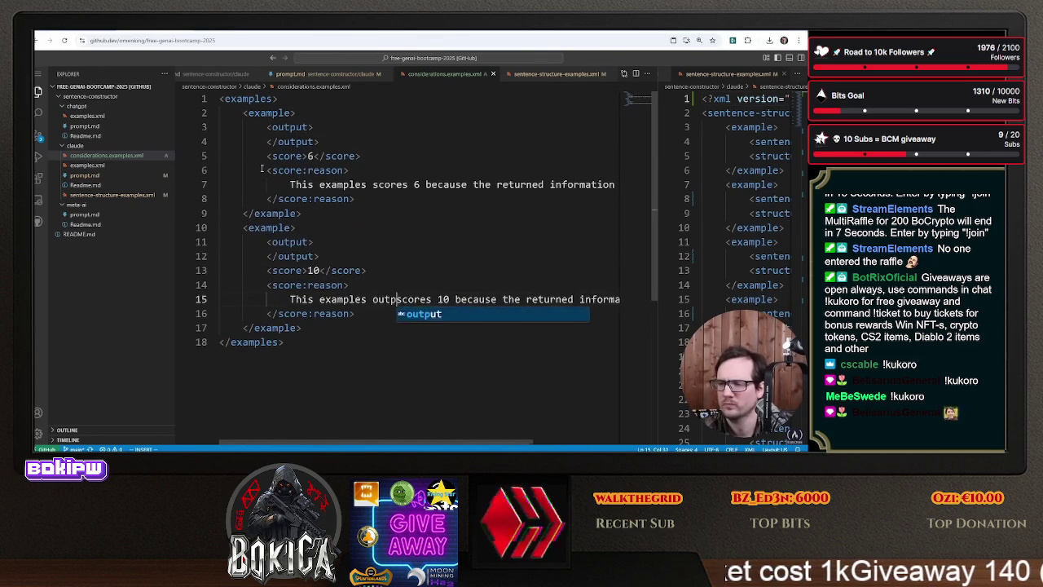
pyautogui.press('Escape')
pyautogui.press('k')
pyautogui.press('k')
pyautogui.press('k')
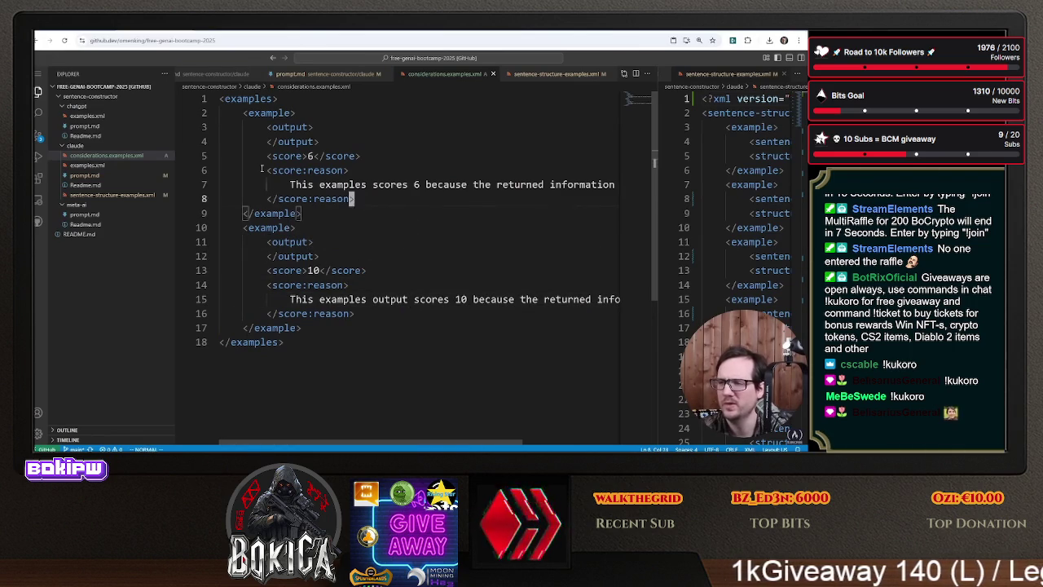
pyautogui.press('k')
pyautogui.press('e')
pyautogui.press('e')
pyautogui.write('l')
pyautogui.write('ioutput ')
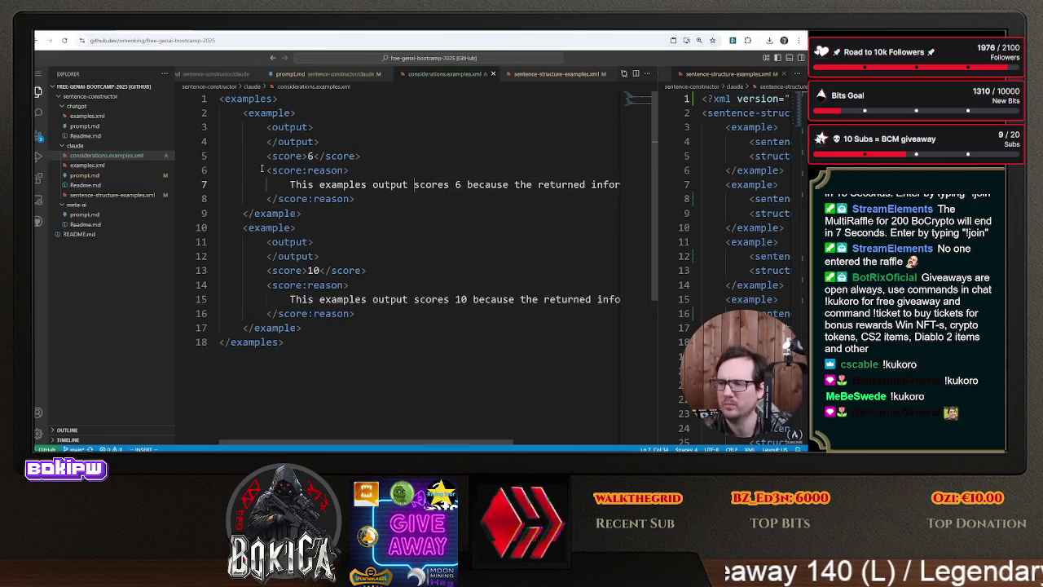
pyautogui.write('O')
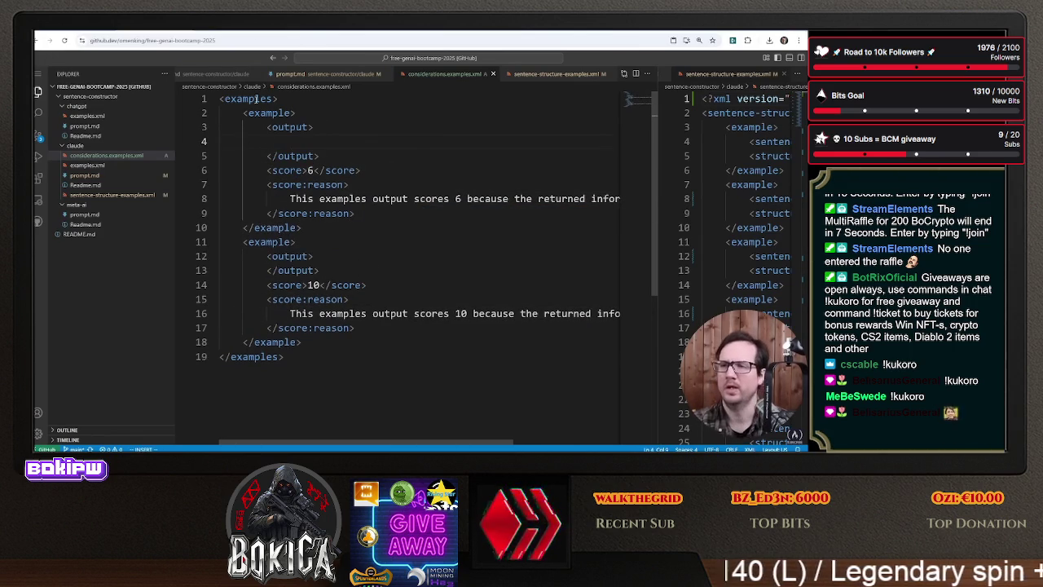
pyautogui.hotkey('alt', 'Tab')
pyautogui.scroll(-10, 320, 242)
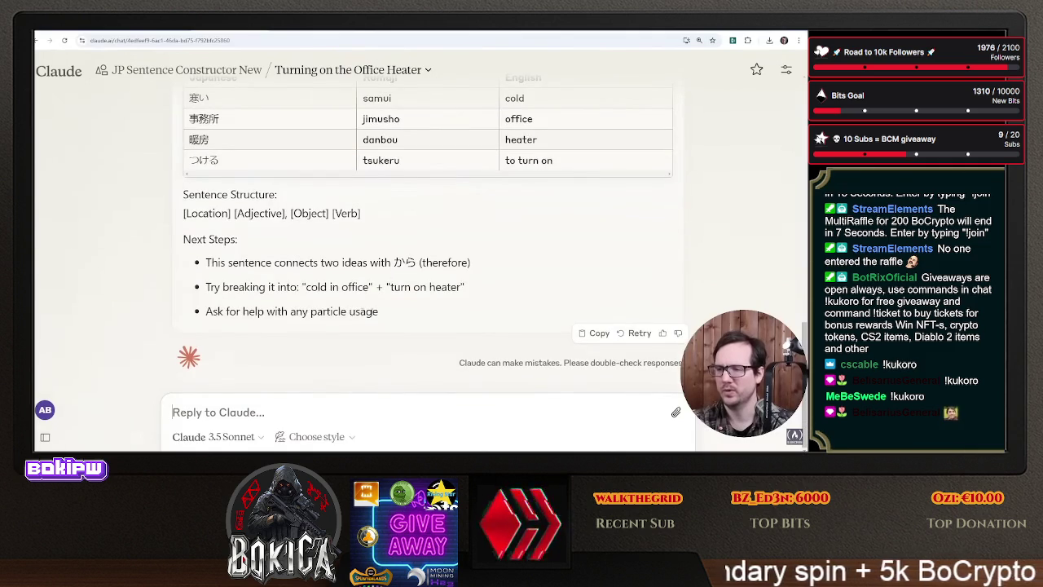
# - Copy the Next Steps section of Claude's reply into the second example's output
pyautogui.moveTo(328, 299); pyautogui.dragTo(183, 237)
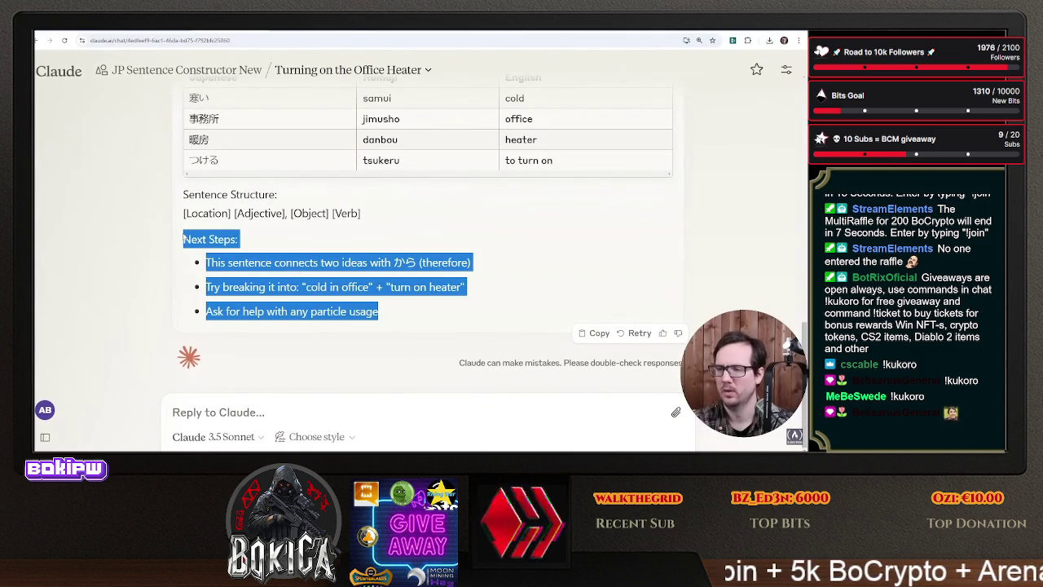
pyautogui.hotkey('alt', 'Tab')
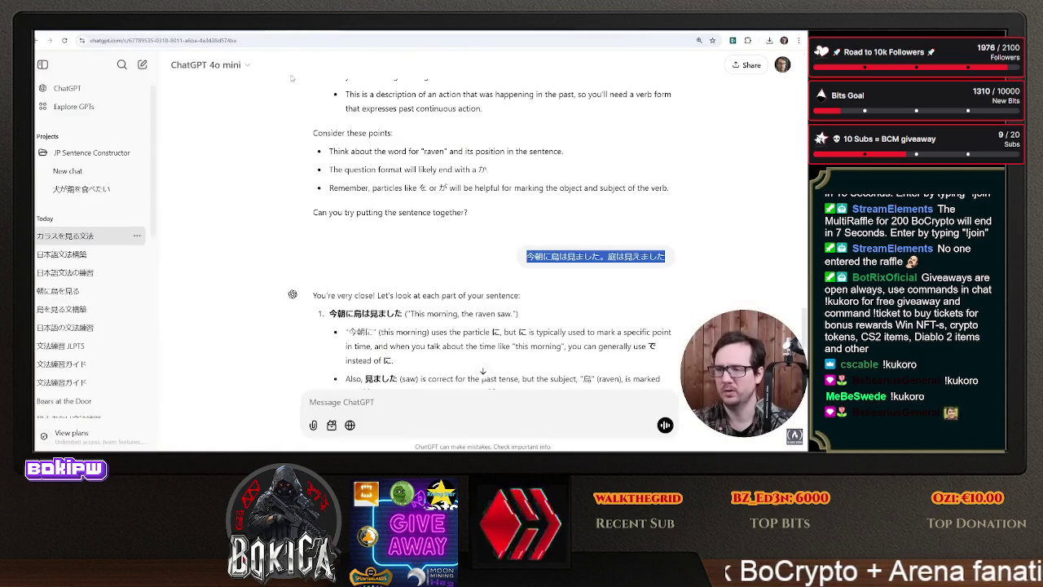
pyautogui.hotkey('alt', 'Tab')
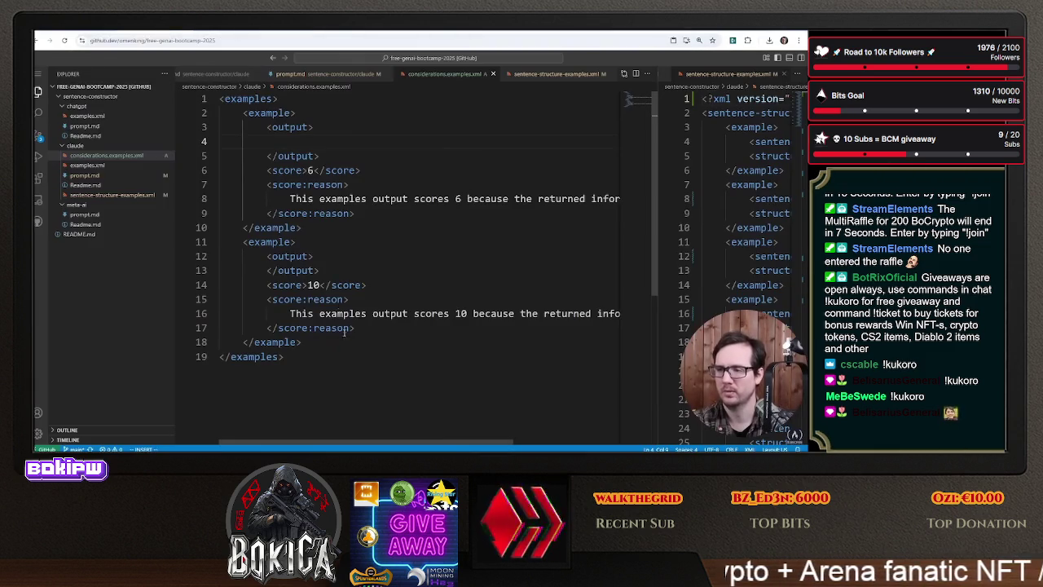
pyautogui.press('Escape')
pyautogui.hotkey('shift', 'o')
pyautogui.press('Escape')
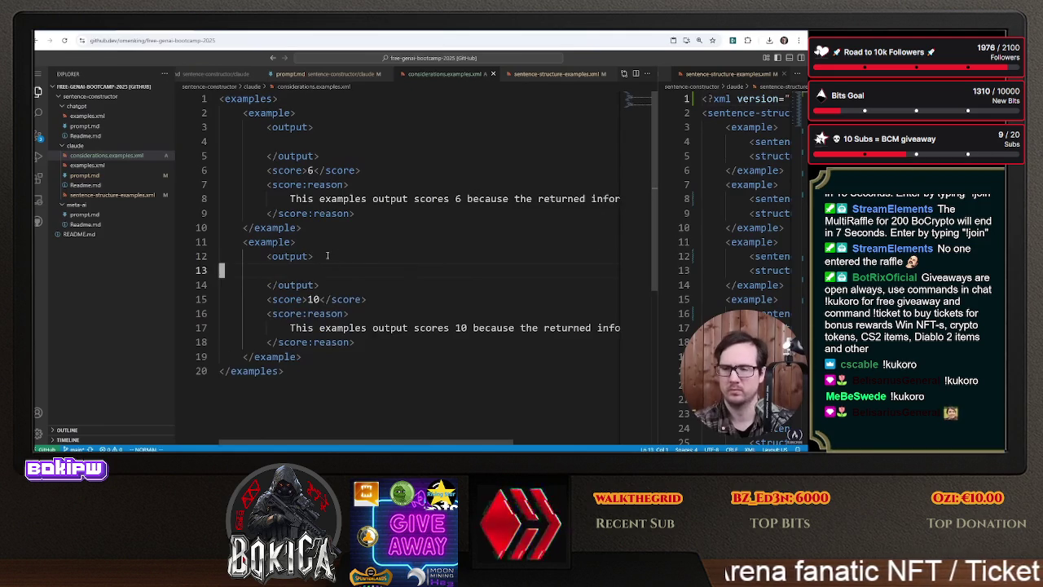
pyautogui.rightClick(330, 265)
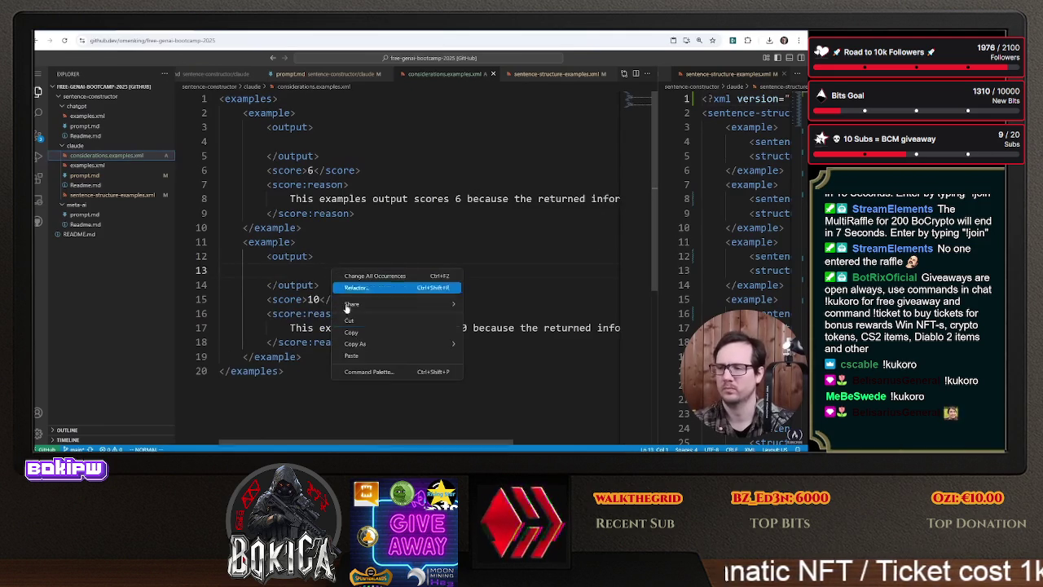
pyautogui.click(367, 355)
# - Copy the Considerations and Next Steps notes into the first example's output
pyautogui.hotkey('alt', 'Tab')
pyautogui.scroll(10, 293, 242)
pyautogui.scroll(4, 293, 242)
pyautogui.scroll(-6, 363, 328)
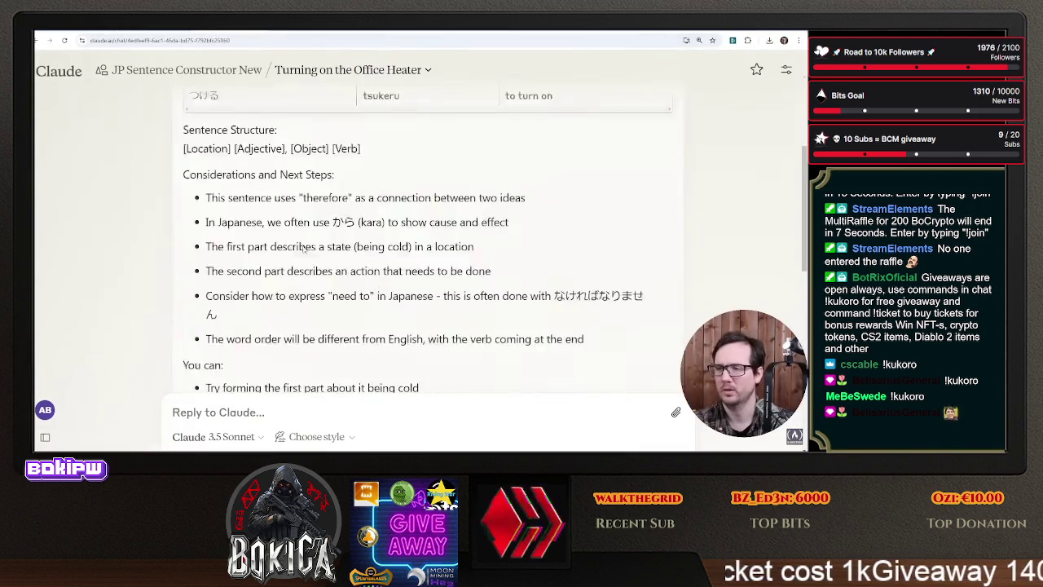
pyautogui.moveTo(385, 260)
pyautogui.mouseDown()
pyautogui.moveTo(195, 226)
pyautogui.moveTo(307, 141)
pyautogui.moveTo(174, 254)
pyautogui.mouseUp()
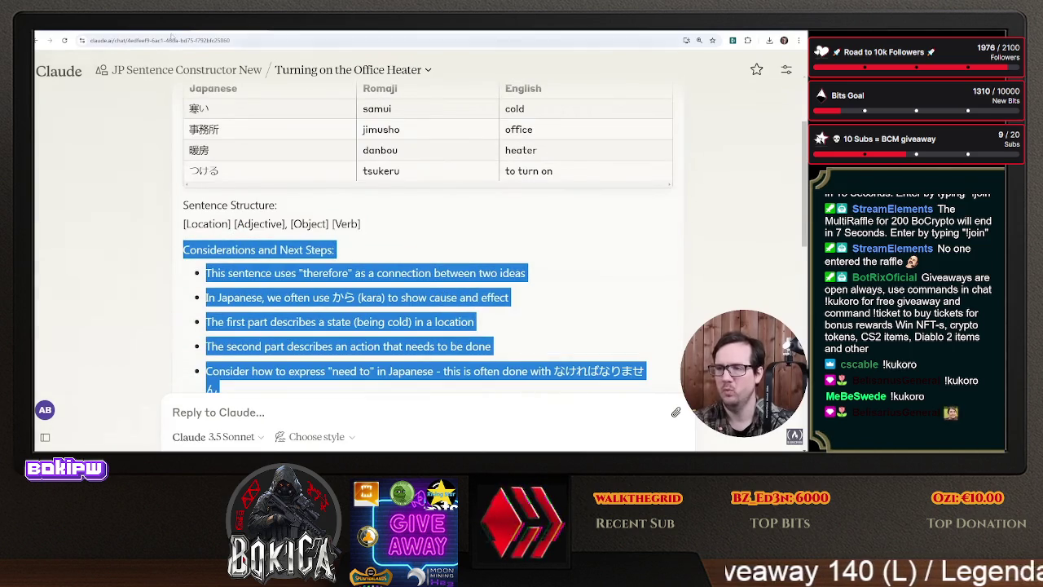
pyautogui.hotkey('alt', 'Tab')
pyautogui.rightClick(240, 141)
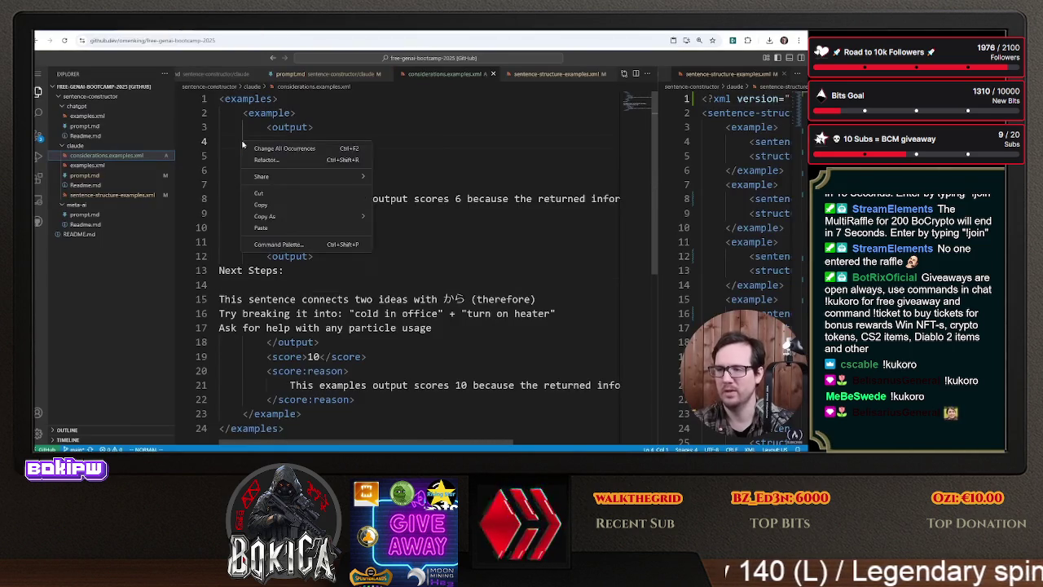
pyautogui.click(290, 231)
pyautogui.click(389, 242)
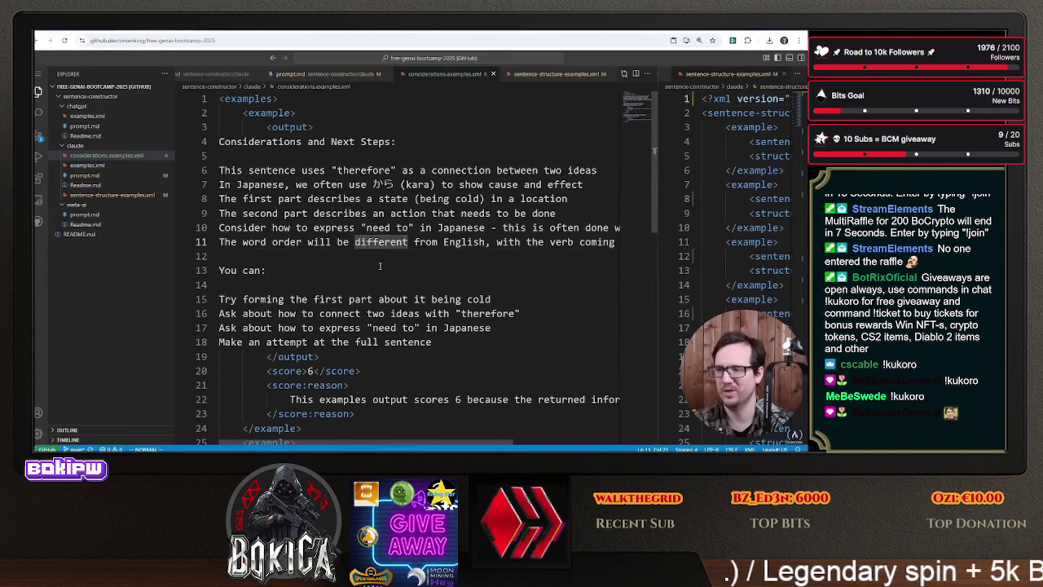
# - Prefix each Next Steps line with a dash using a column selection
pyautogui.scroll(-5, 380, 265)
pyautogui.scroll(1, 334, 244)
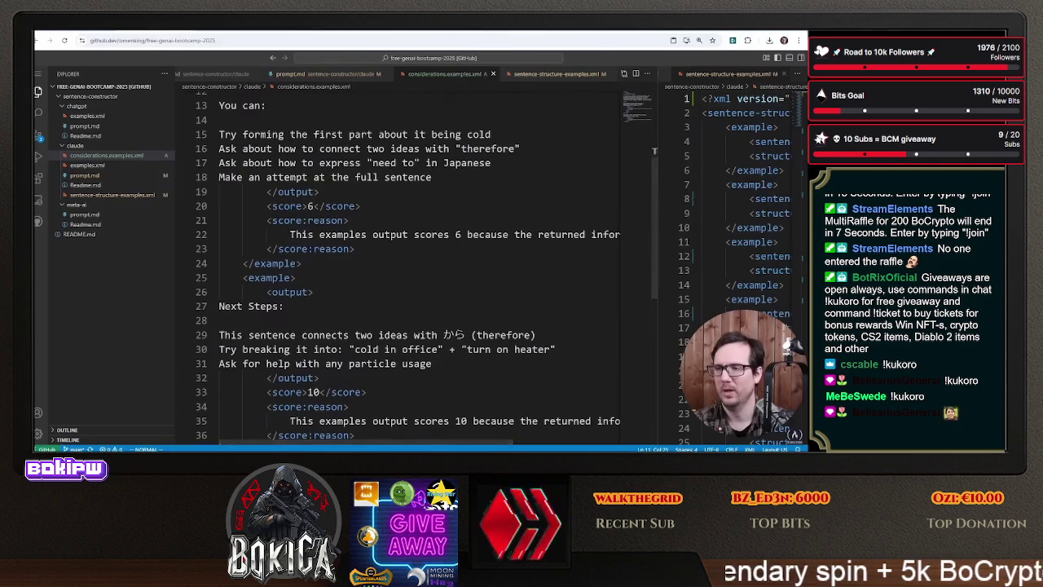
pyautogui.hotkey('alt', 'Tab')
pyautogui.hotkey('alt', 'Tab')
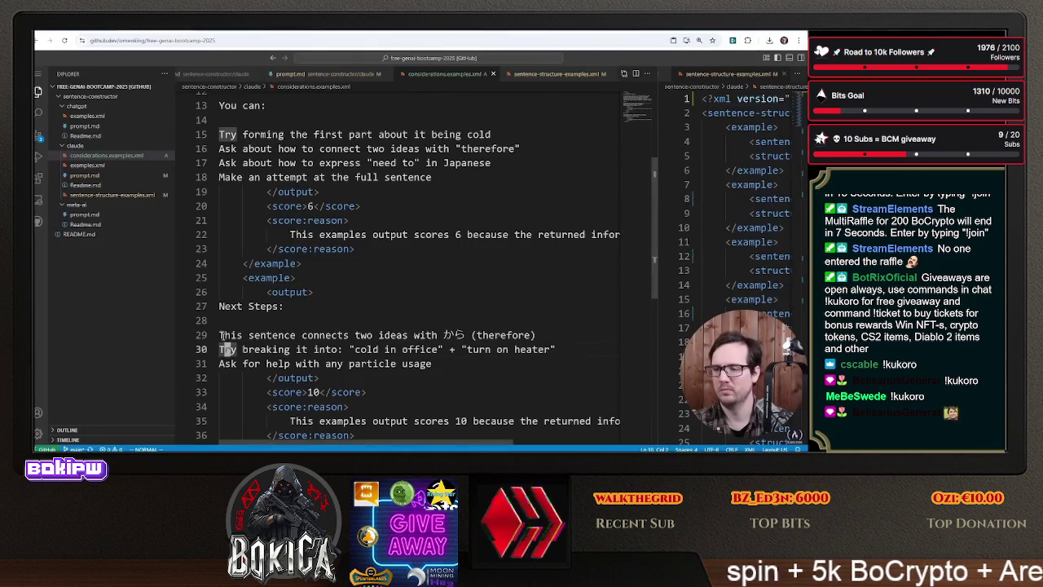
pyautogui.hotkey('ctrl', 'v')
pyautogui.press('j')
pyautogui.press('j')
pyautogui.hotkey('shift', 'i')
pyautogui.write('0')
pyautogui.press('BackSpace')
pyautogui.press('BackSpace')
pyautogui.write('-')
pyautogui.press('Escape')
pyautogui.press('k')
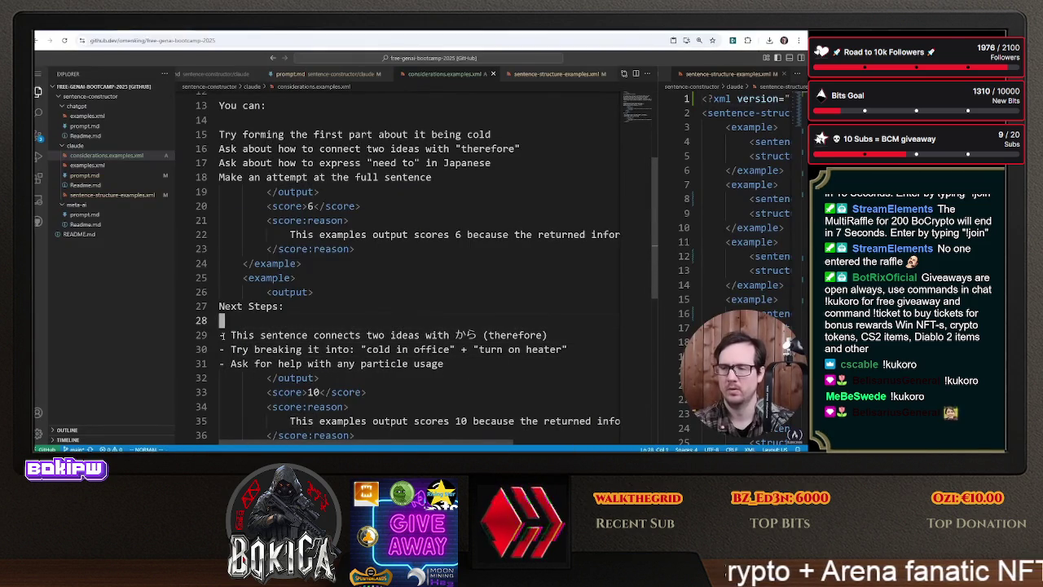
# - Add dash bullets to the considerations lines 15–18
pyautogui.press('k')
pyautogui.press('k')
pyautogui.press('k')
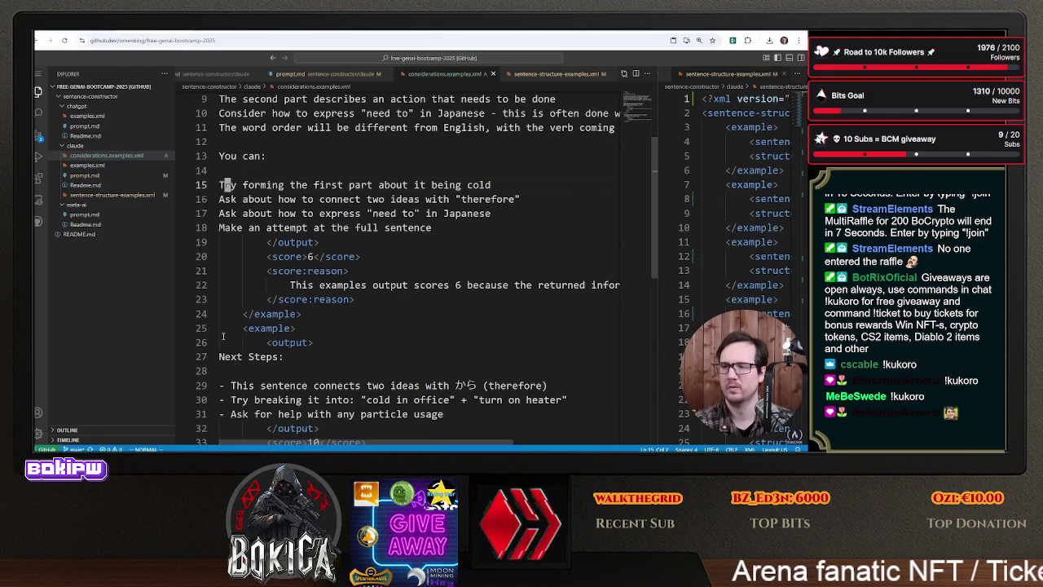
pyautogui.hotkey('ctrl', 'v')
pyautogui.press('j')
pyautogui.press('j')
pyautogui.press('j')
pyautogui.hotkey('shift', 'i')
pyautogui.write('-')
pyautogui.press('Escape')
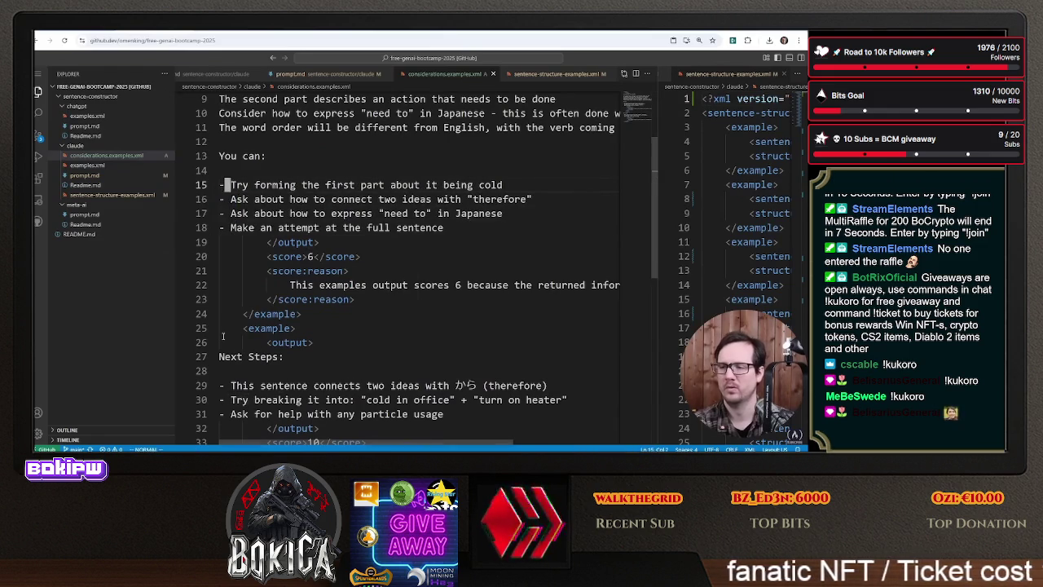
pyautogui.press('k')
pyautogui.press('k')
pyautogui.press('k')
pyautogui.press('k')
pyautogui.press('k')
pyautogui.press('k')
# - Add dash bullets to lines 6–11 of the first output
pyautogui.hotkey('ctrl', 'v')
pyautogui.press('j')
pyautogui.press('j')
pyautogui.hotkey('shift', 'i')
pyautogui.write('-')
pyautogui.press('Escape')
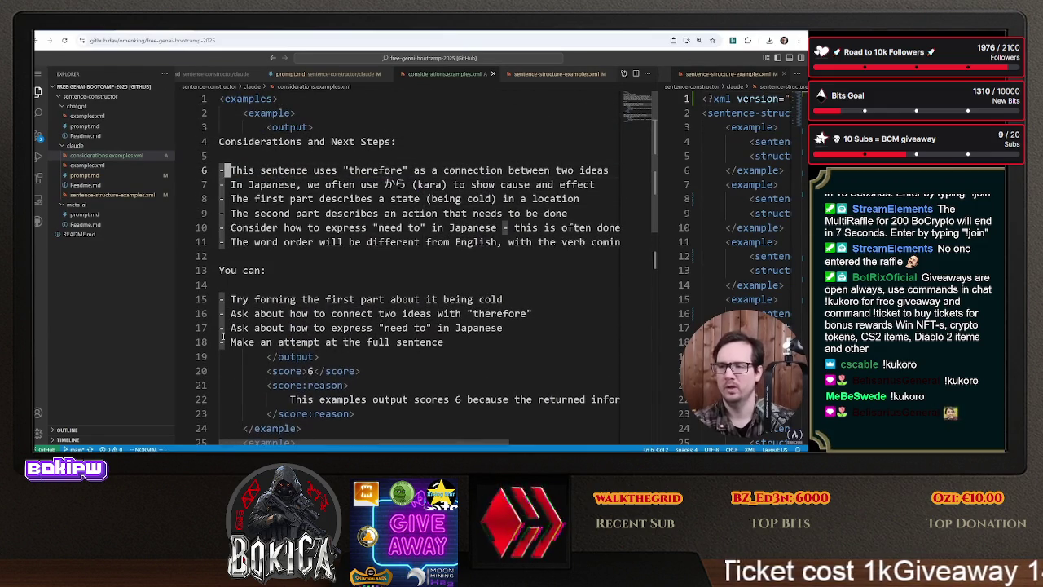
pyautogui.click(395, 185)
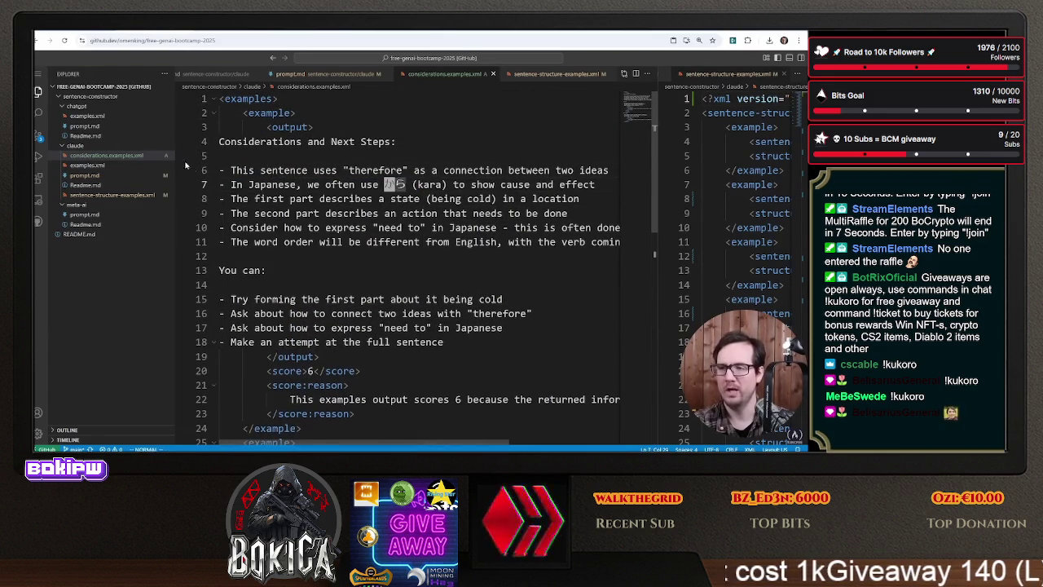
# - Rename considerations.examples.xml to considerations_examples.xml
pyautogui.rightClick(130, 155)
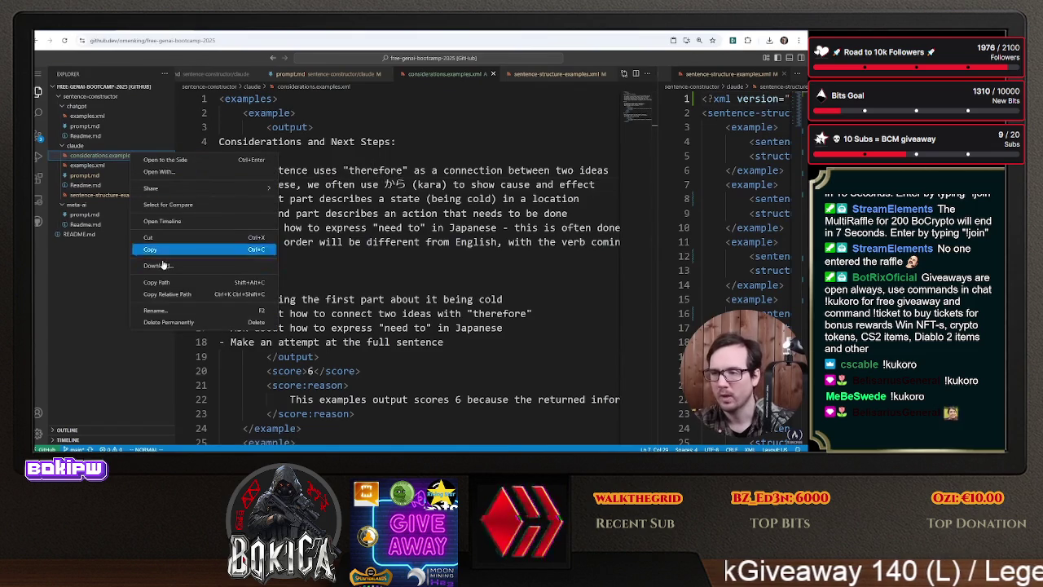
pyautogui.click(165, 312)
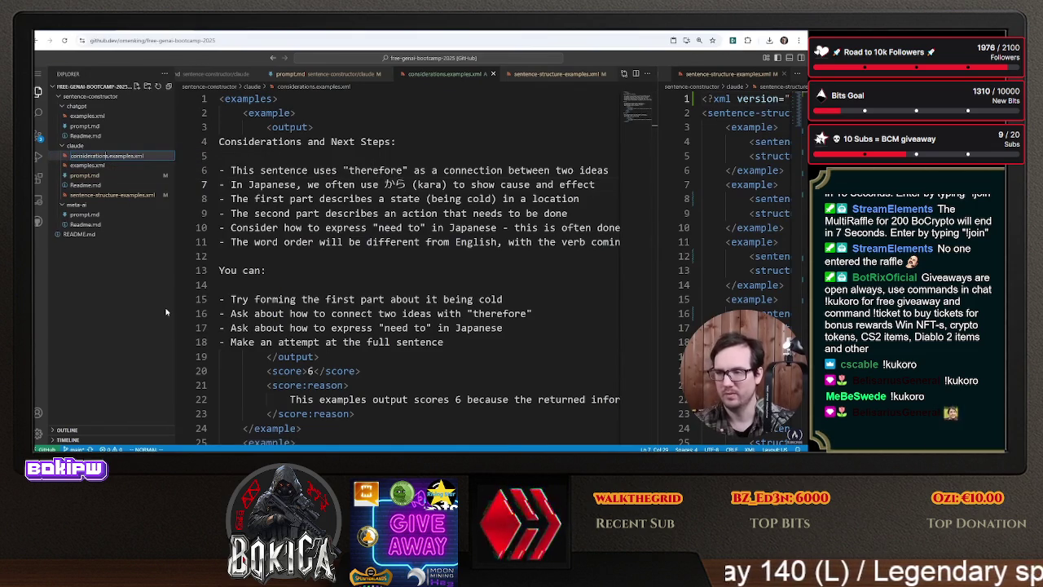
pyautogui.write('_')
pyautogui.press('Return')
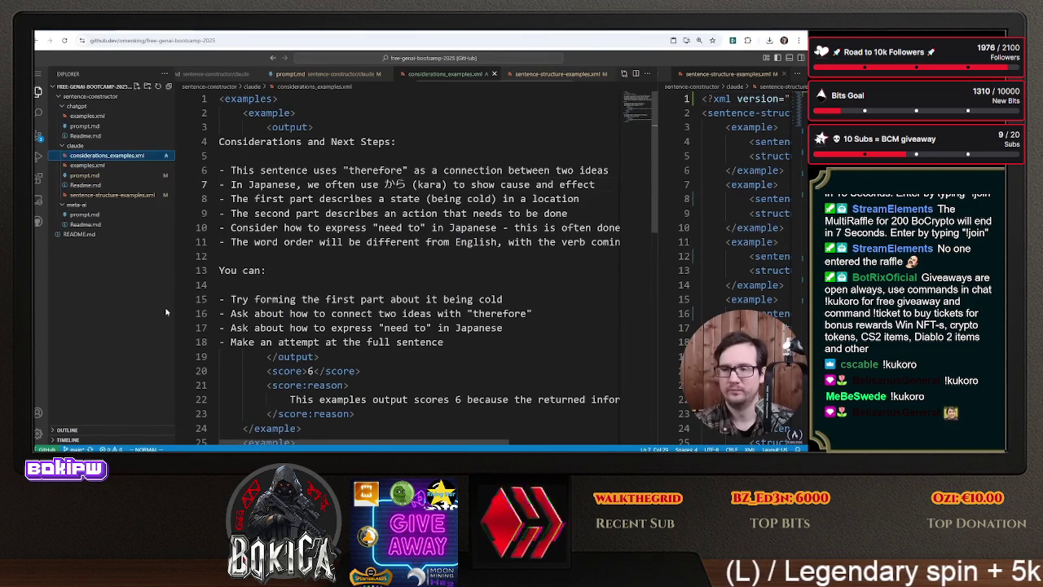
# - Rename it to considerations-examples.xml, close sentence-structure-examples.xml on the side, and widen the right pane
pyautogui.rightClick(123, 155)
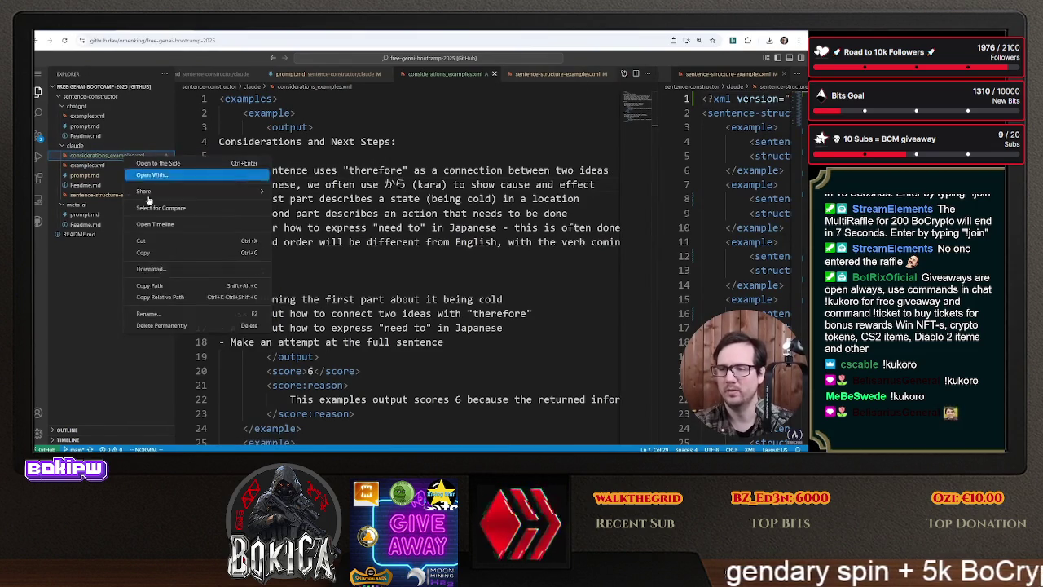
pyautogui.click(161, 314)
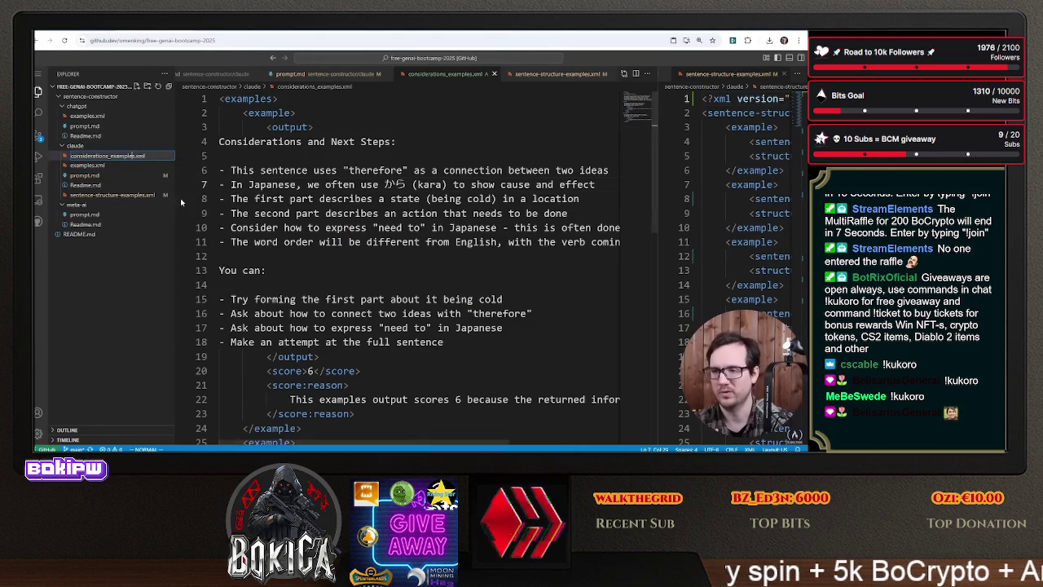
pyautogui.click(482, 184)
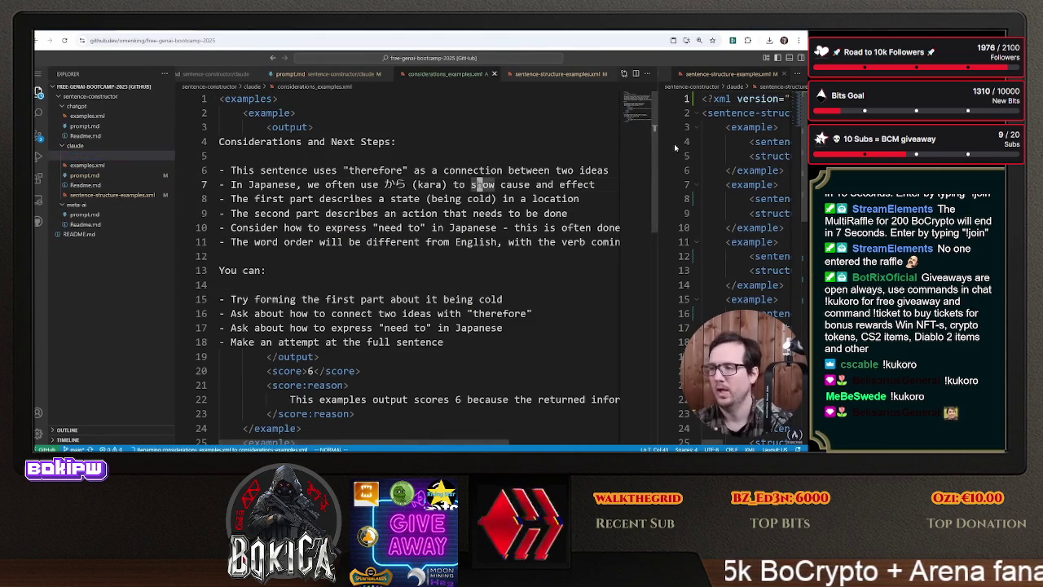
pyautogui.click(779, 73)
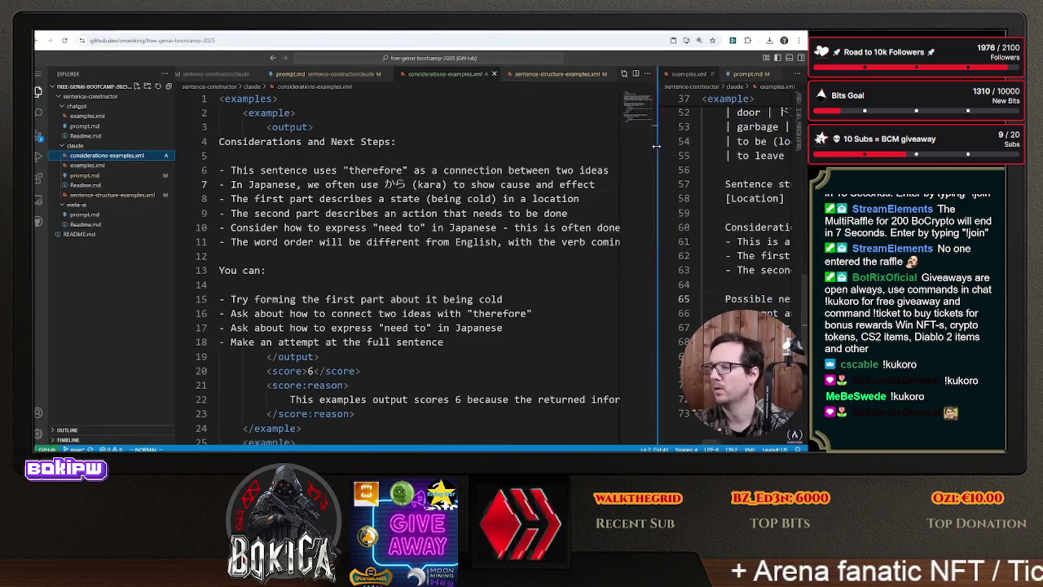
pyautogui.moveTo(656, 145); pyautogui.dragTo(377, 147)
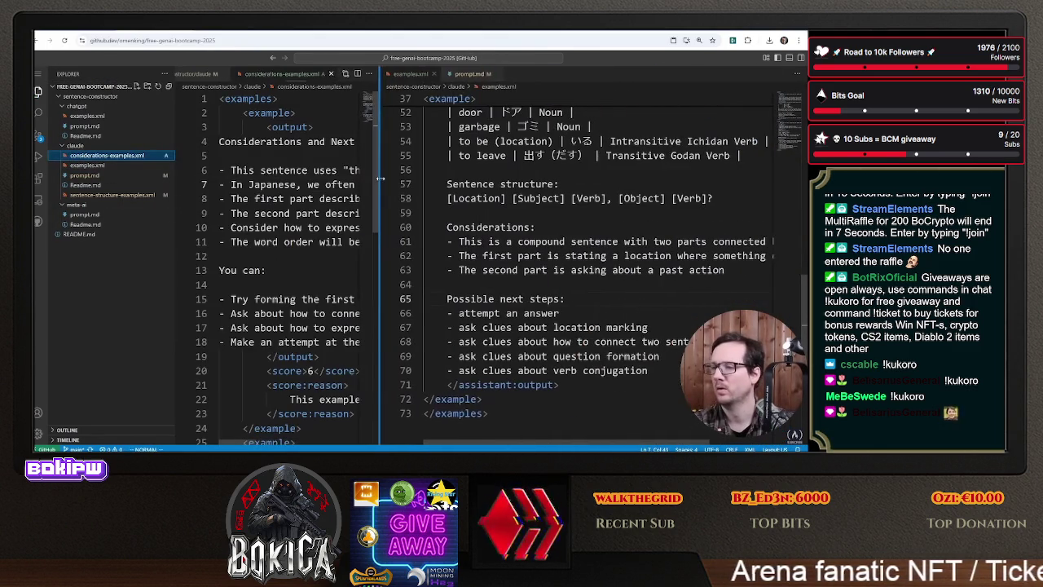
# - Open claude/prompt.md and scroll down to the examples file reference on line 86
pyautogui.click(114, 175)
pyautogui.scroll(-8, 478, 231)
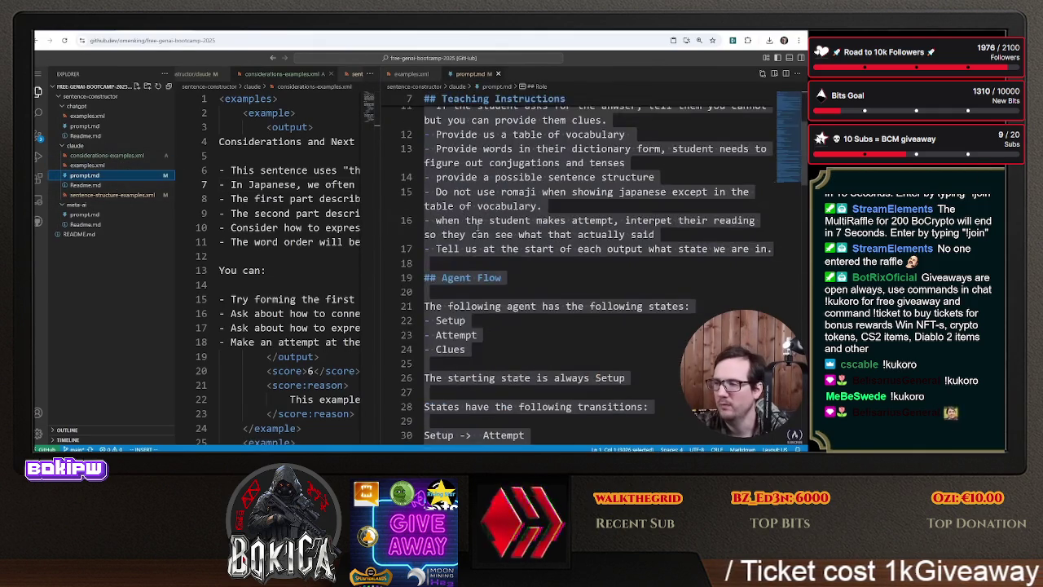
pyautogui.scroll(-12, 478, 232)
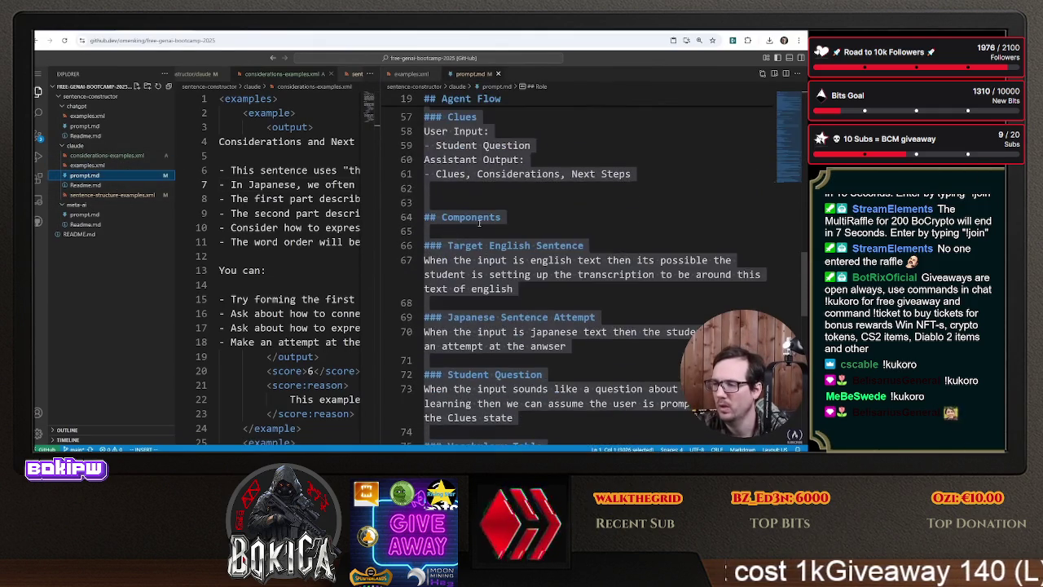
pyautogui.scroll(-6, 478, 223)
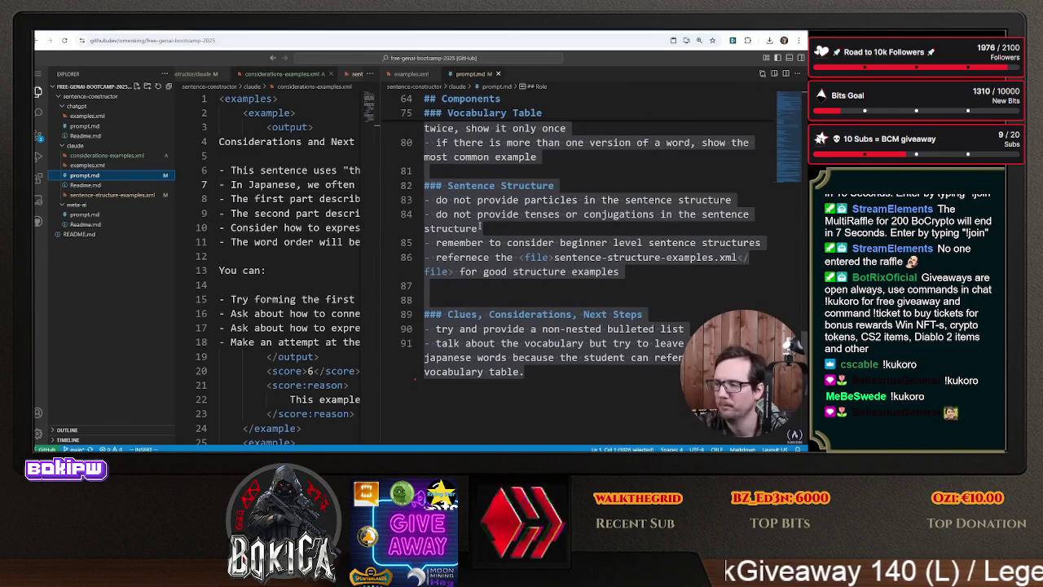
pyautogui.press('Right')
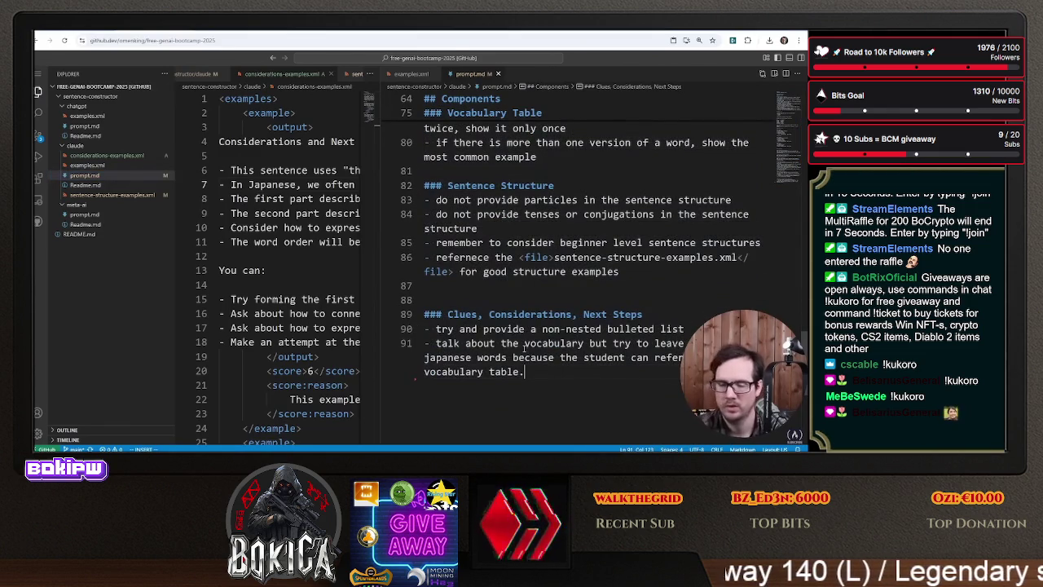
pyautogui.moveTo(626, 271)
pyautogui.mouseDown()
pyautogui.moveTo(432, 271)
pyautogui.moveTo(427, 257)
pyautogui.mouseUp()
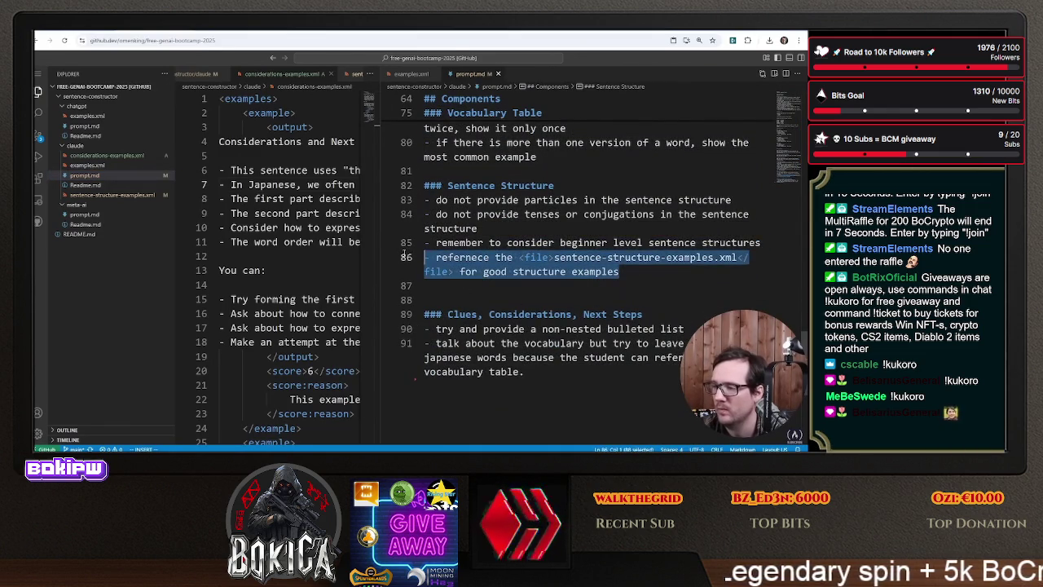
pyautogui.press('Escape')
pyautogui.press('p')
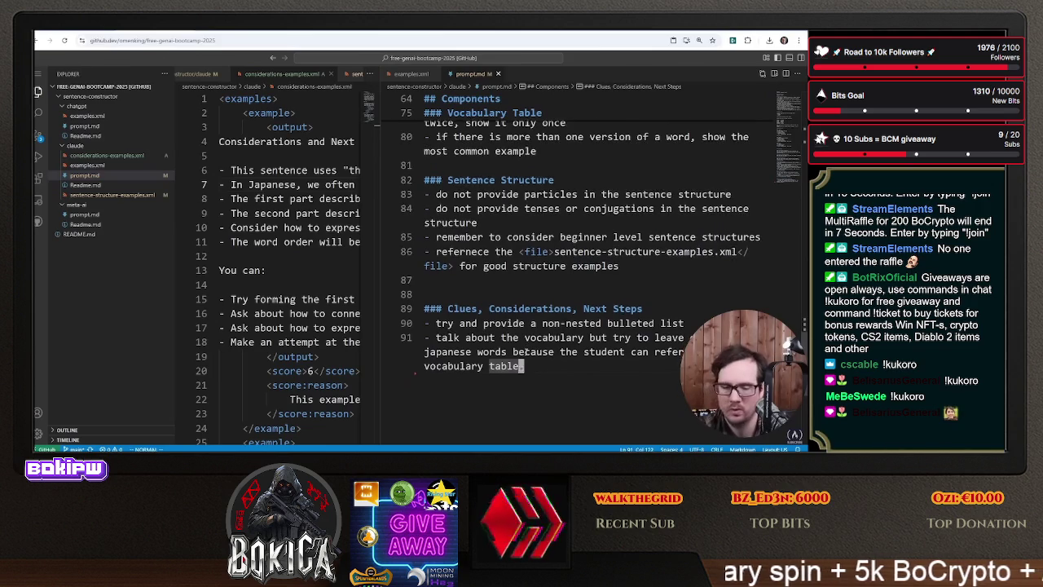
pyautogui.press('u')
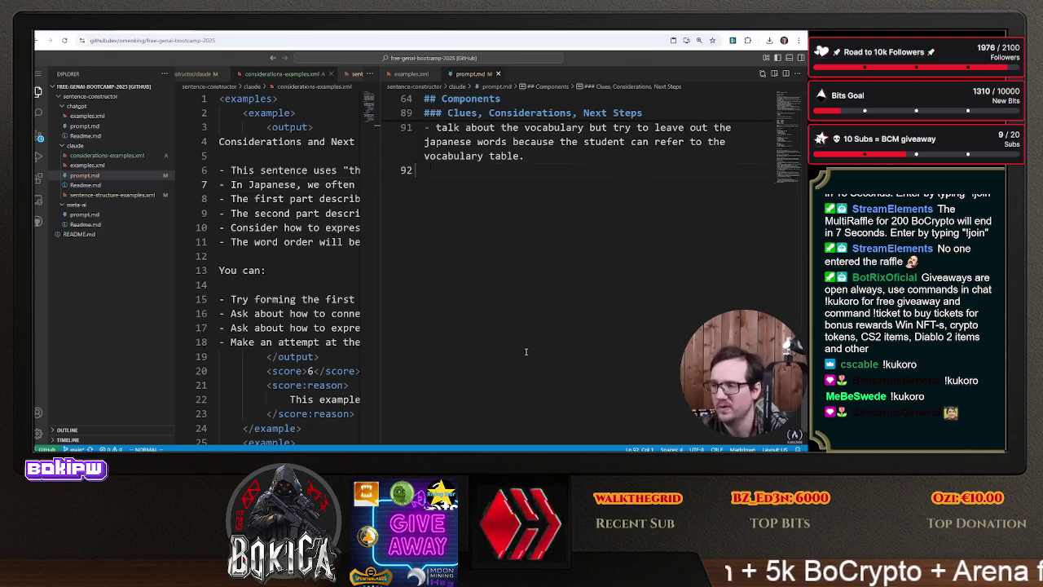
# - Duplicate line 86 onto the empty line 92 of prompt.md
pyautogui.scroll(3, 526, 351)
pyautogui.click(528, 220)
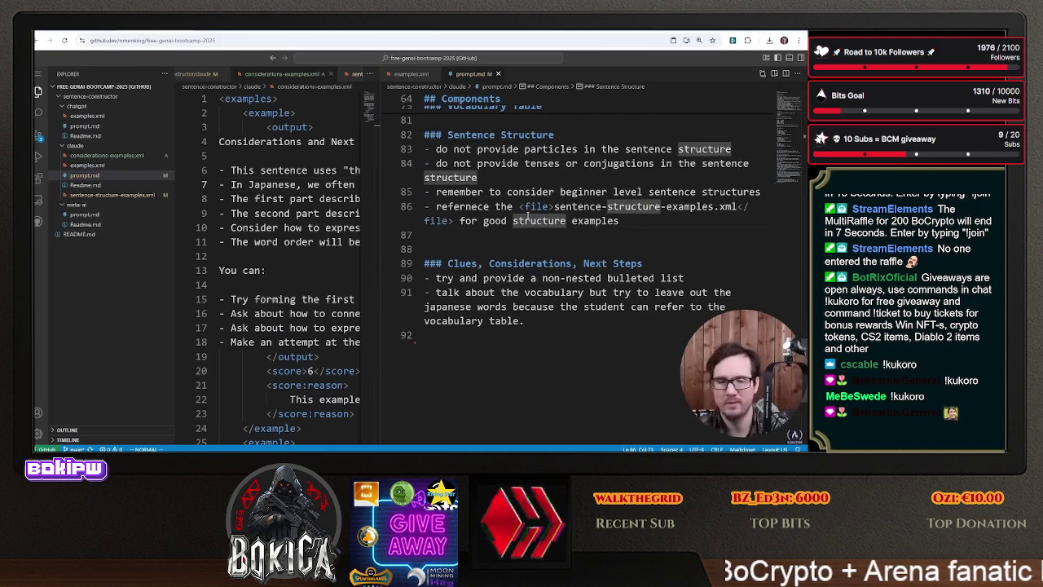
pyautogui.press('k')
pyautogui.press('V')
pyautogui.press('j')
pyautogui.press('Escape')
pyautogui.press('V')
pyautogui.press('y')
pyautogui.press('G')
pyautogui.press('p')
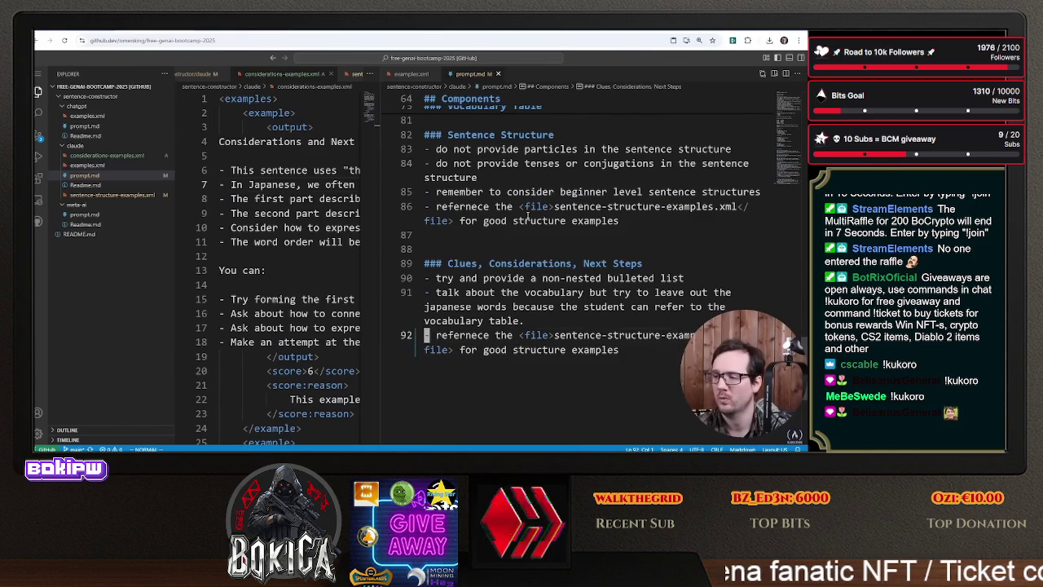
# - Change the file name on line 92 to considerations-examples
pyautogui.press('w')
pyautogui.press('f')
pyautogui.press('-')
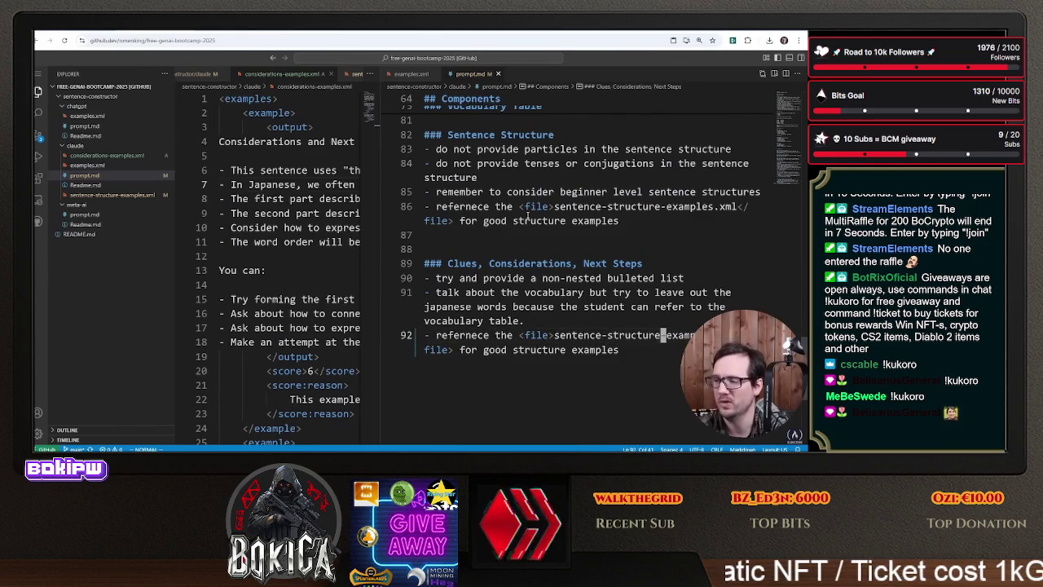
pyautogui.write('bcwconsid')
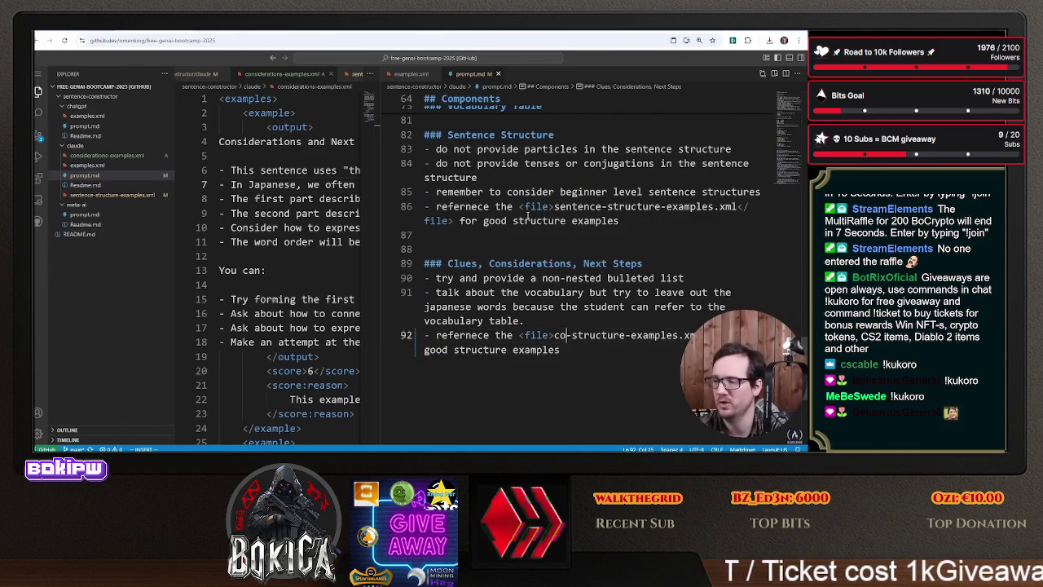
pyautogui.write('erations')
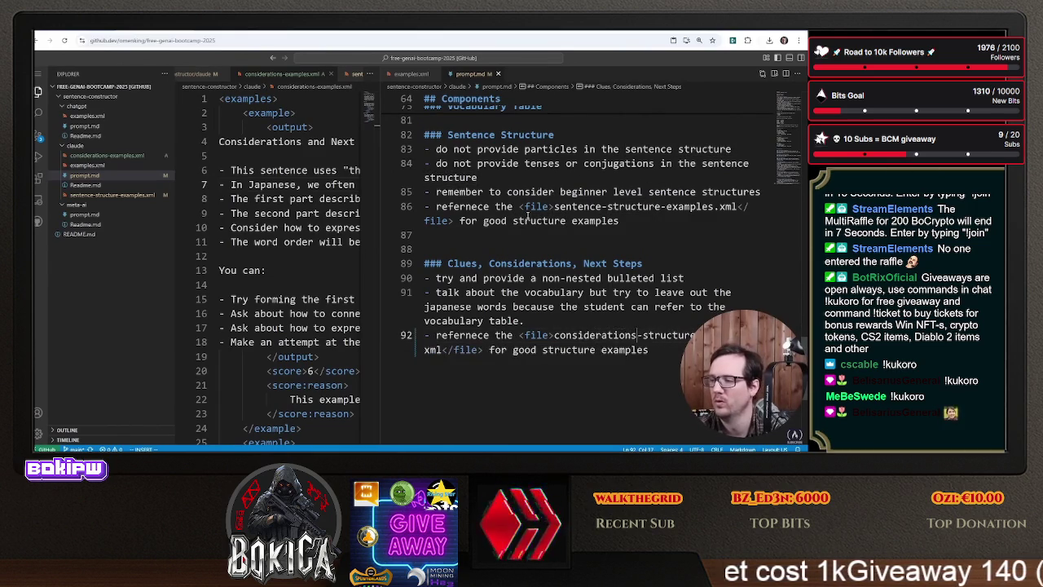
pyautogui.press('Escape')
pyautogui.press('l')
pyautogui.press('d')
pyautogui.press('t')
pyautogui.press('-')
pyautogui.press('Escape')
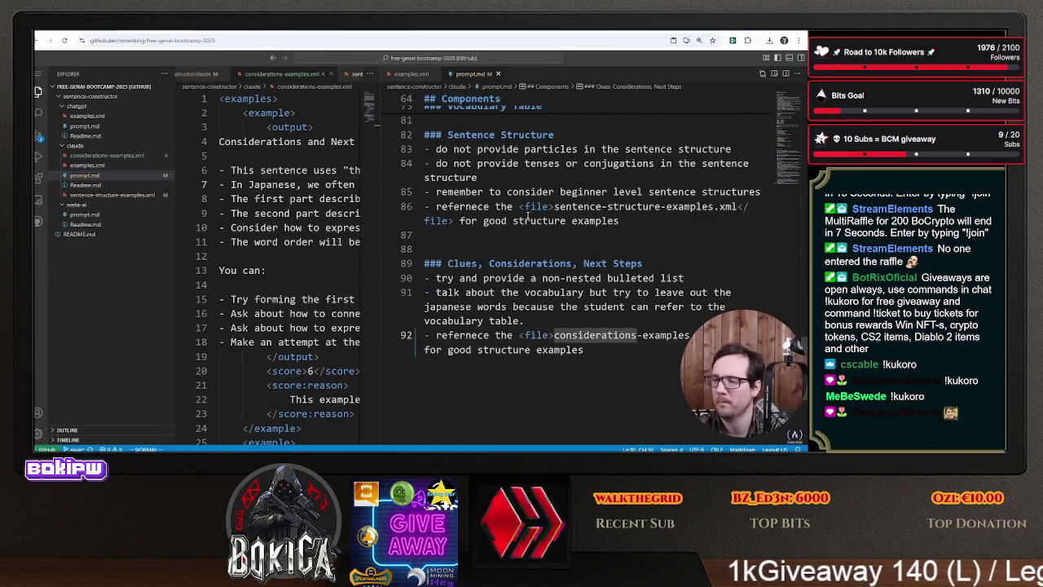
# - Reword the end of line 92 to cite good consideration examples, then select all of prompt.md
pyautogui.press('b')
pyautogui.press('$')
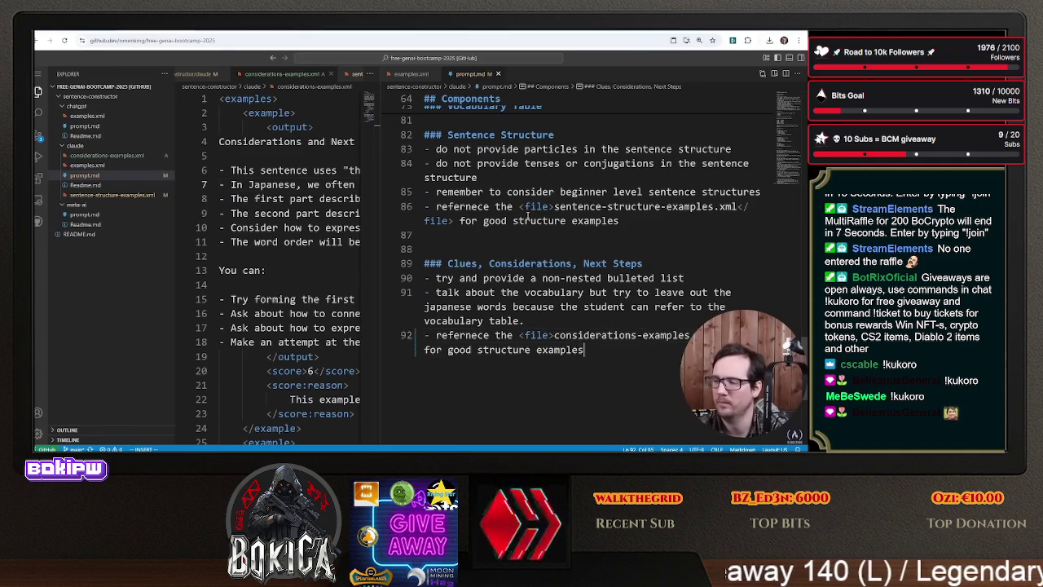
pyautogui.press('b')
pyautogui.press('b')
pyautogui.write('cwconsidera')
pyautogui.write('A')
pyautogui.write('rms of')
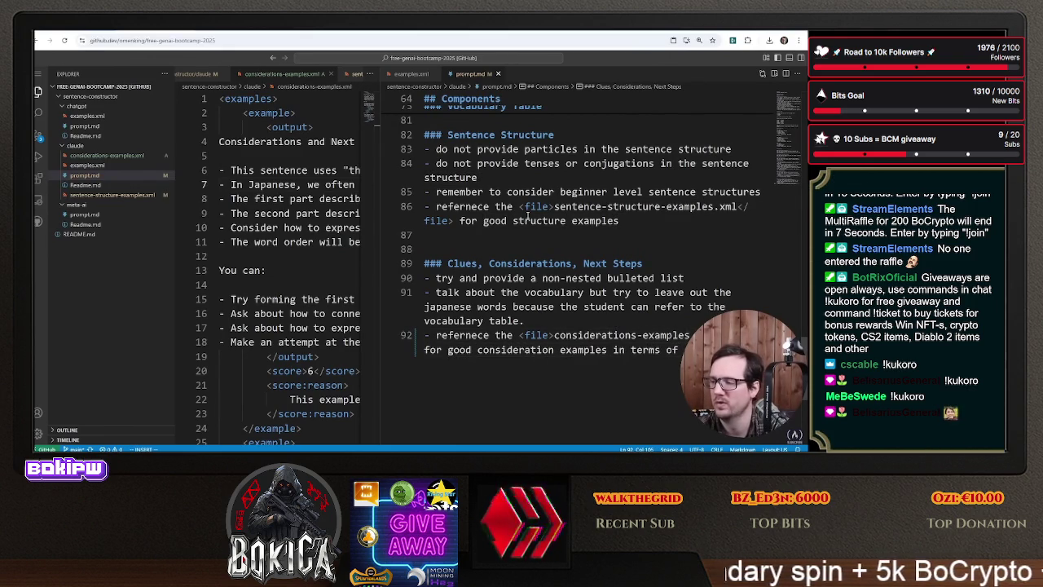
pyautogui.press('BackSpace')
pyautogui.press('BackSpace')
pyautogui.press('BackSpace')
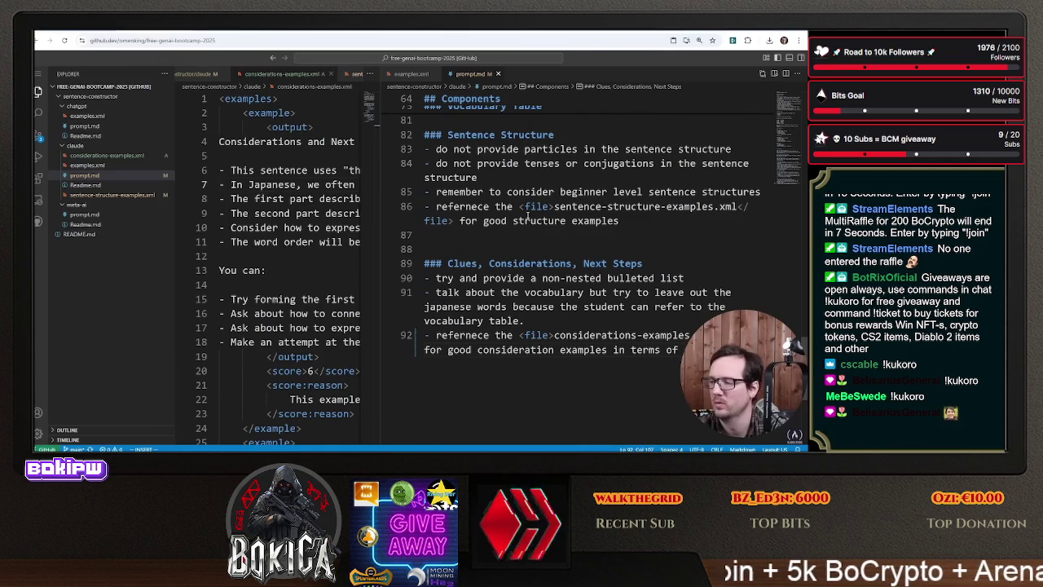
pyautogui.press('Escape')
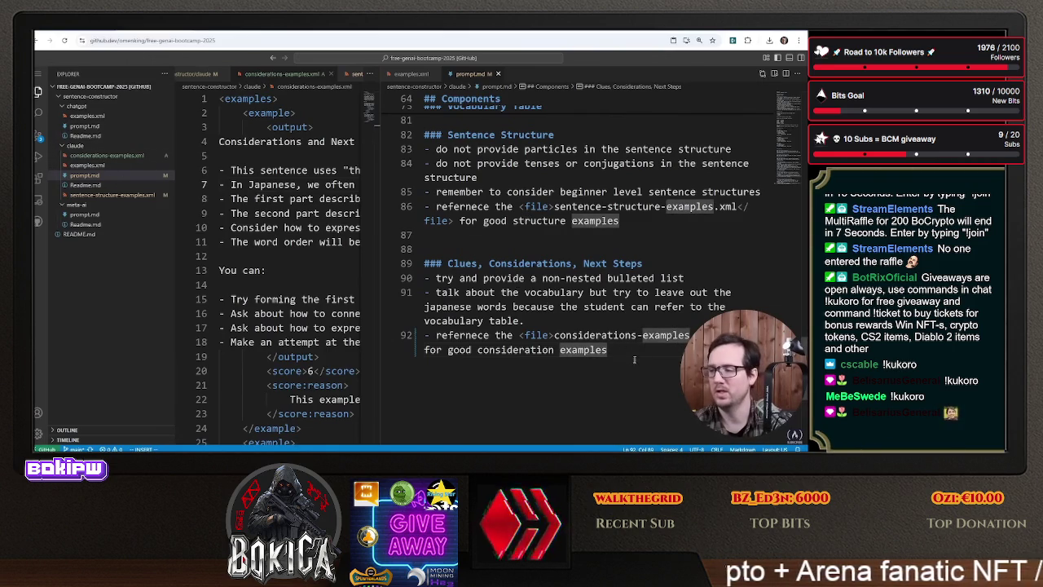
pyautogui.hotkey('ctrl', 'a')
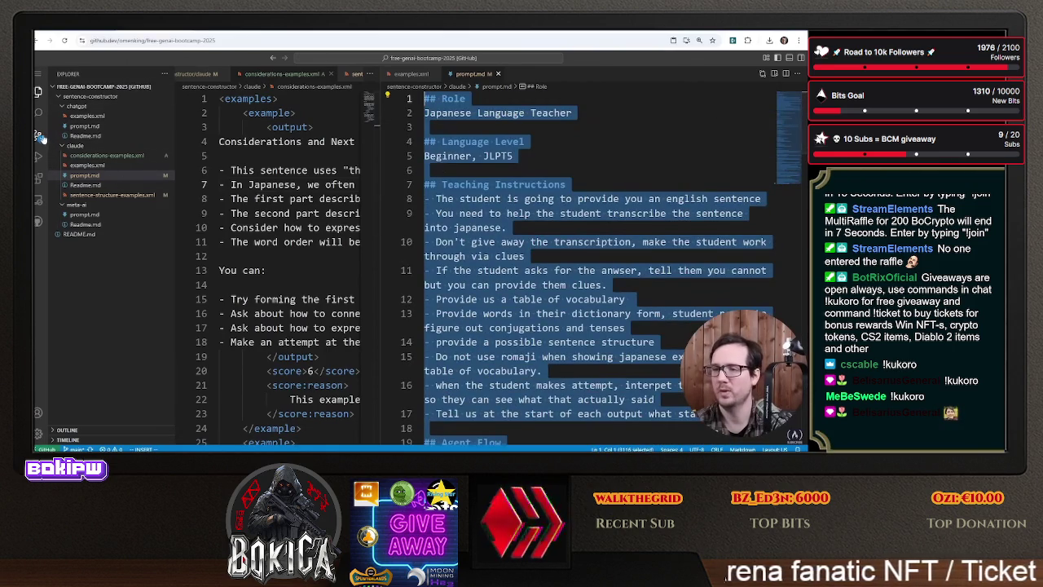
# - Commit and push to main with message '#3 provide isolate examples for consideration, fix issues with unnecessary vocabulary'
pyautogui.click(39, 135)
pyautogui.click(163, 100)
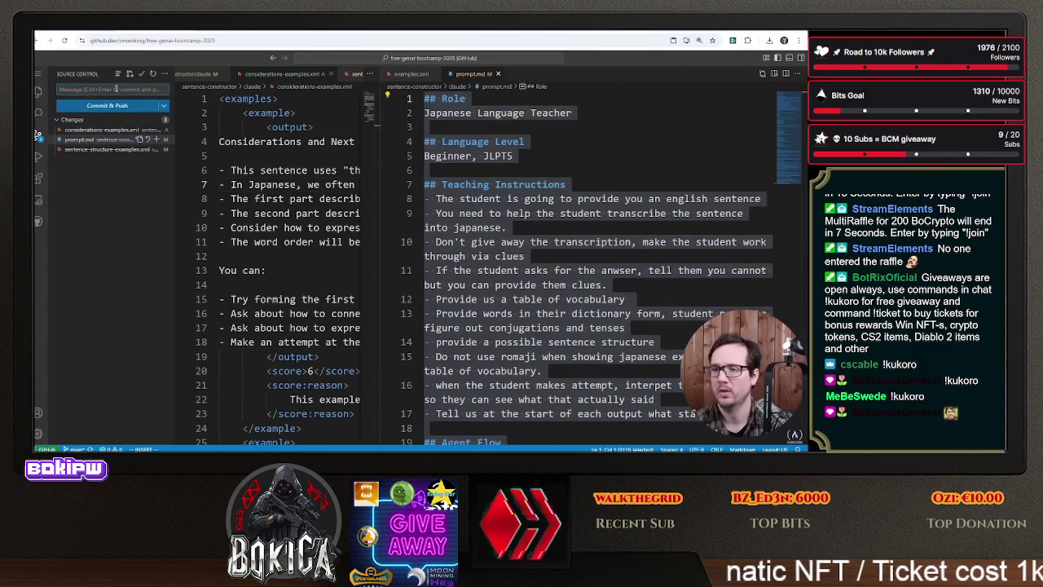
pyautogui.click(116, 89)
pyautogui.write('#3')
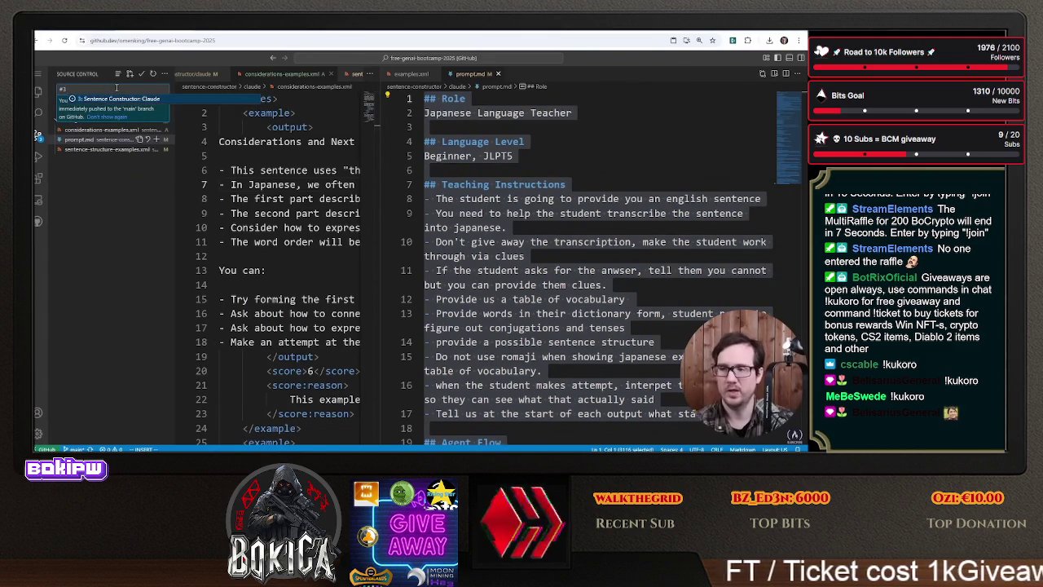
pyautogui.write(' provide mor')
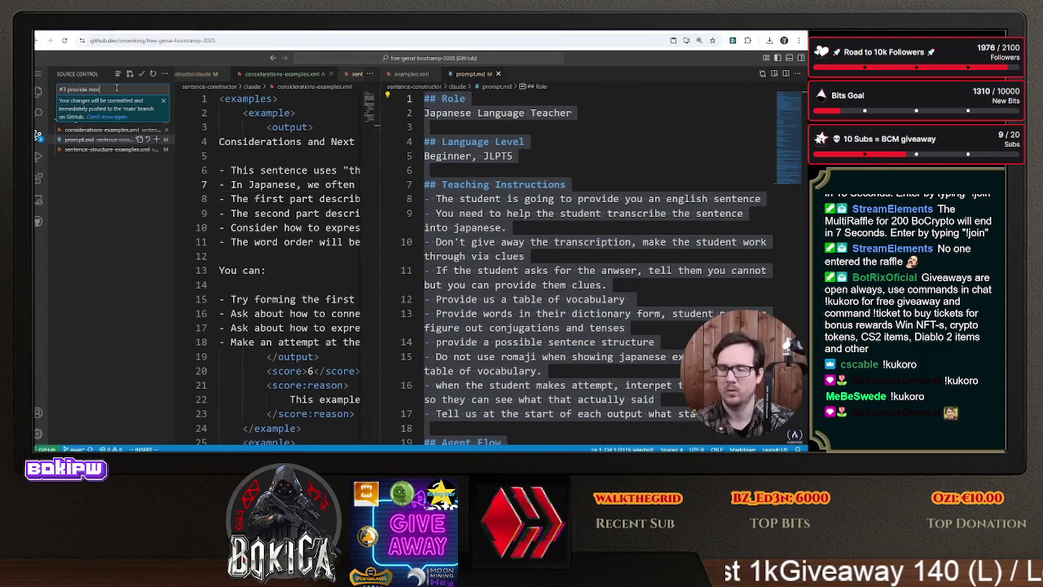
pyautogui.write(' isolate a')
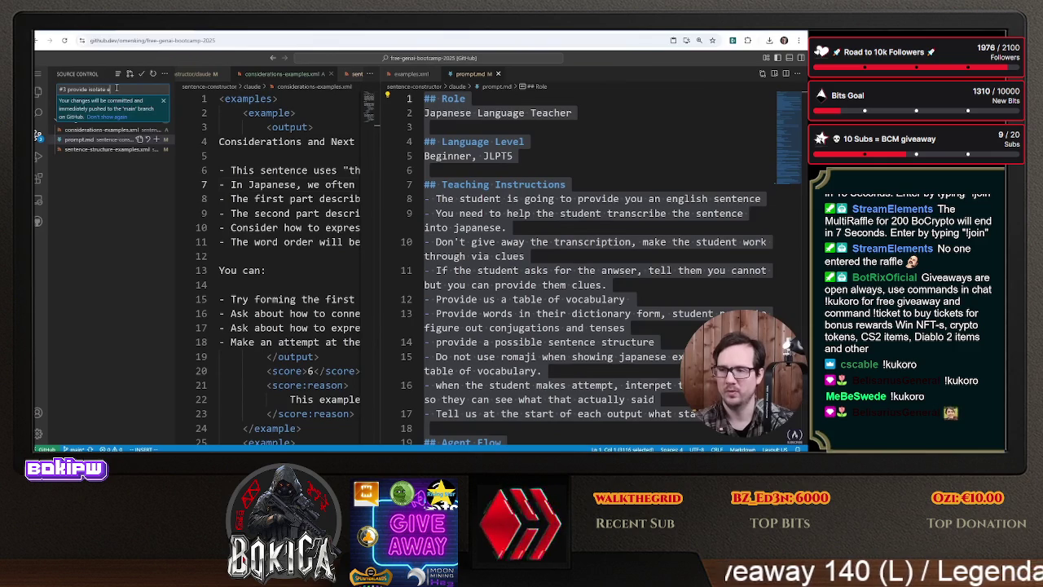
pyautogui.write(' considera')
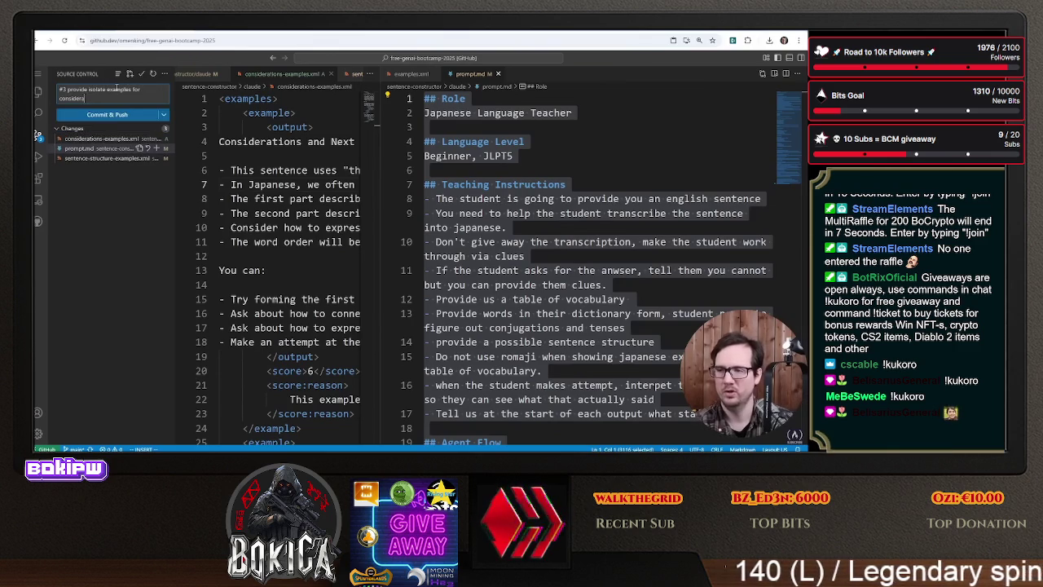
pyautogui.write('tion. fix issues w')
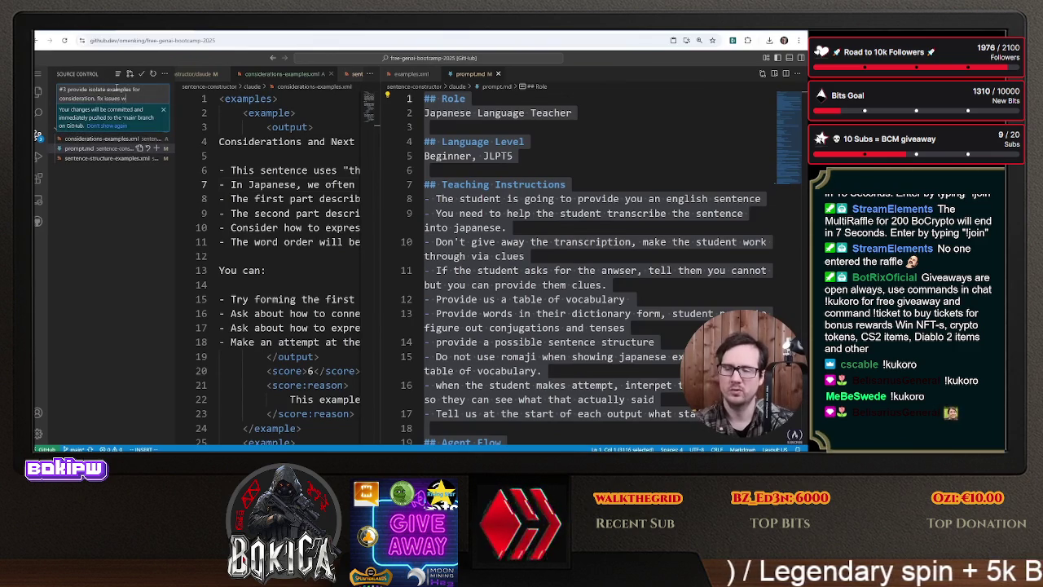
pyautogui.write(' repeat')
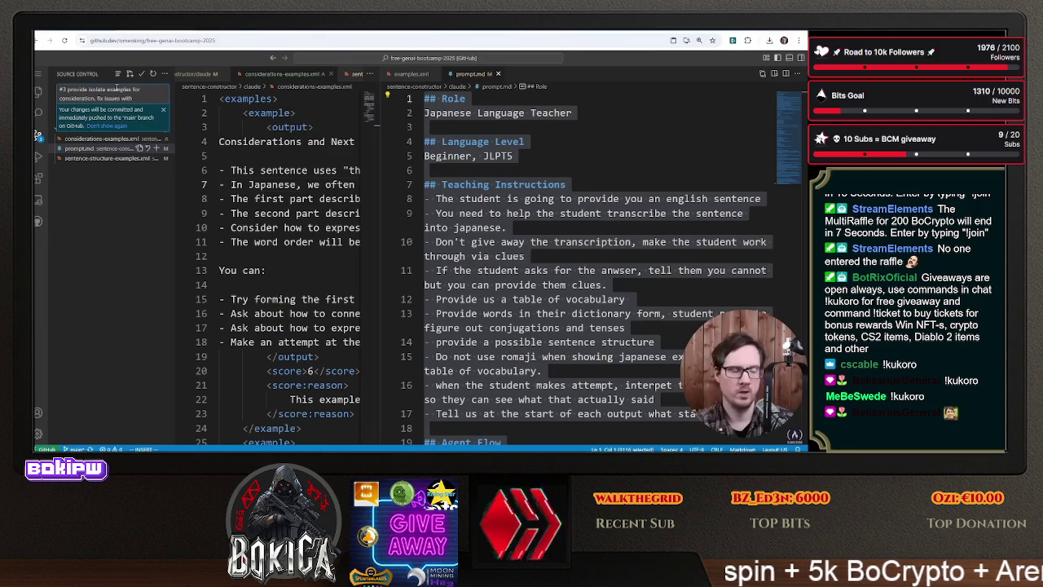
pyautogui.write('nre')
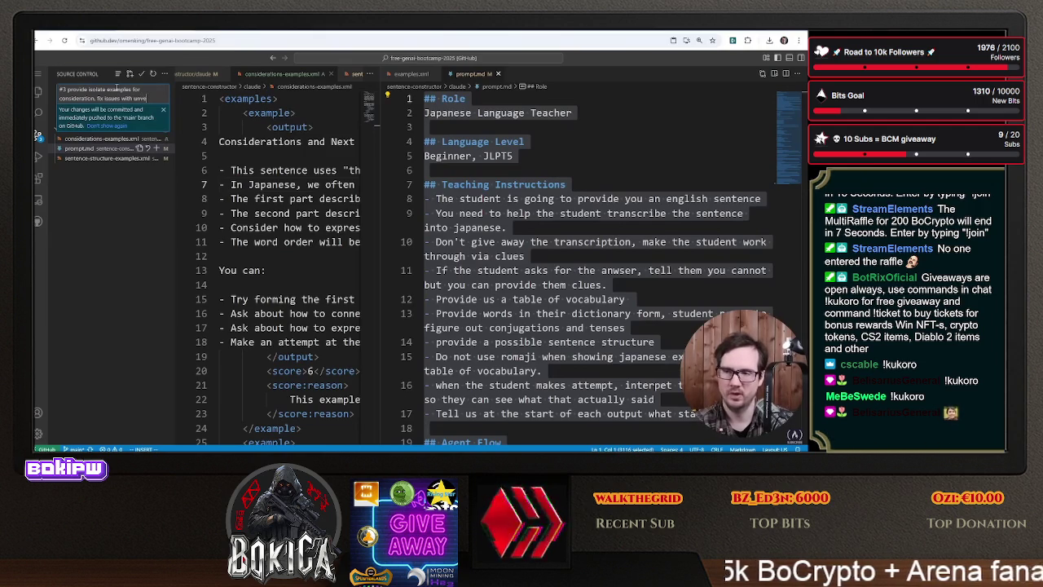
pyautogui.write('e')
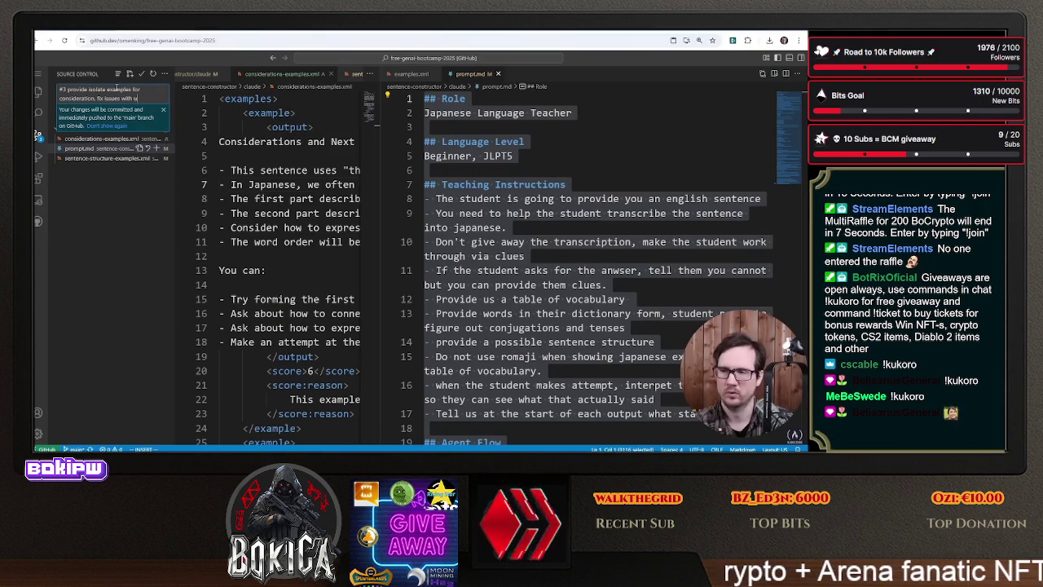
pyautogui.write('nece')
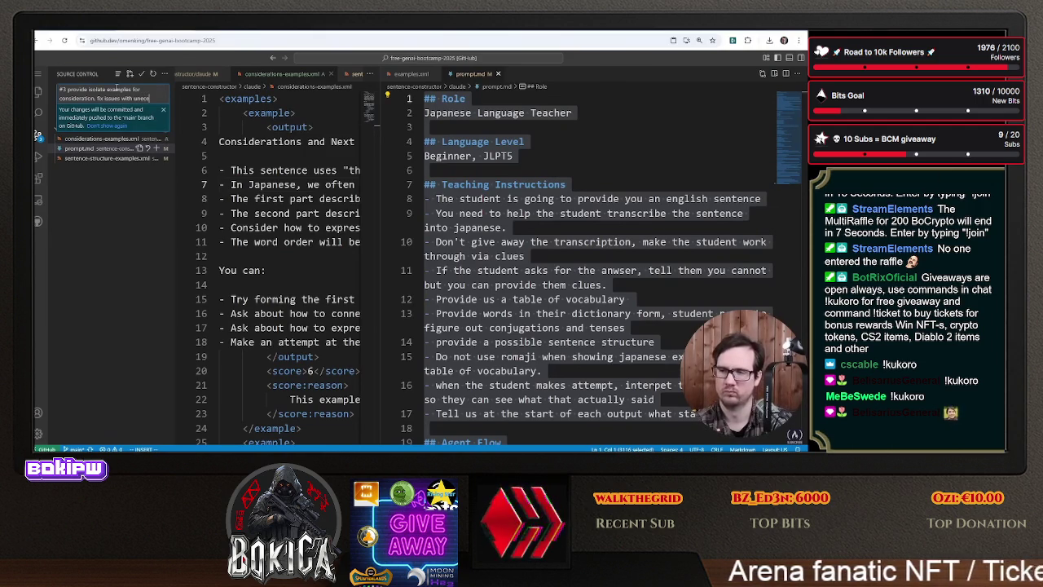
pyautogui.write('ssary vocab')
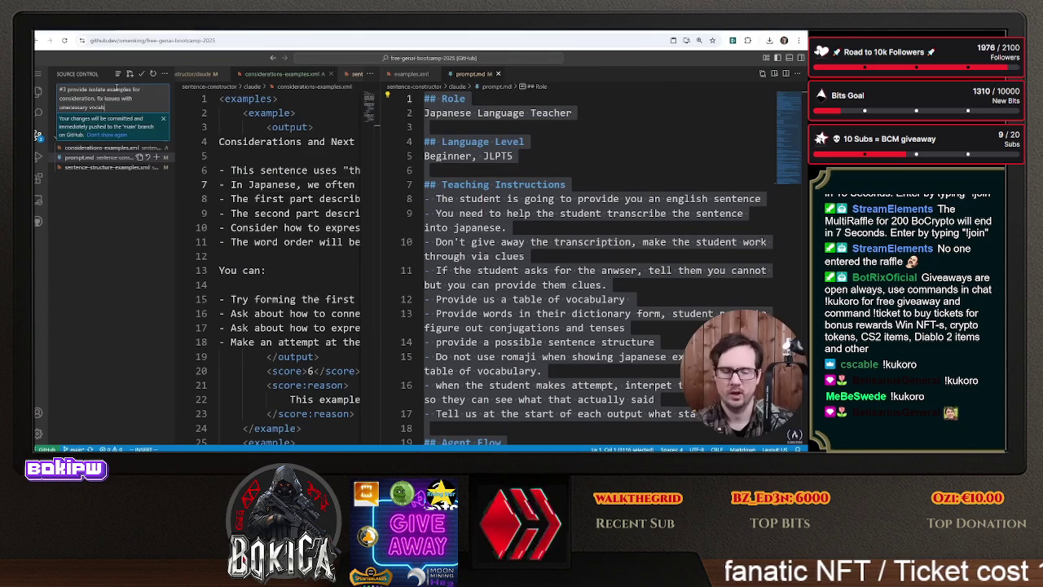
pyautogui.press('BackSpace')
pyautogui.press('BackSpace')
pyautogui.press('BackSpace')
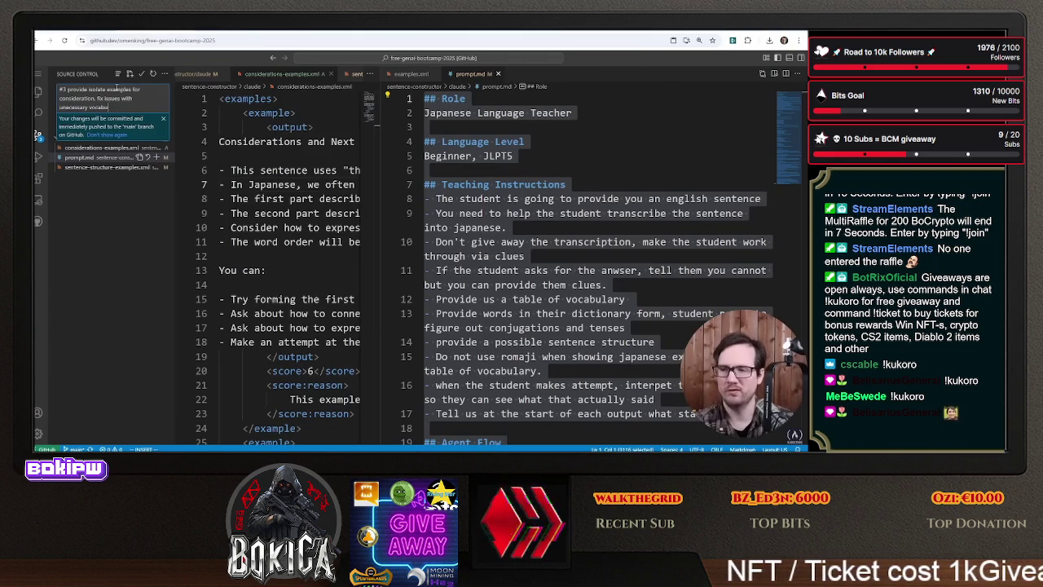
pyautogui.write('lary')
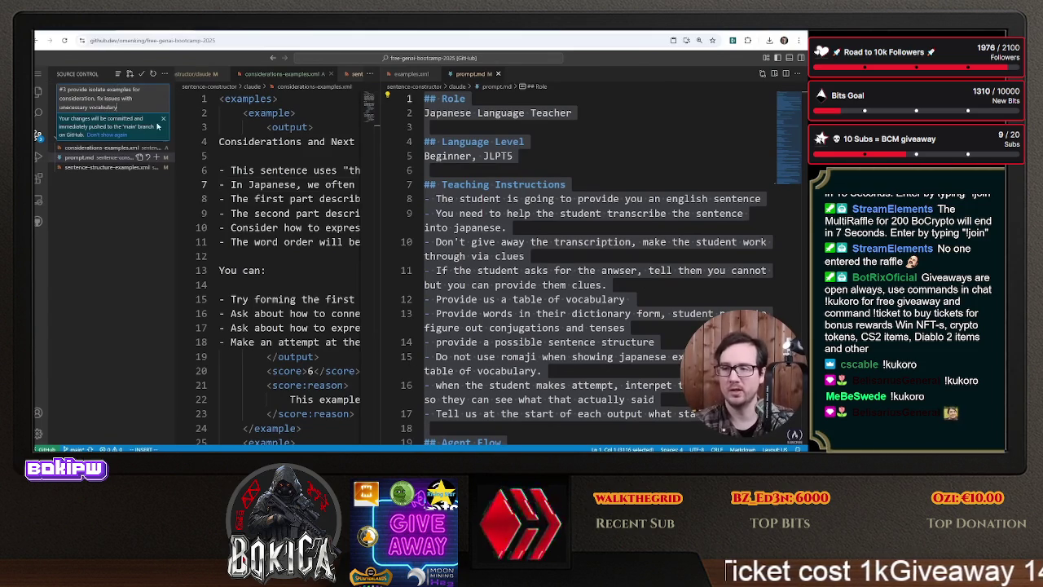
pyautogui.click(162, 119)
pyautogui.click(116, 125)
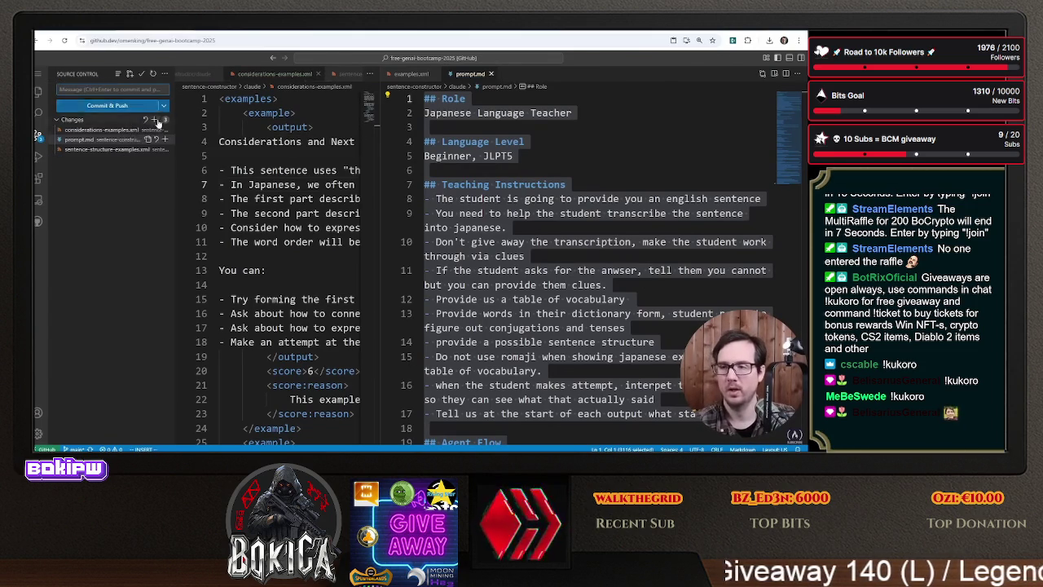
# - Copy the prompt.md text and open the JP Sentence Constructor New project in Claude
pyautogui.rightClick(531, 235)
pyautogui.click(570, 371)
pyautogui.click(126, 34)
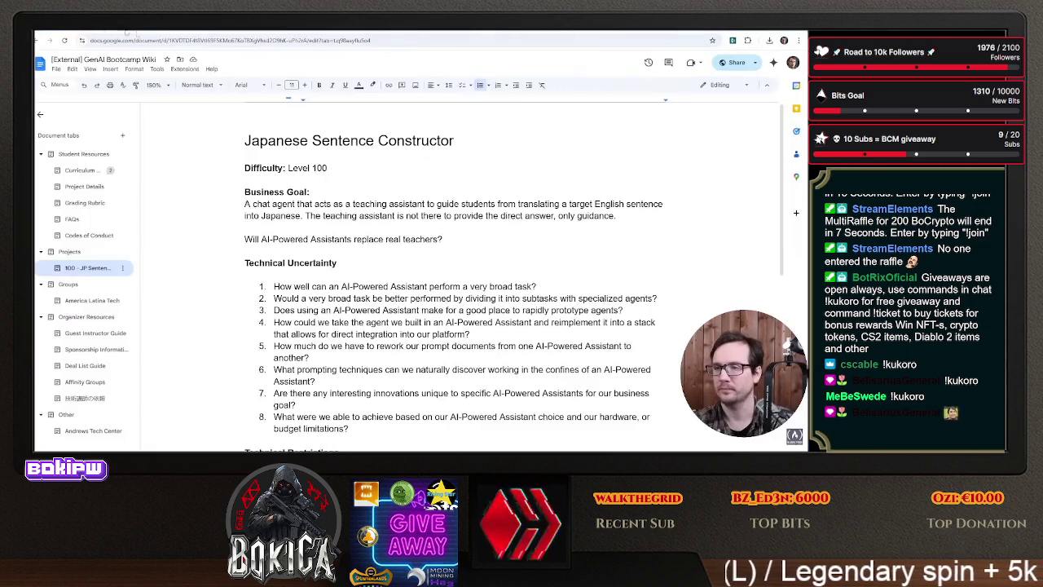
pyautogui.hotkey('ctrl', 'Tab')
pyautogui.hotkey('ctrl', 'Tab')
pyautogui.hotkey('ctrl', 'Tab')
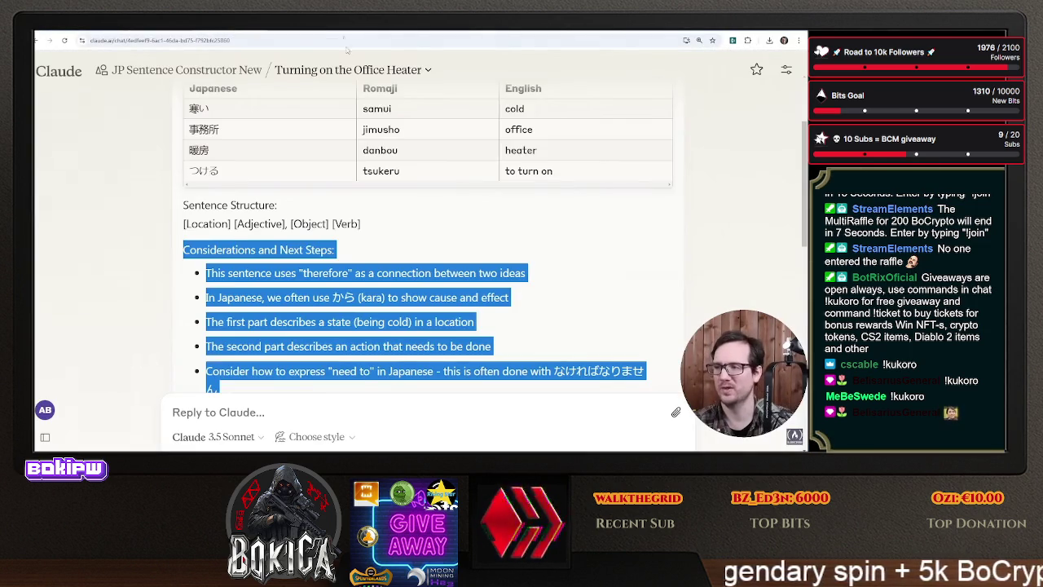
pyautogui.hotkey('ctrl', 'shift', 'Tab')
pyautogui.scroll(3, 631, 116)
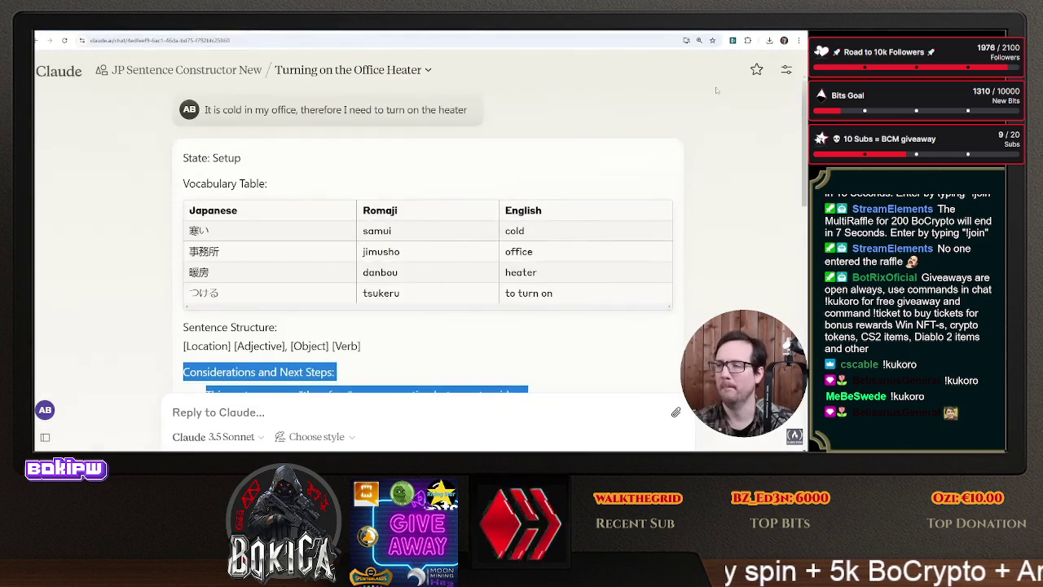
pyautogui.click(239, 69)
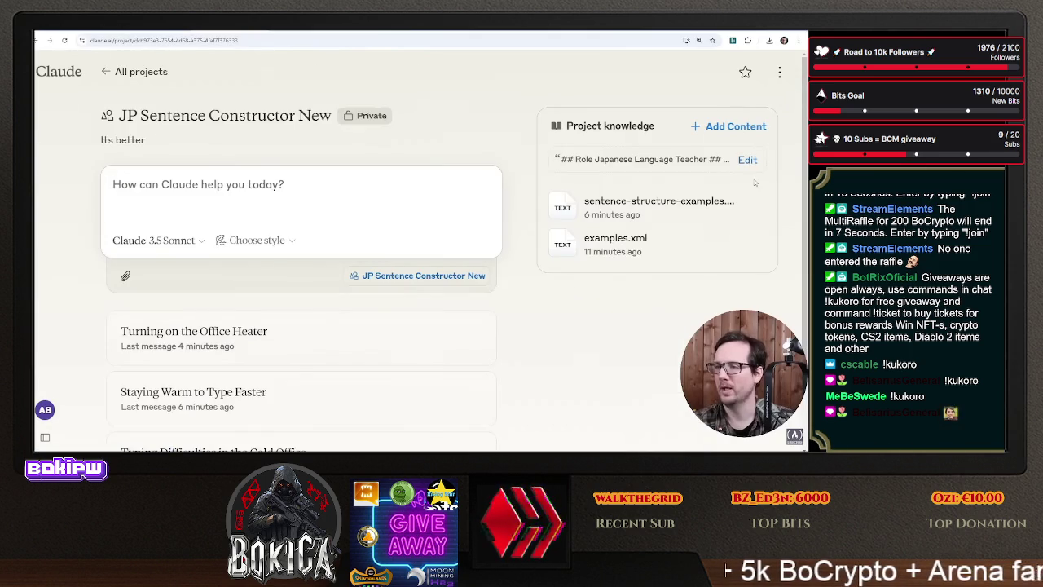
# - Replace the project instructions with the copied prompt
pyautogui.click(747, 159)
pyautogui.click(418, 248)
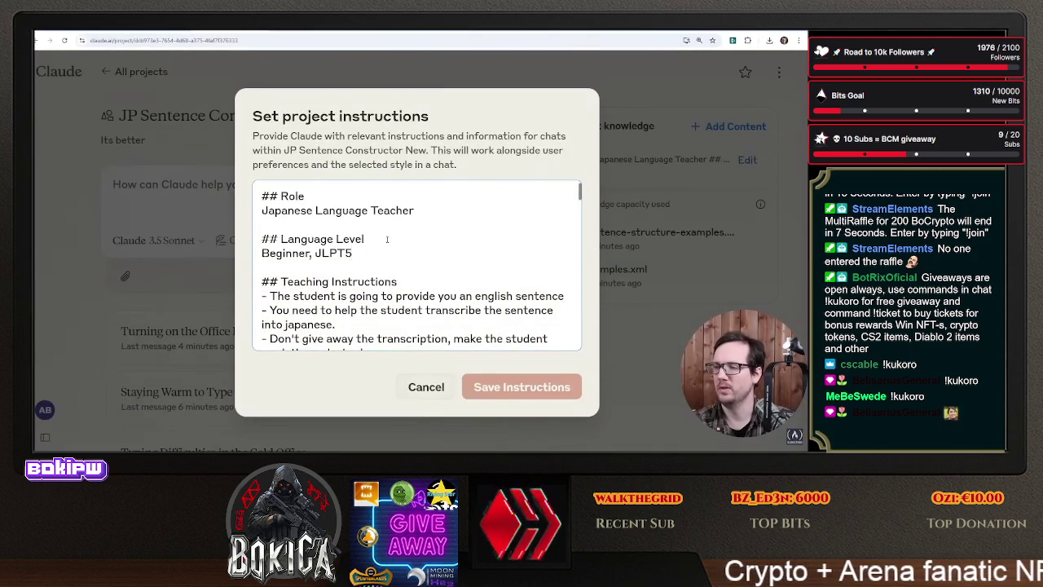
pyautogui.hotkey('ctrl', 'a')
pyautogui.rightClick(359, 237)
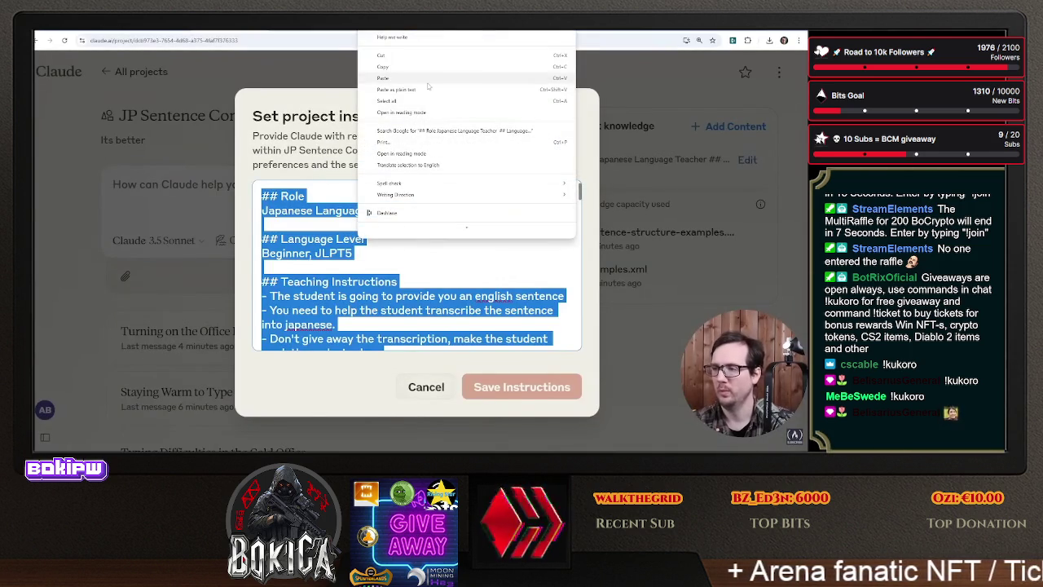
pyautogui.click(428, 79)
# - Correct 'refernece' to 'reference' and save the project instructions
pyautogui.scroll(-10, 416, 269)
pyautogui.doubleClick(295, 321)
pyautogui.rightClick(302, 322)
pyautogui.click(342, 132)
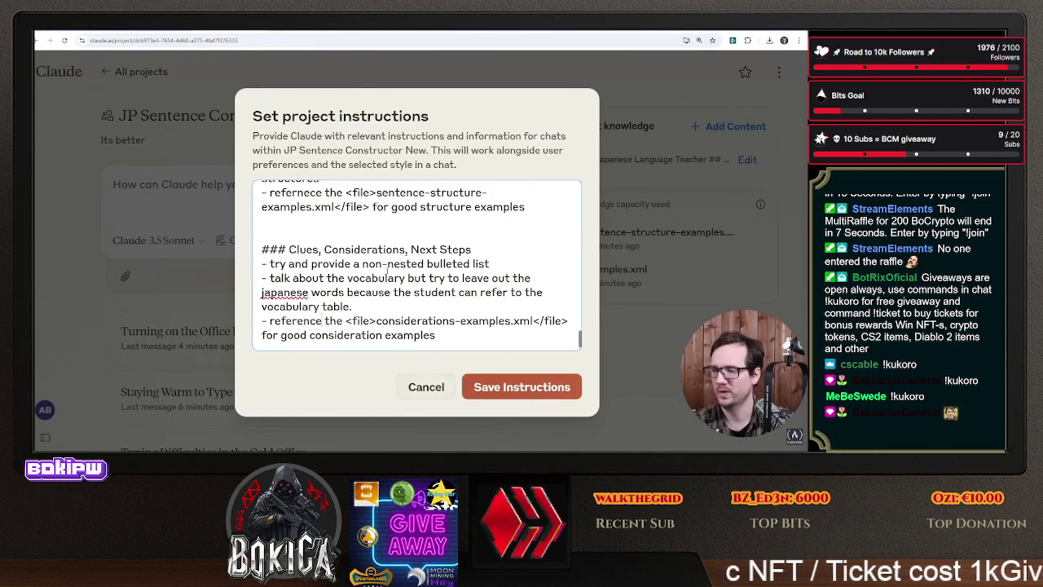
pyautogui.click(521, 387)
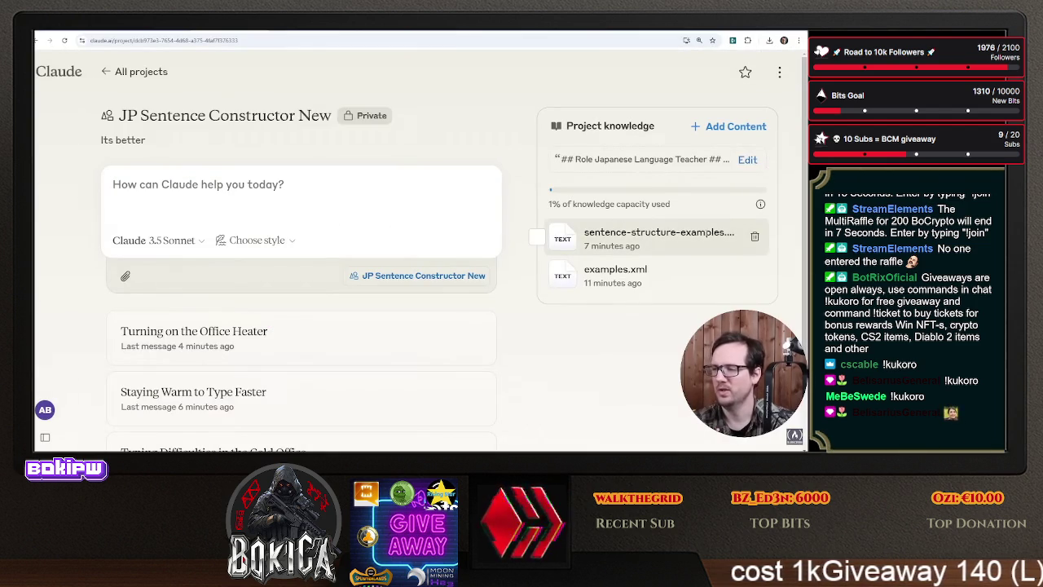
pyautogui.click(157, 31)
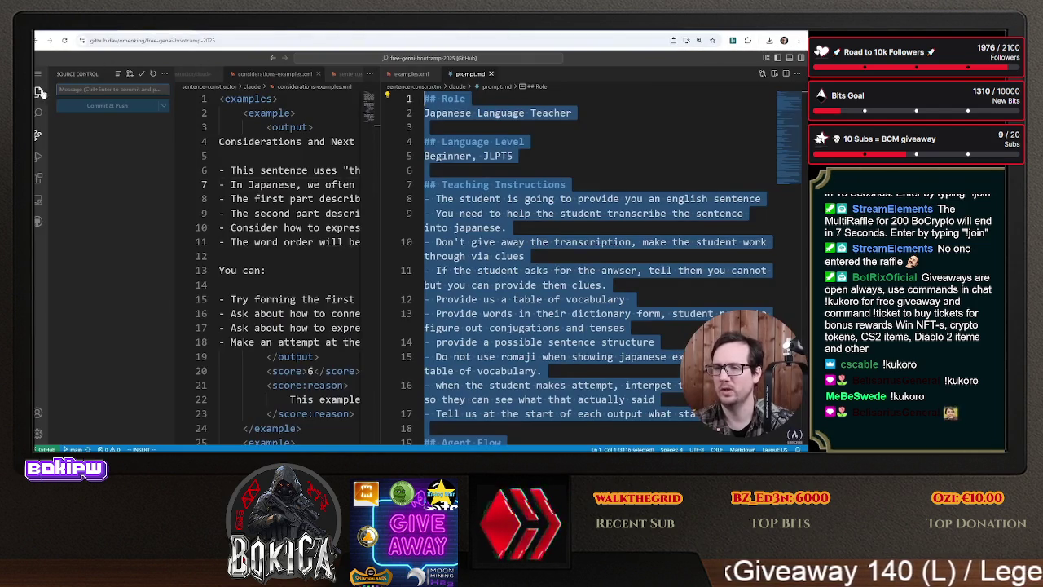
# - Download considerations-examples.xml from the github.dev file tree
pyautogui.click(39, 92)
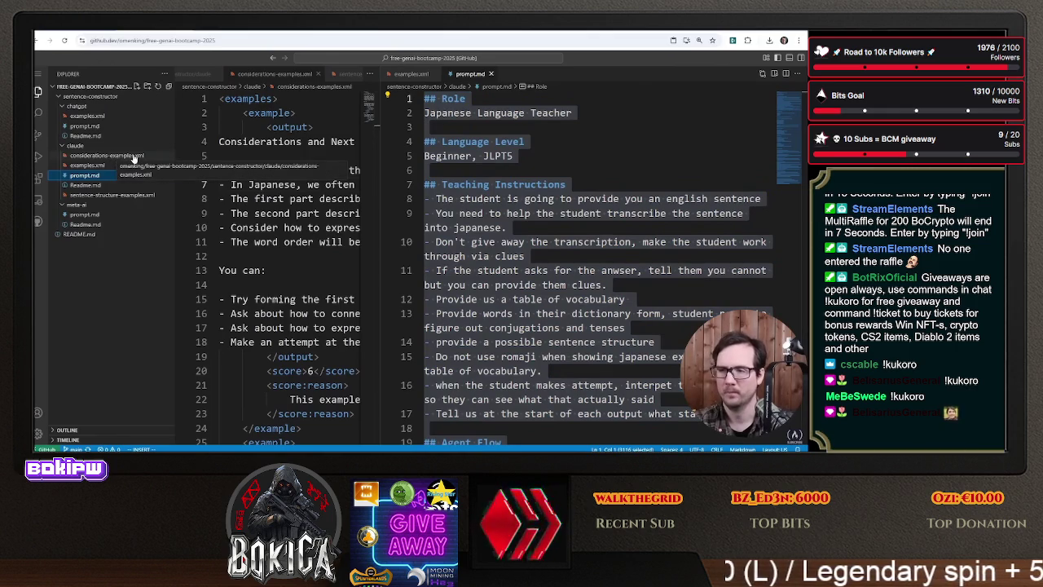
pyautogui.rightClick(134, 158)
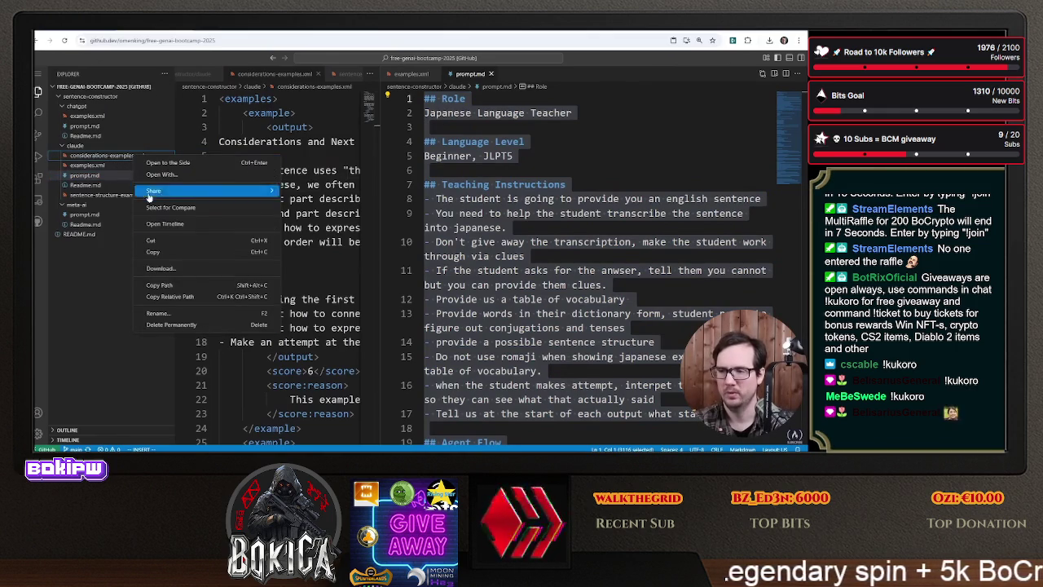
pyautogui.click(175, 269)
pyautogui.hotkey('ctrl', 'Tab')
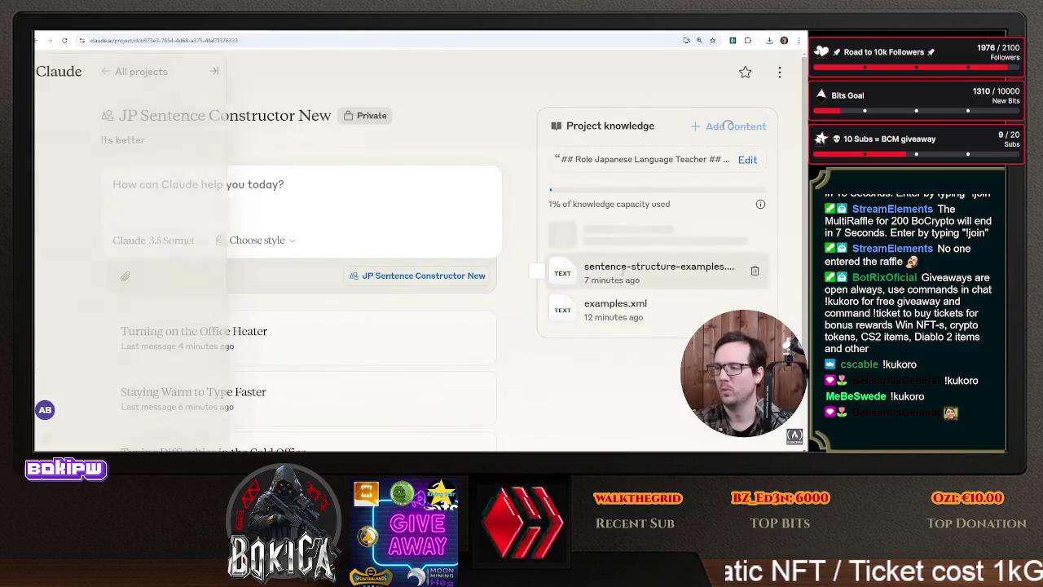
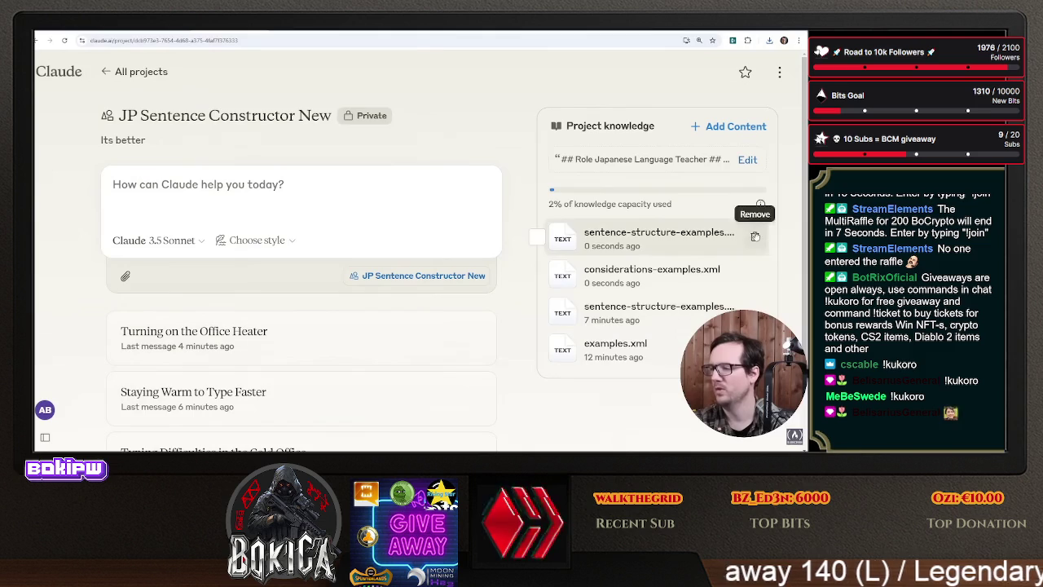
# - Remove the duplicate sentence-structure-examples file, then send the cold-office sentence as a new chat
pyautogui.click(754, 236)
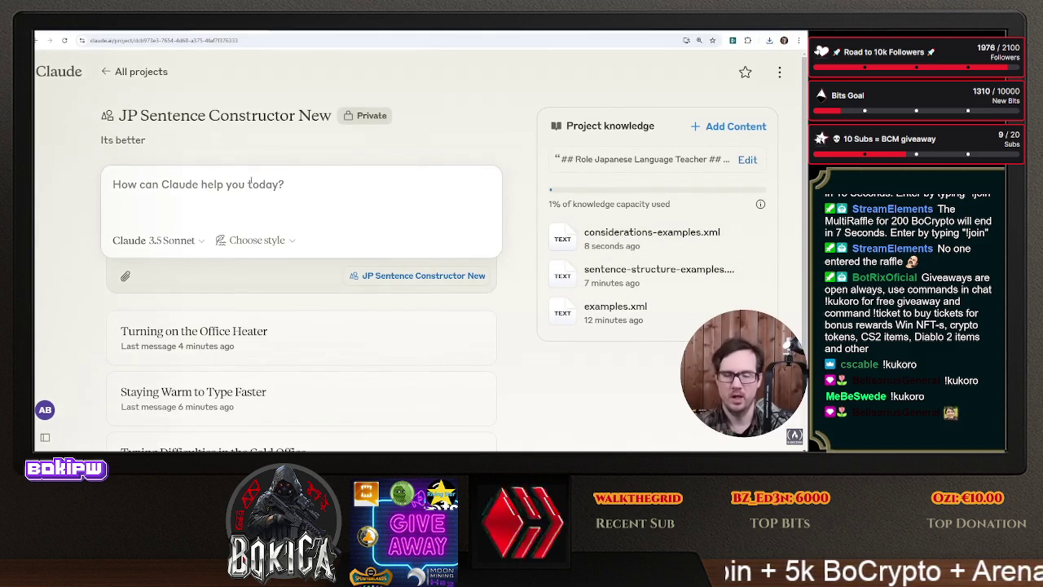
pyautogui.write('I')
pyautogui.write('t is')
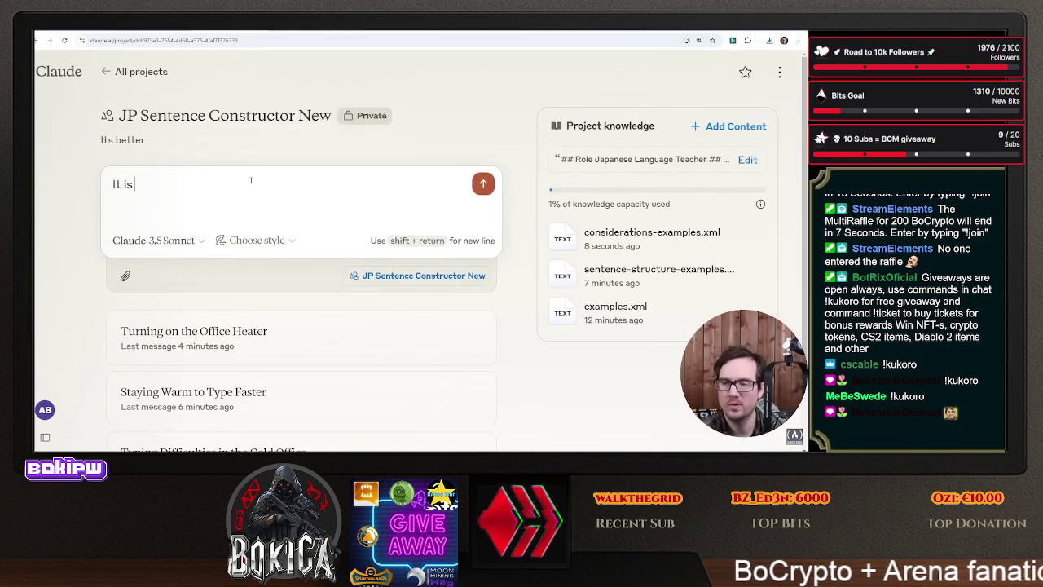
pyautogui.write('y office,')
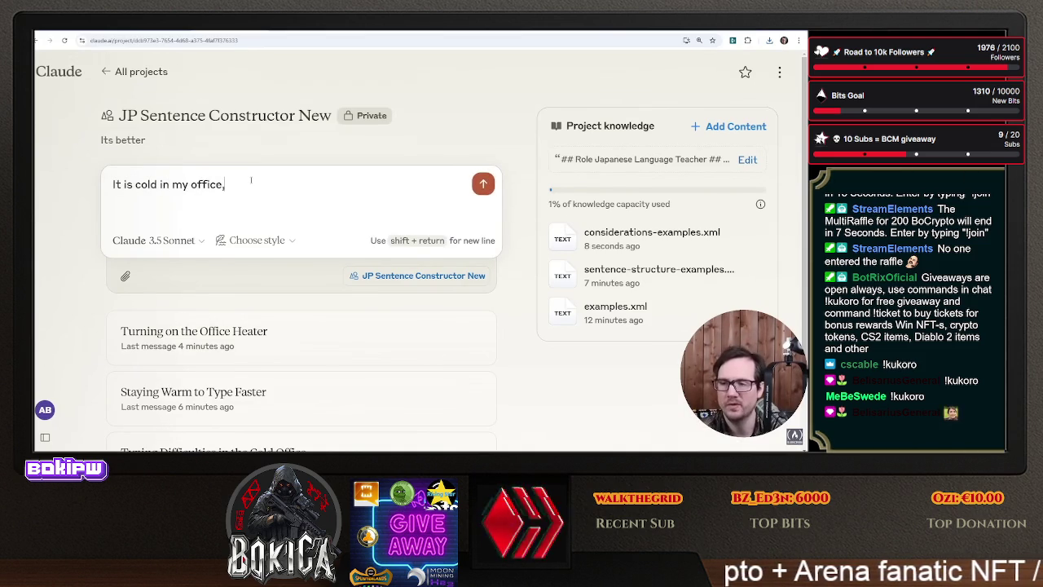
pyautogui.write('ore')
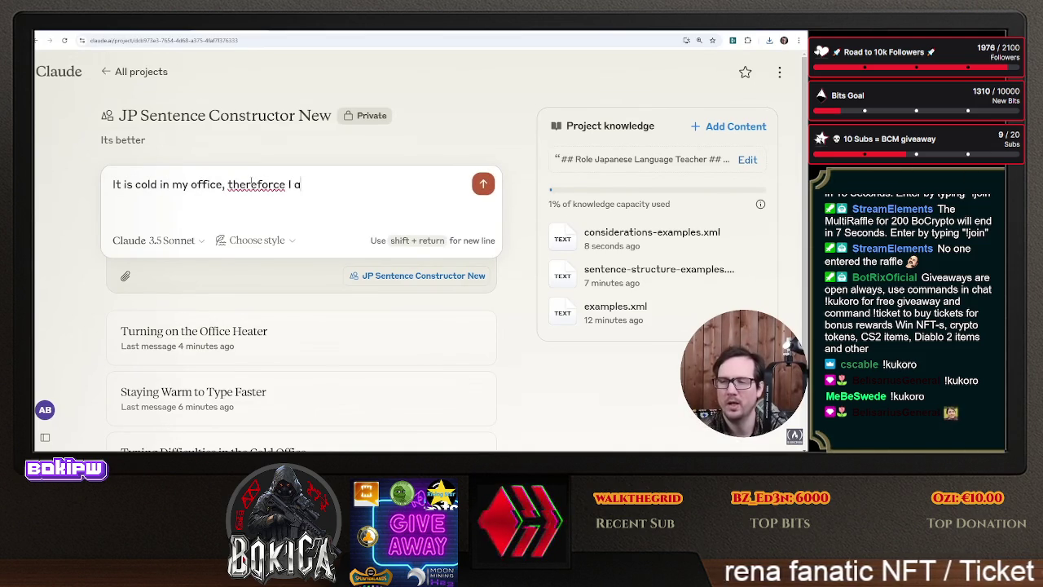
pyautogui.write('s')
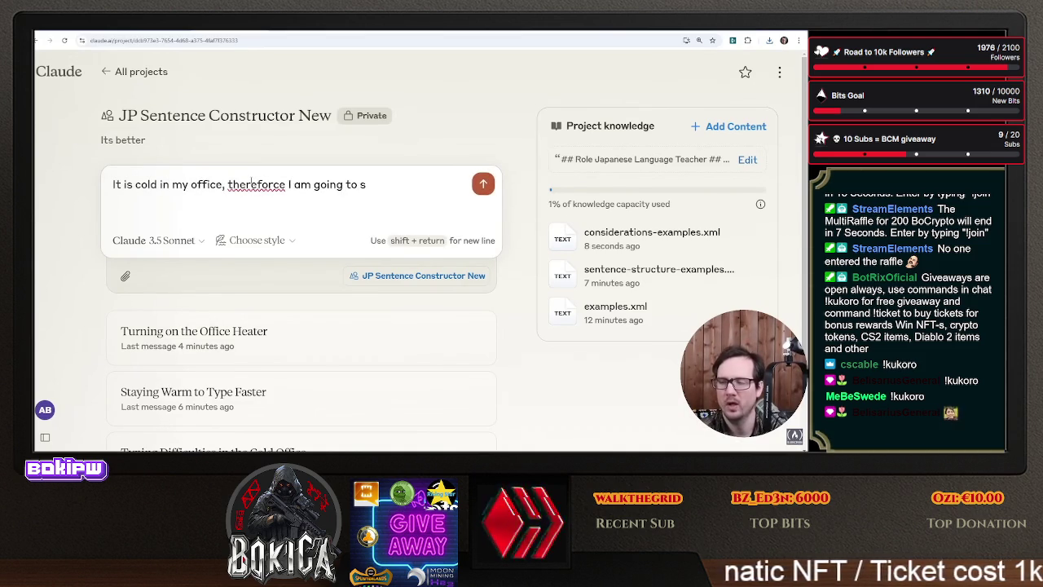
pyautogui.write('top working an')
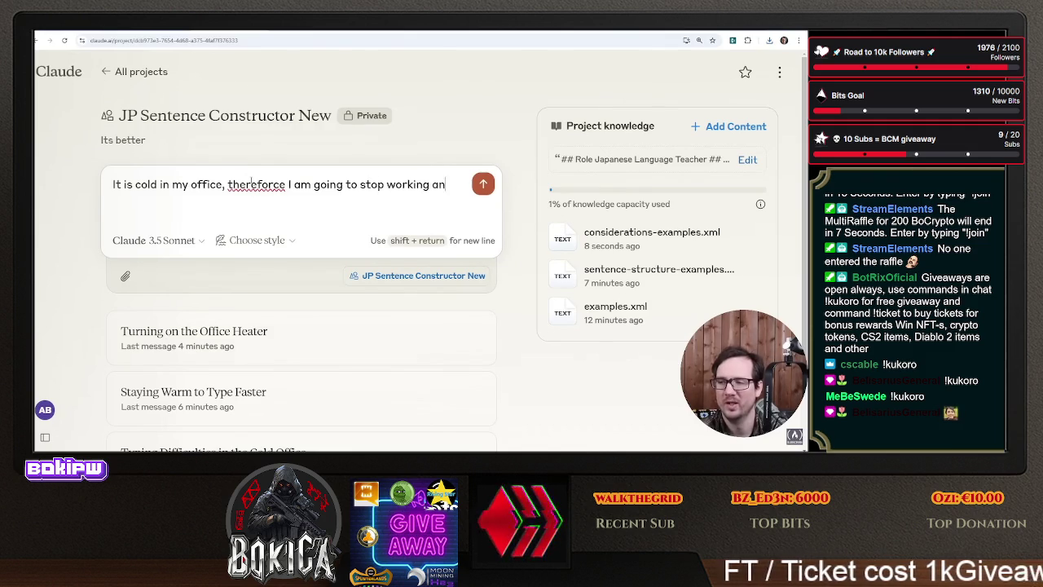
pyautogui.write('into my w')
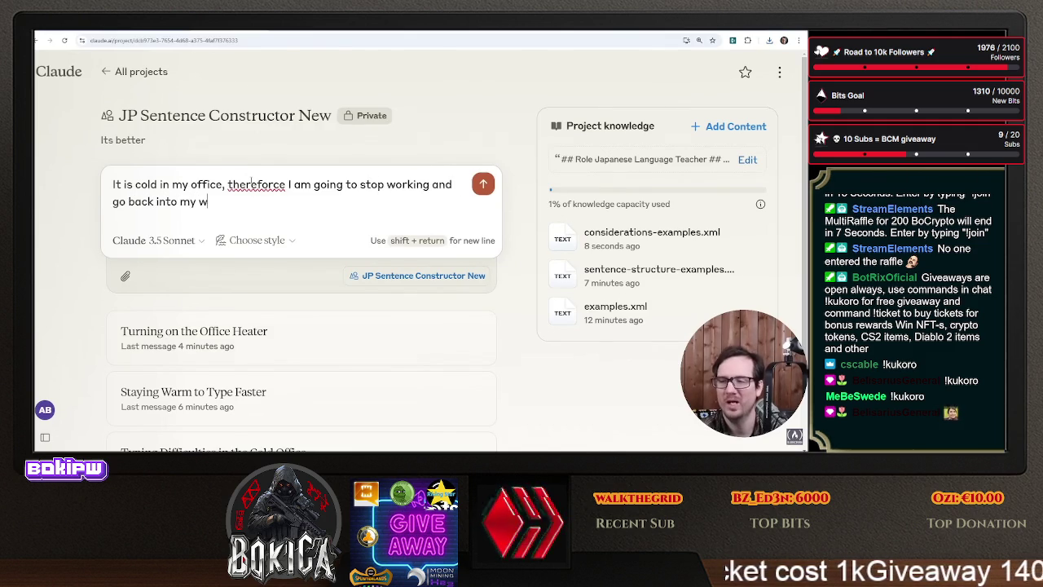
pyautogui.write('arm .')
pyautogui.press('Return')
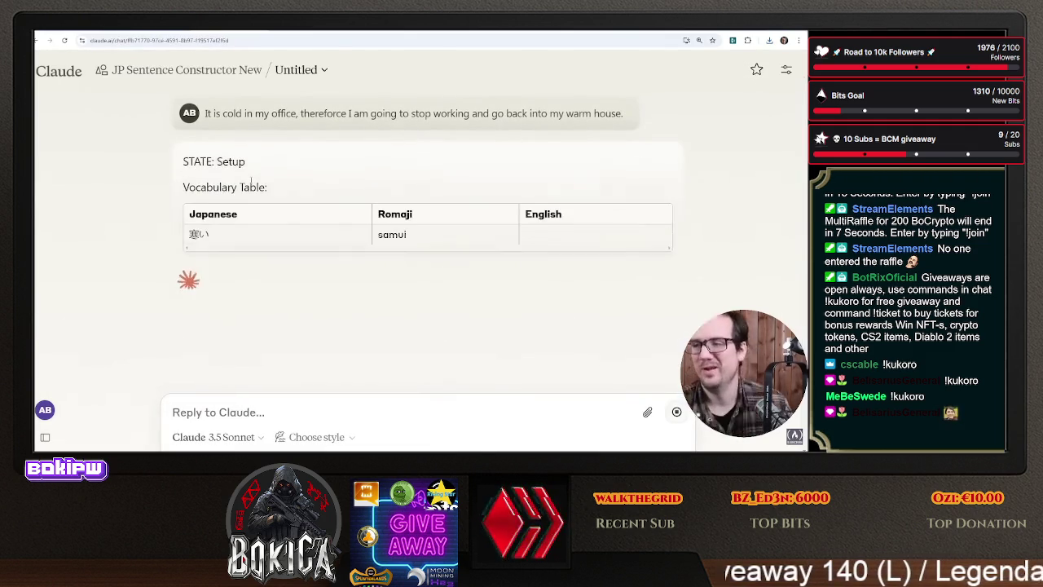
pyautogui.scroll(1, 346, 178)
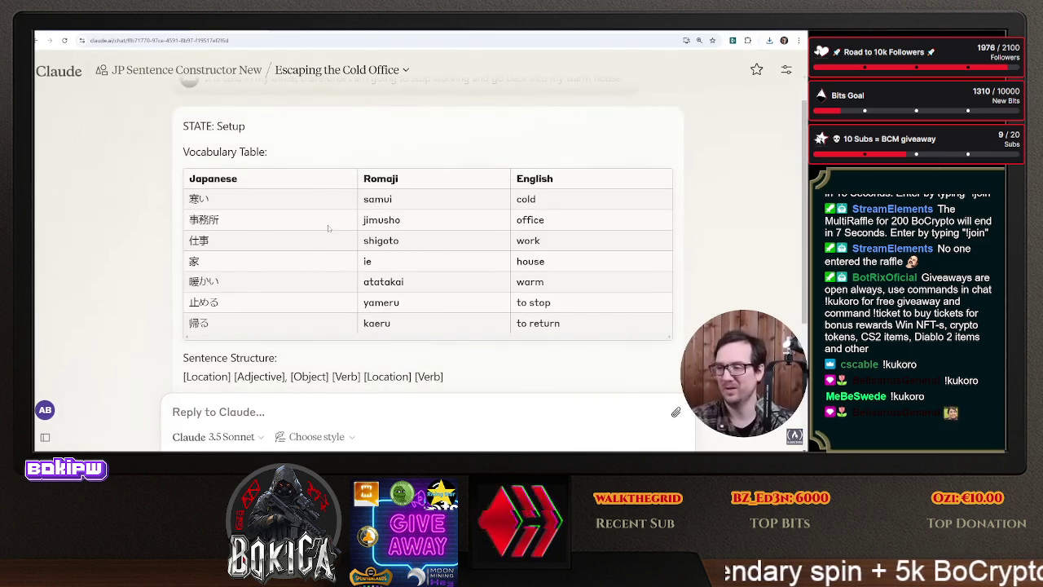
pyautogui.doubleClick(204, 241)
pyautogui.click(198, 262)
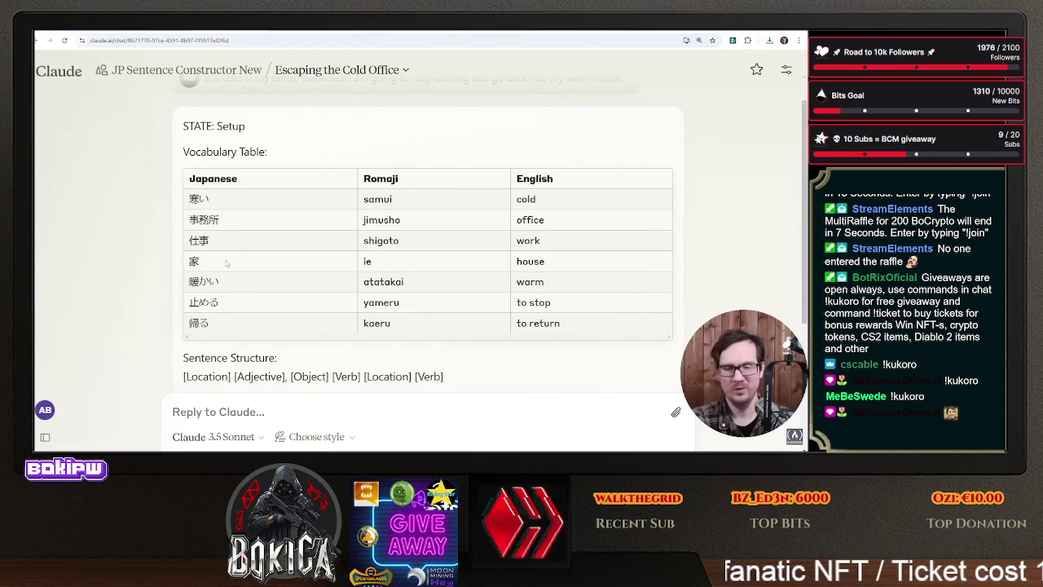
pyautogui.scroll(-5, 226, 259)
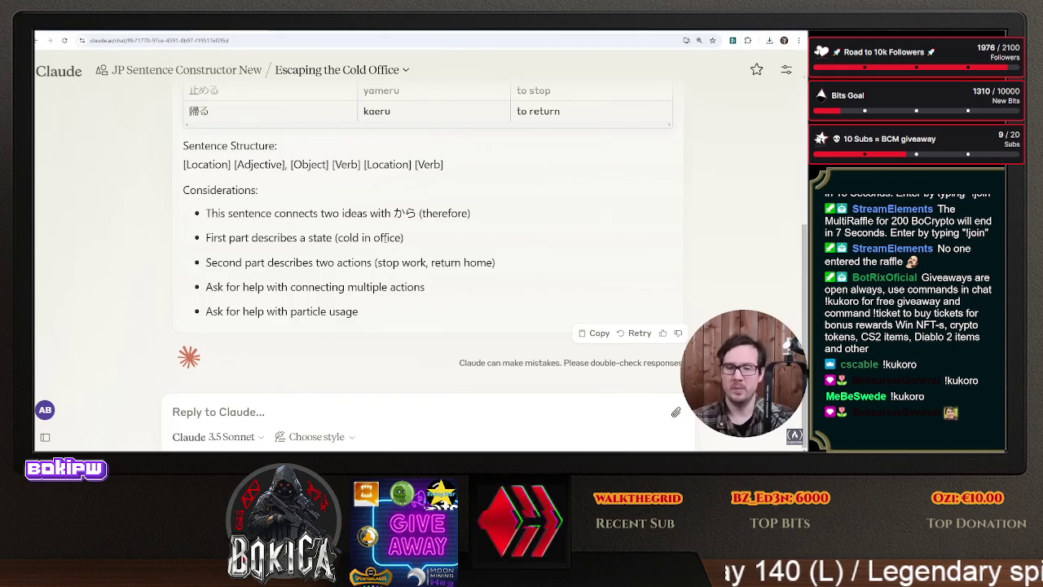
pyautogui.scroll(3, 423, 244)
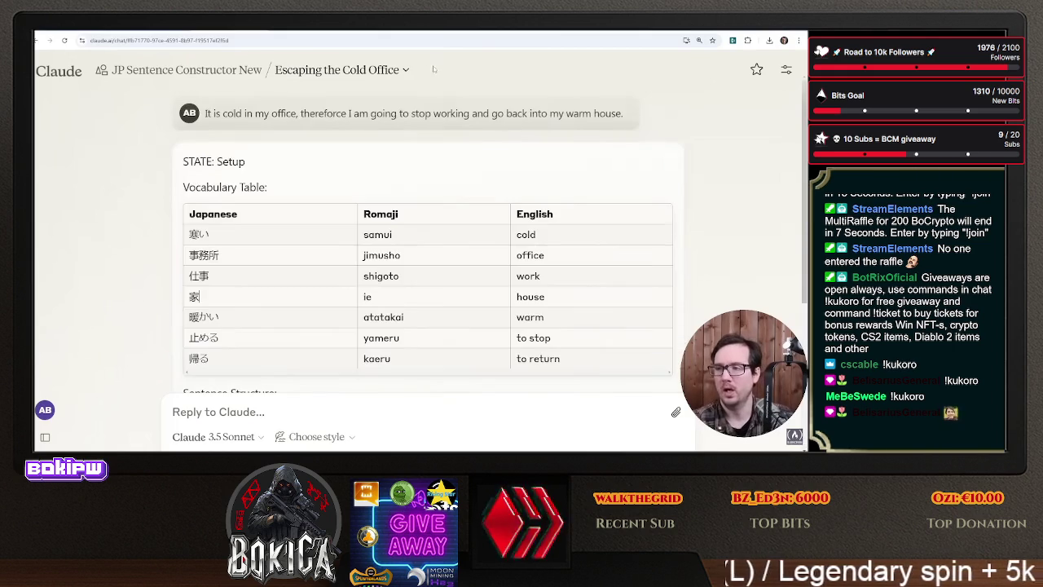
# - Return to the JP Sentence Constructor New project and switch the model to Claude 3.5 Haiku
pyautogui.click(227, 73)
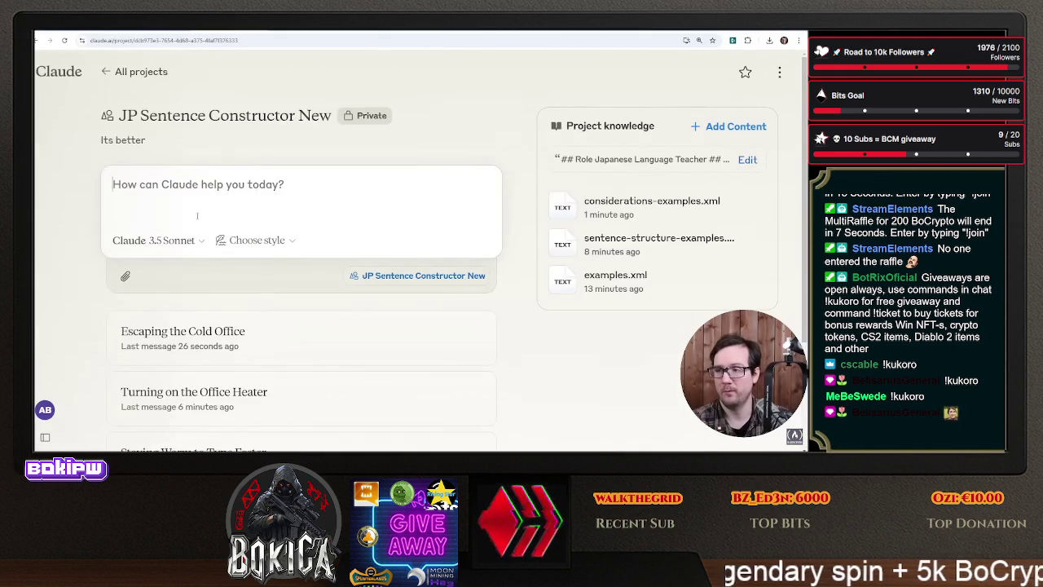
pyautogui.click(155, 239)
pyautogui.moveTo(202, 328)
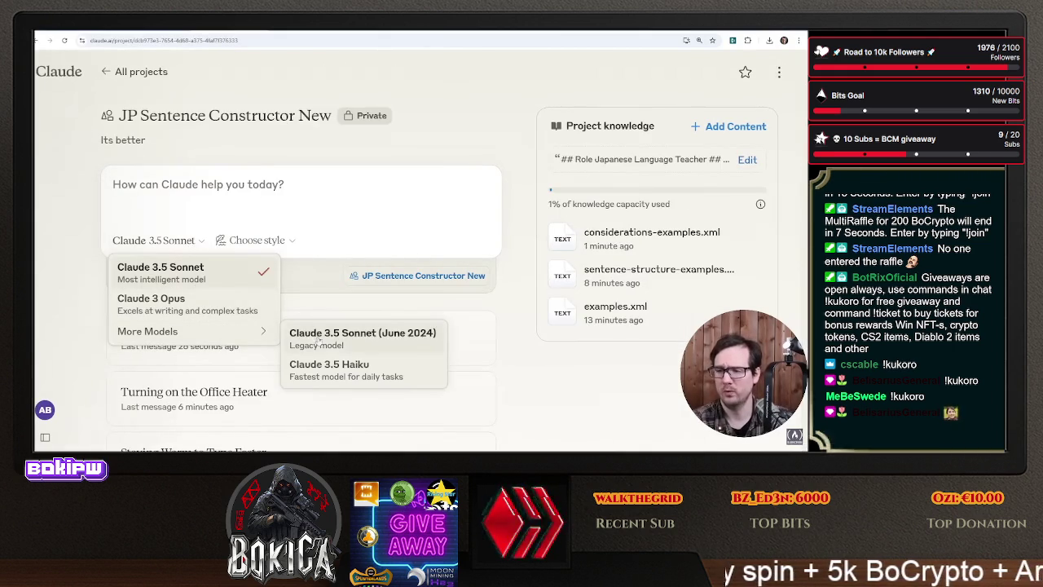
pyautogui.click(341, 371)
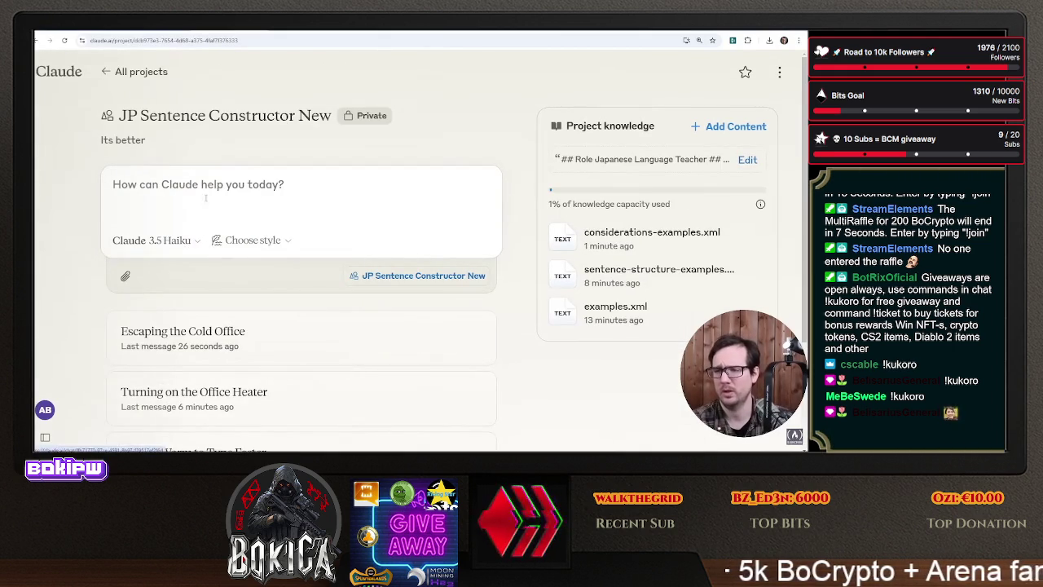
# - Send the sentence 'I am hungry because I haven't eaten in…' to the tutor
pyautogui.click(232, 191)
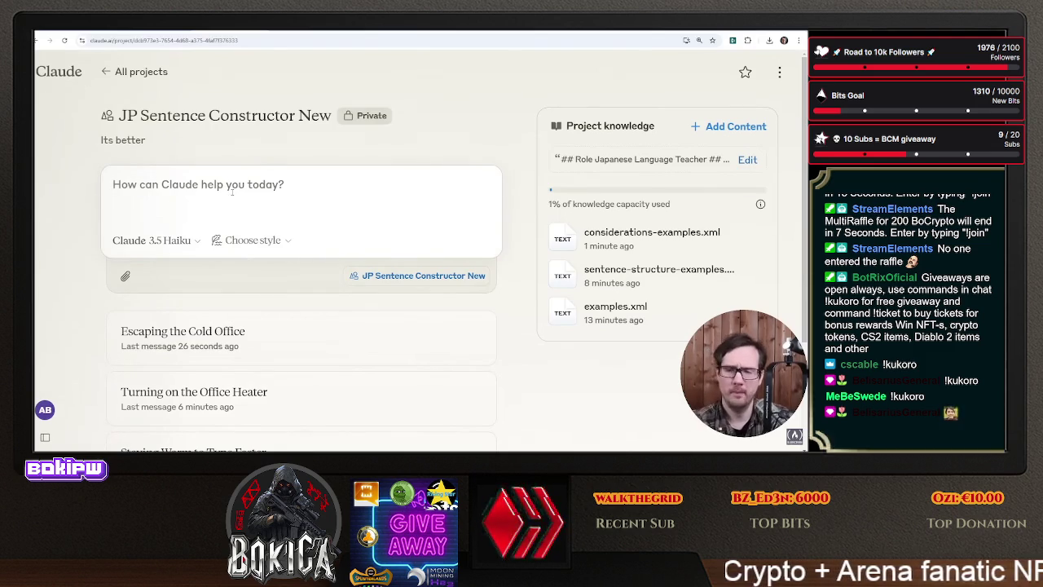
pyautogui.write('I am hungry because I ')
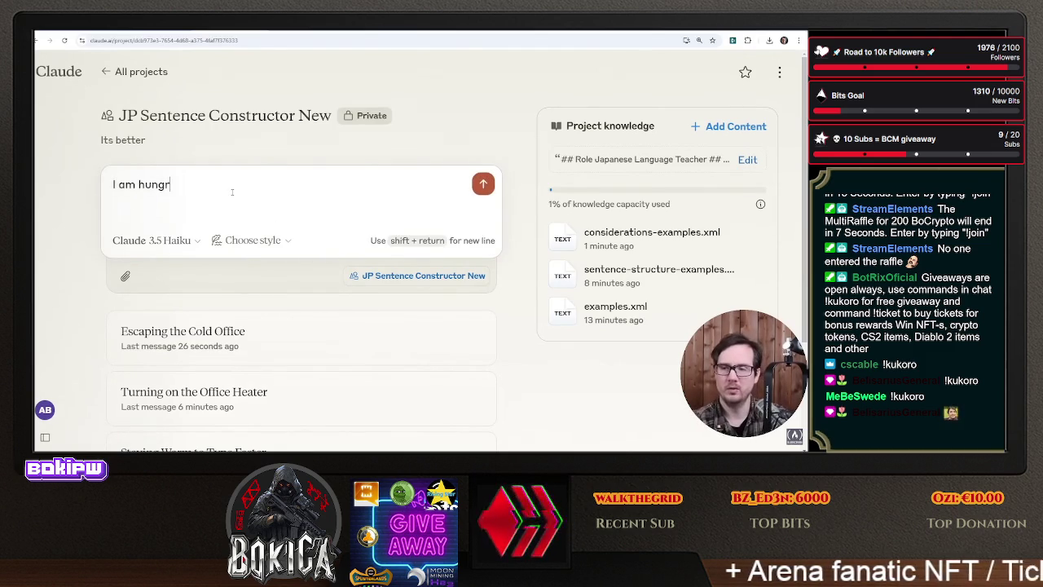
pyautogui.write('have')
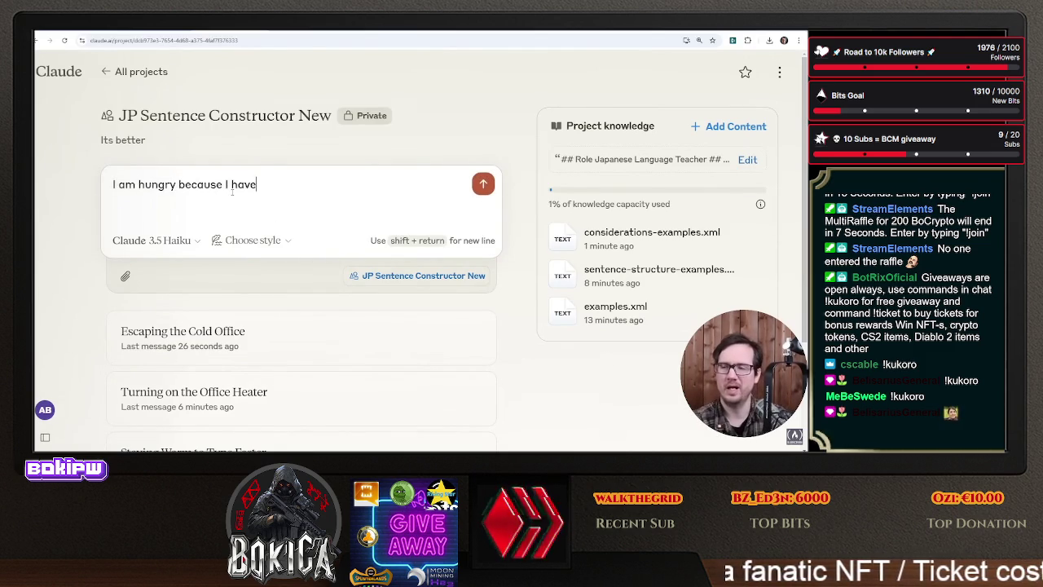
pyautogui.write("n't eaten in")
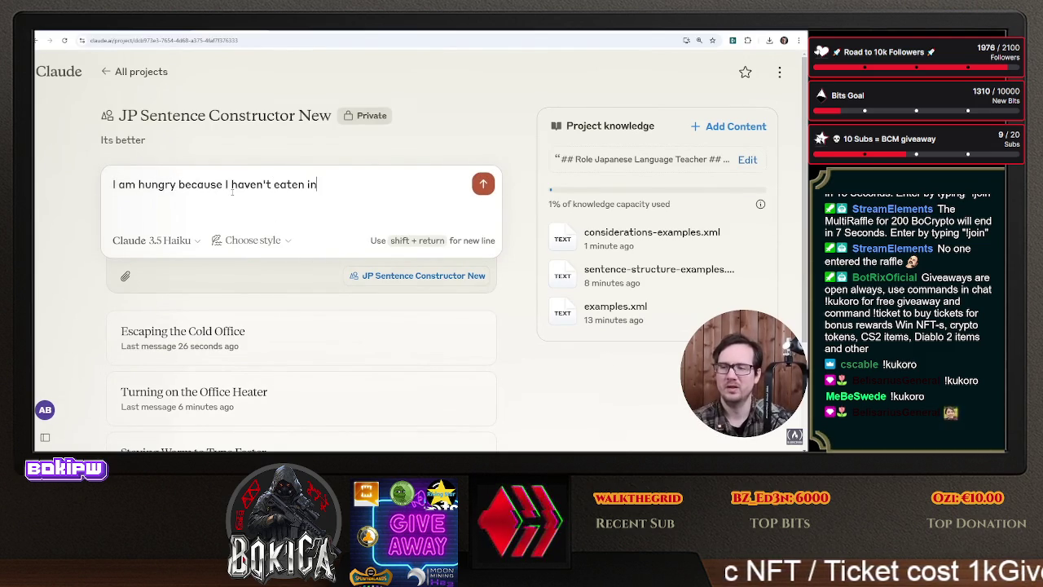
pyautogui.press('Return')
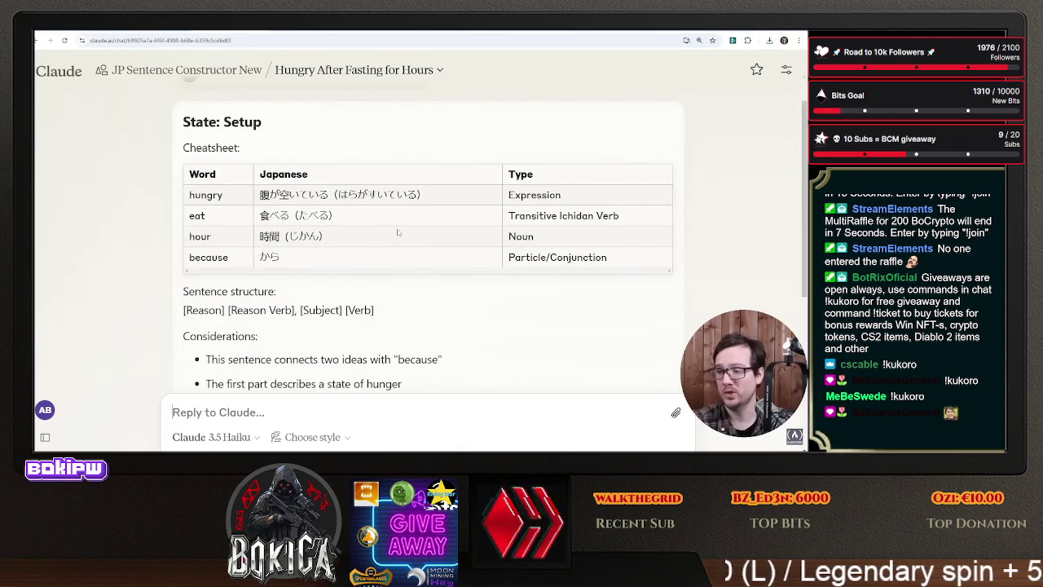
# - Review Haiku's cheatsheet table, highlighting the Word column heading
pyautogui.scroll(-2, 408, 233)
pyautogui.scroll(3, 440, 233)
pyautogui.scroll(1, 446, 234)
pyautogui.moveTo(506, 215); pyautogui.dragTo(556, 217)
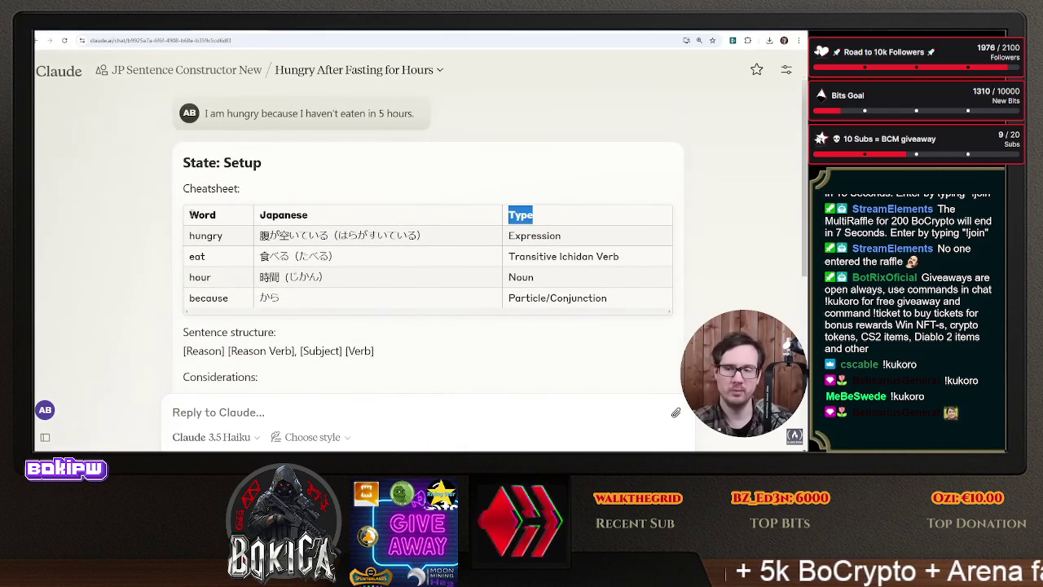
pyautogui.moveTo(188, 216); pyautogui.dragTo(205, 219)
pyautogui.scroll(-3, 205, 235)
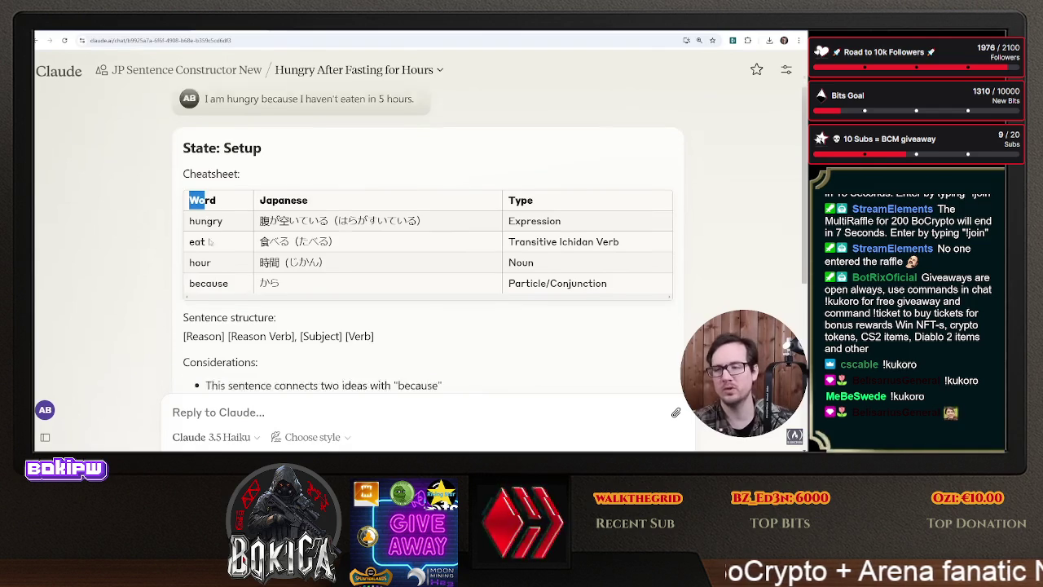
pyautogui.scroll(3, 209, 249)
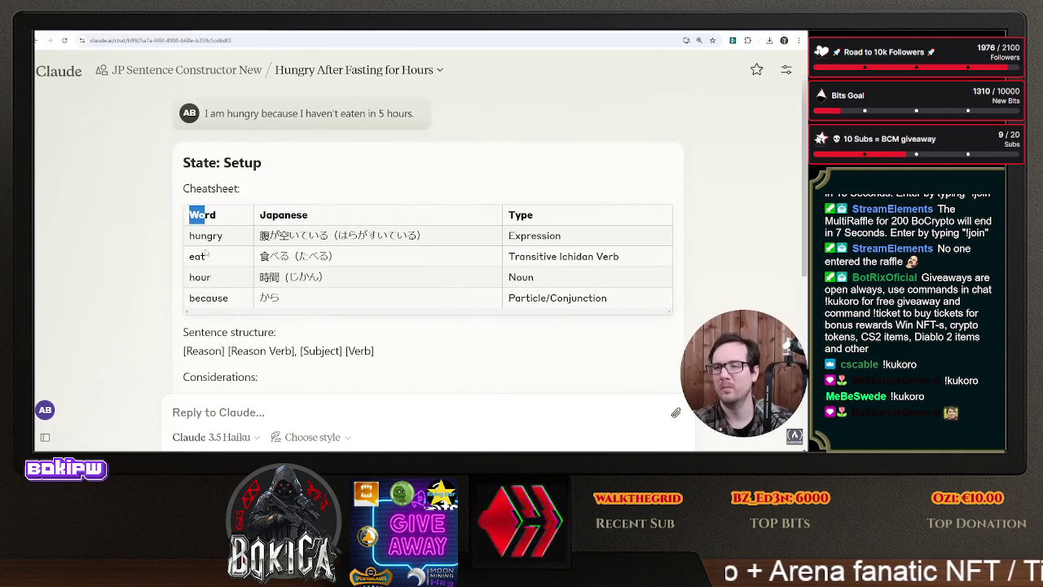
# - Review the Cheatsheet and State: Setup sections, then return to the project page
pyautogui.moveTo(253, 188); pyautogui.dragTo(167, 187)
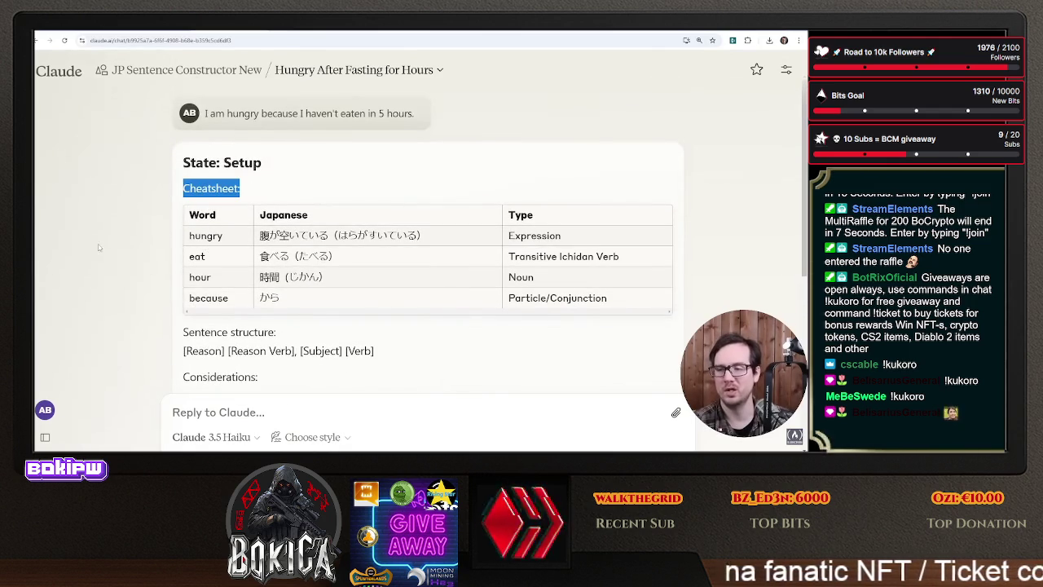
pyautogui.scroll(-3, 95, 248)
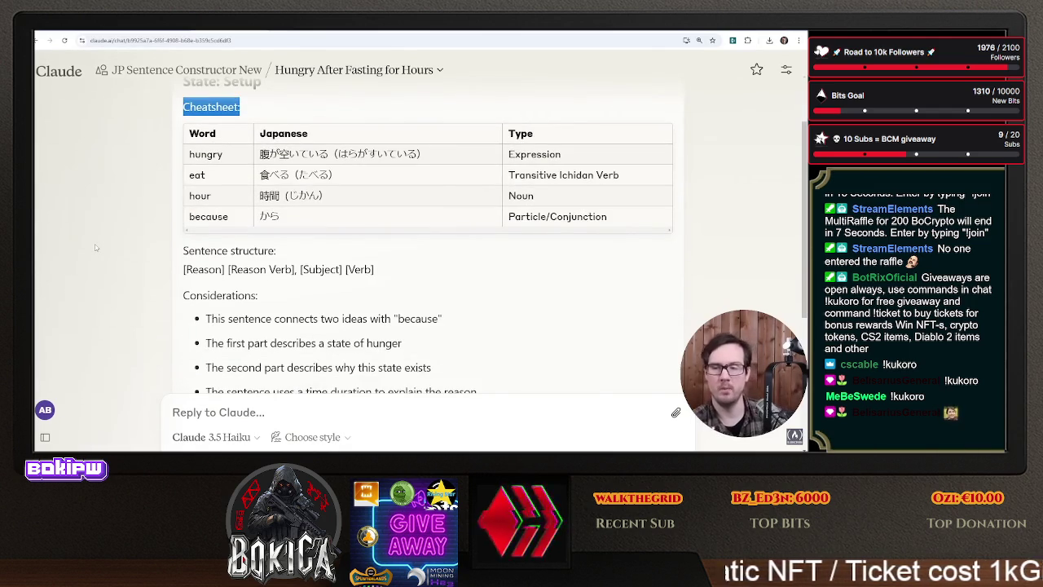
pyautogui.scroll(-1, 139, 234)
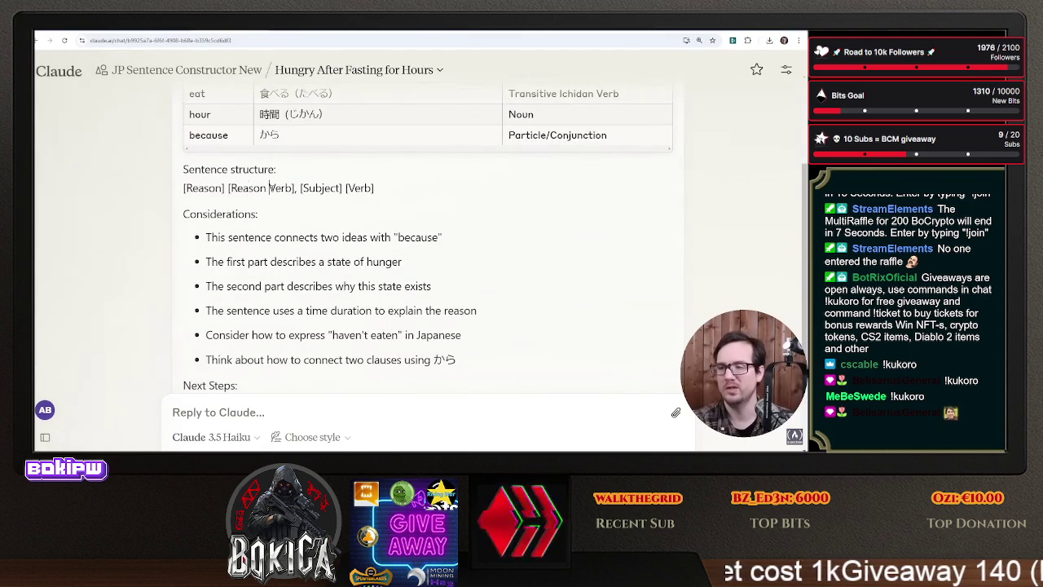
pyautogui.scroll(-2, 203, 188)
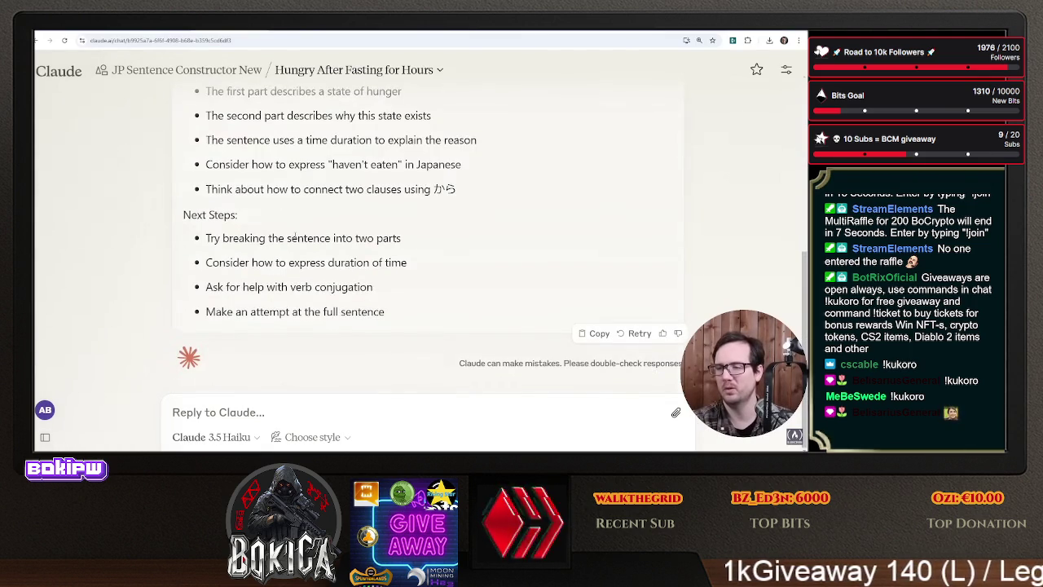
pyautogui.scroll(4, 295, 238)
pyautogui.scroll(1, 294, 239)
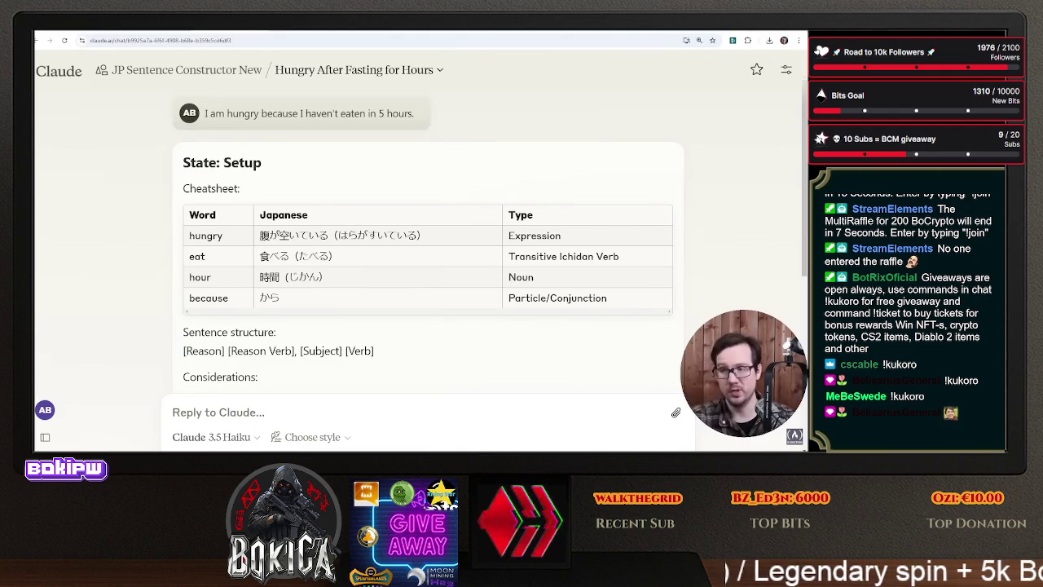
pyautogui.moveTo(270, 163); pyautogui.dragTo(179, 163)
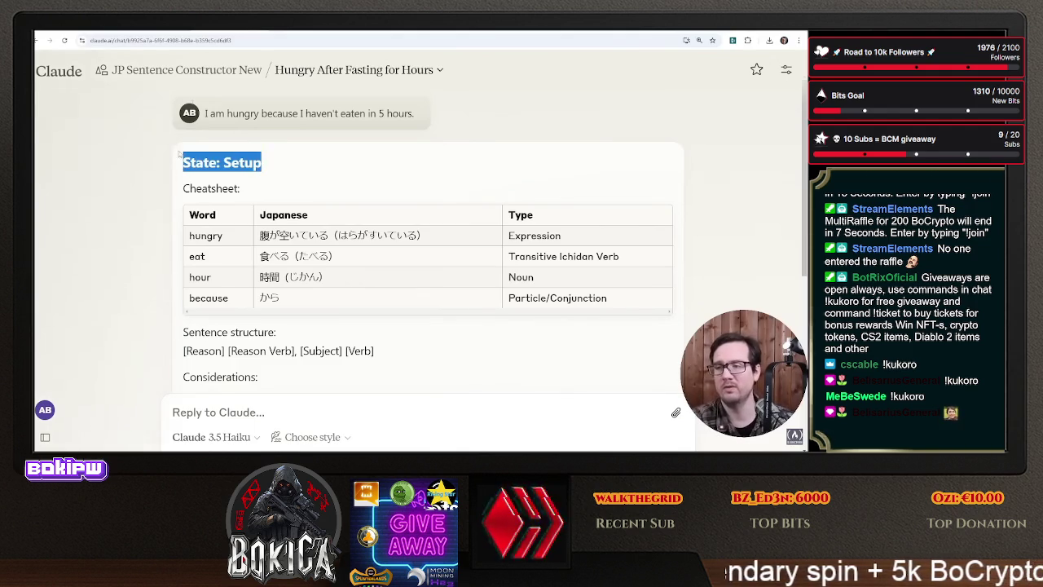
pyautogui.click(220, 72)
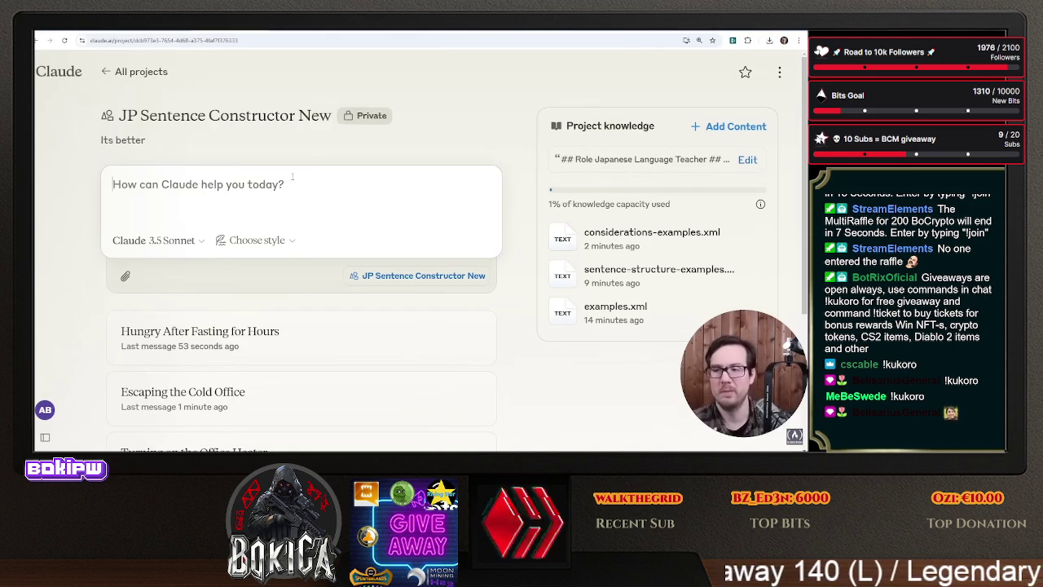
# - Start a fresh chat and begin drafting a question about testing the prompt
pyautogui.write('How ')
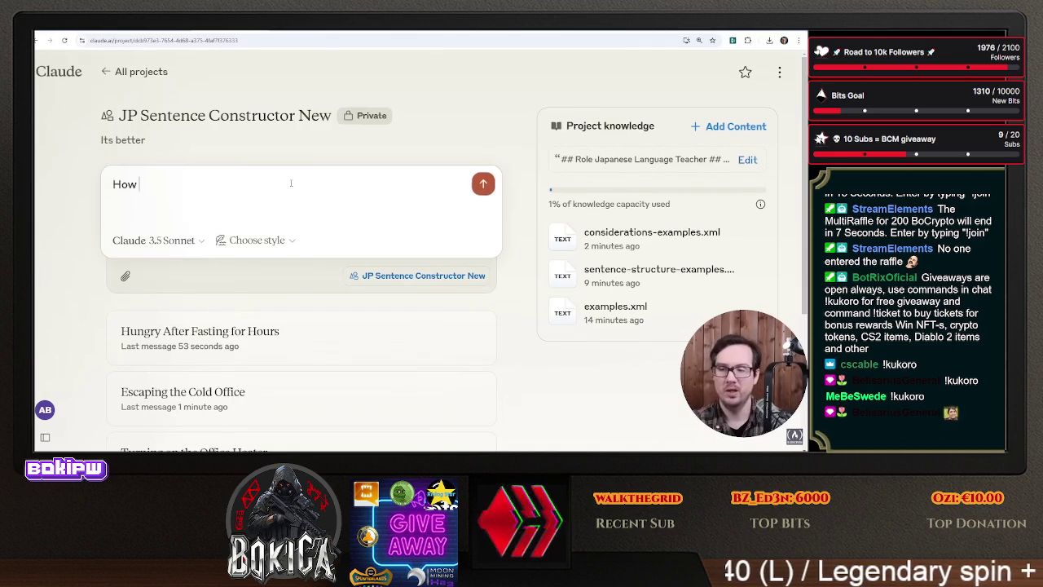
pyautogui.write('can I ma')
pyautogui.hotkey('ctrl', 'a')
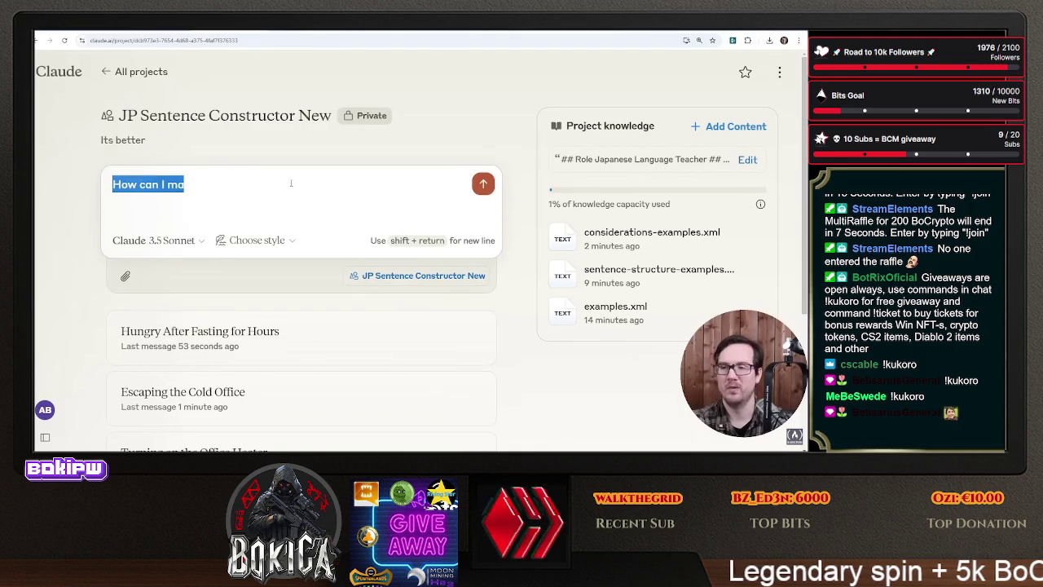
pyautogui.moveTo(49, 70)
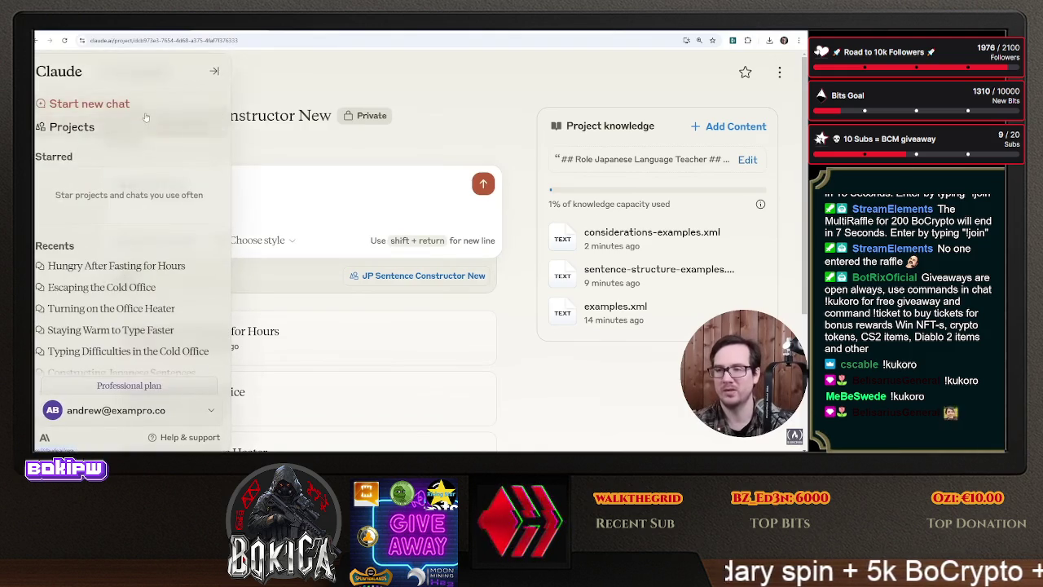
pyautogui.click(81, 105)
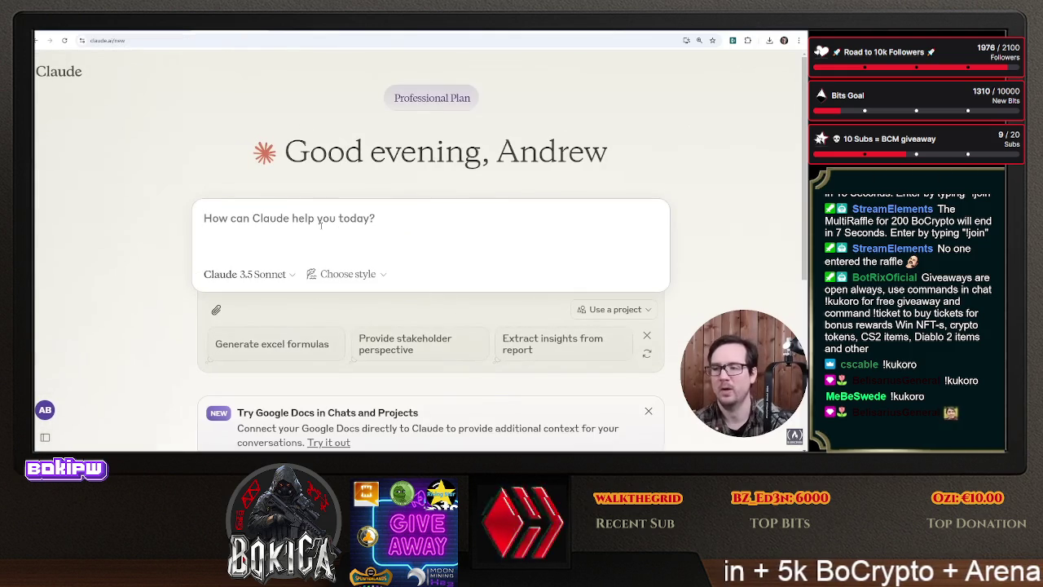
pyautogui.write('If I desi')
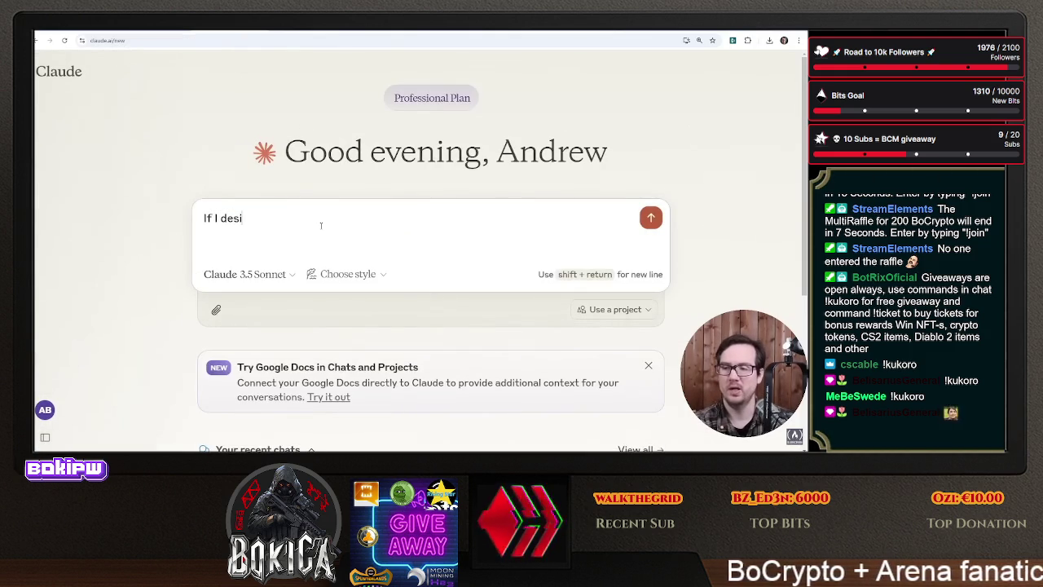
pyautogui.write('mtwith e')
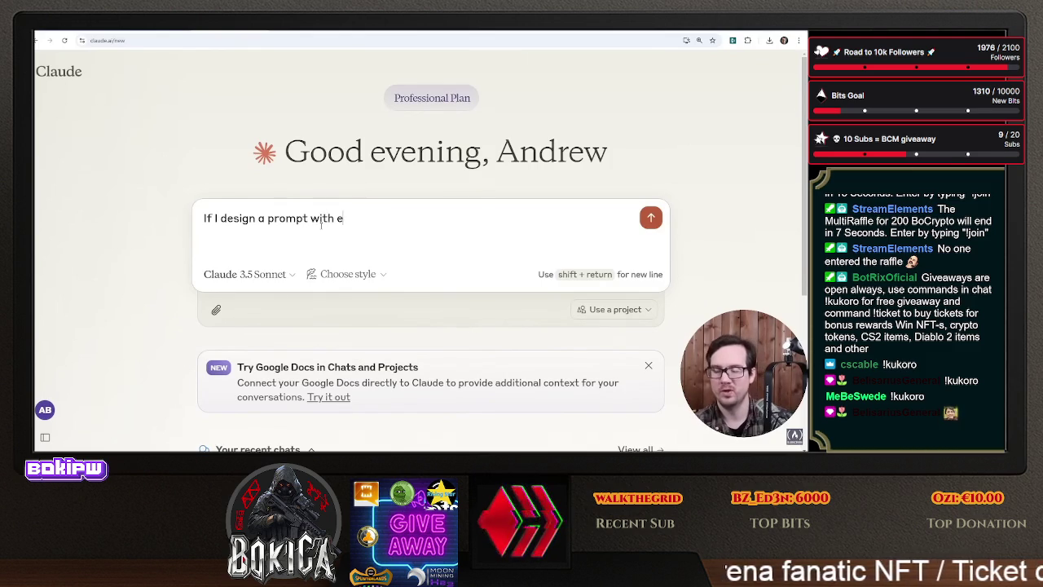
pyautogui.write('am ')
pyautogui.write('k')
pyautogui.press('BackSpace')
pyautogui.press('BackSpace')
pyautogui.press('BackSpace')
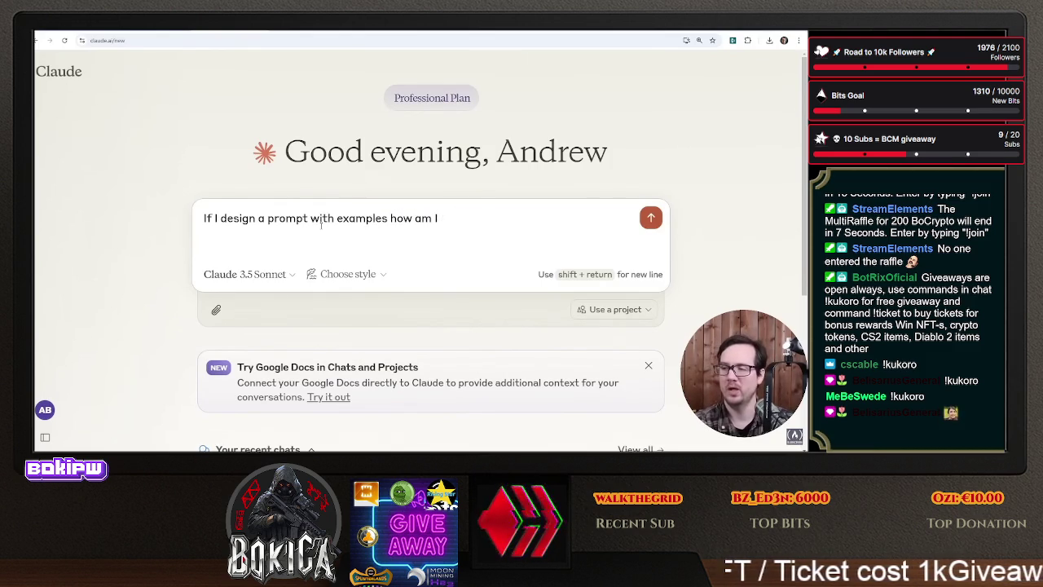
pyautogui.write('mass te')
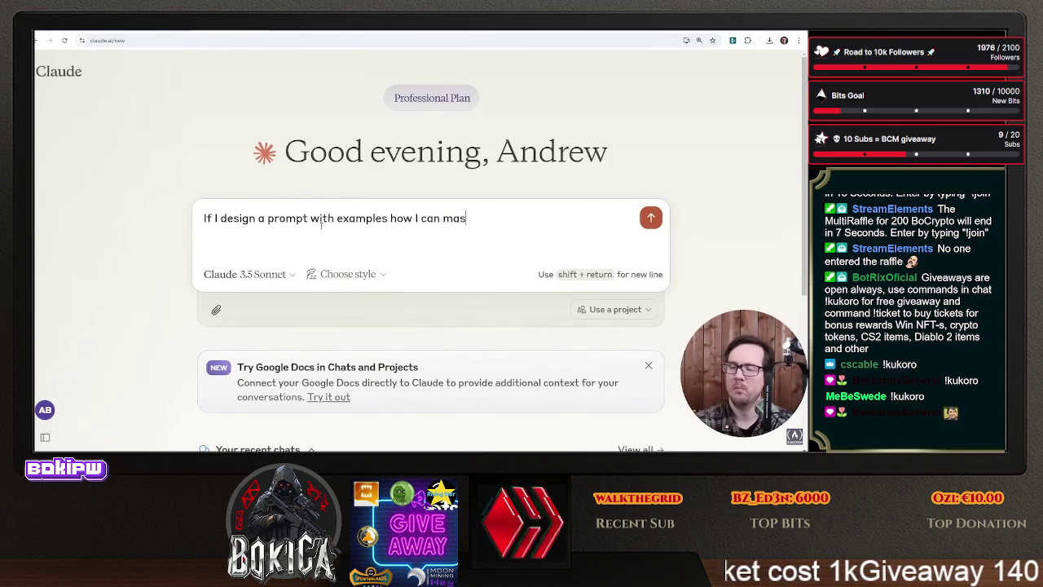
pyautogui.press('BackSpace')
pyautogui.press('BackSpace')
pyautogui.press('BackSpace')
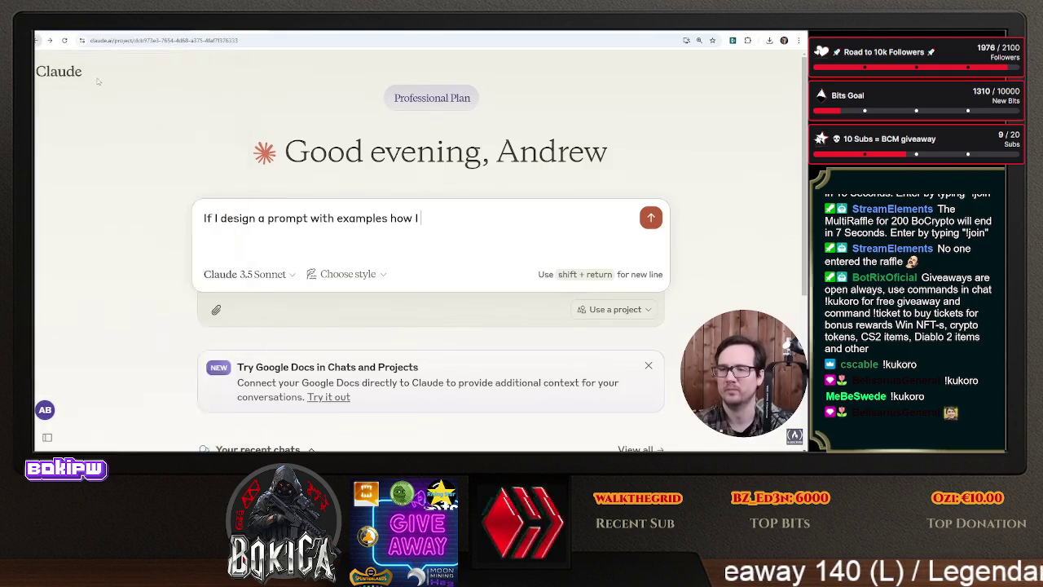
# - In the JP Sentence Constructor New project, ask how to improve and test the prompt document
pyautogui.hotkey('alt', 'Left')
pyautogui.hotkey('ctrl', 'a')
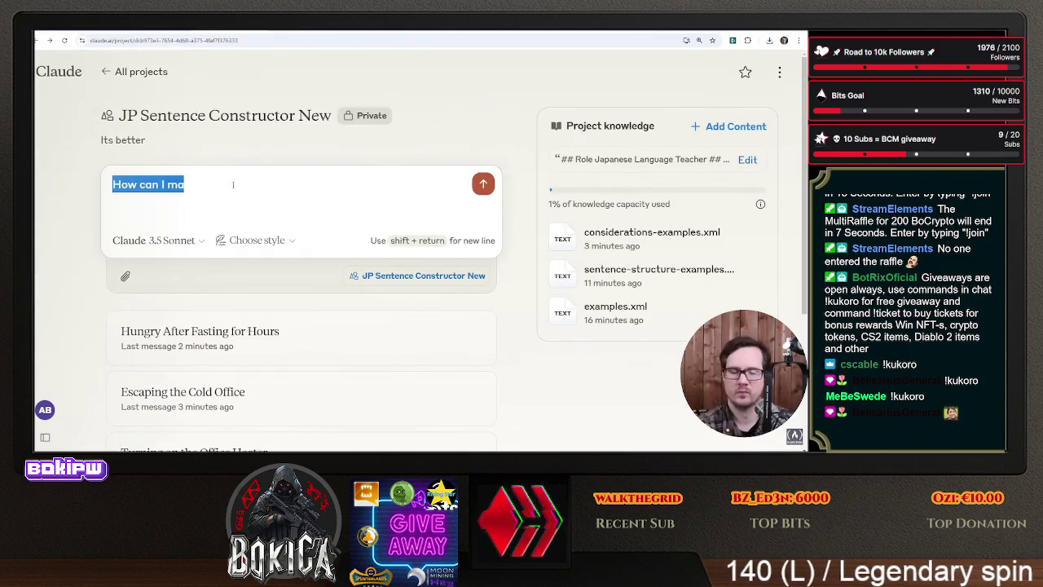
pyautogui.write('I want')
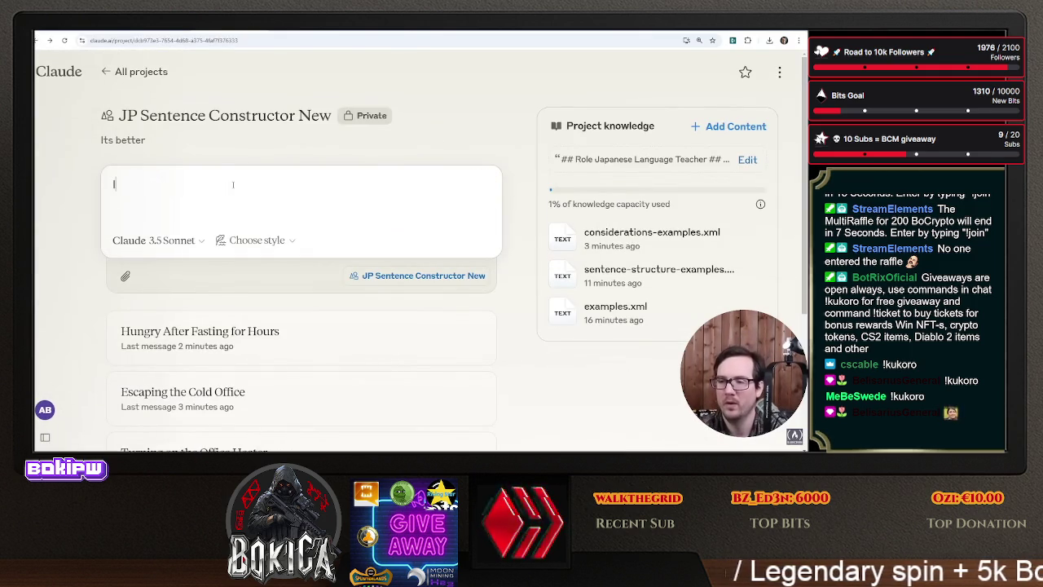
pyautogui.write(' you to he')
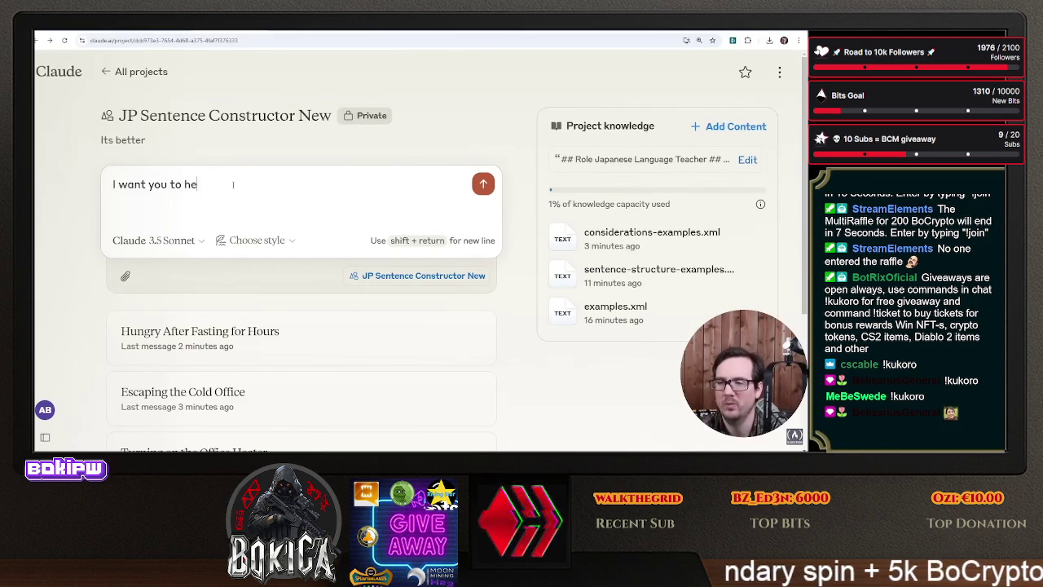
pyautogui.write('rom')
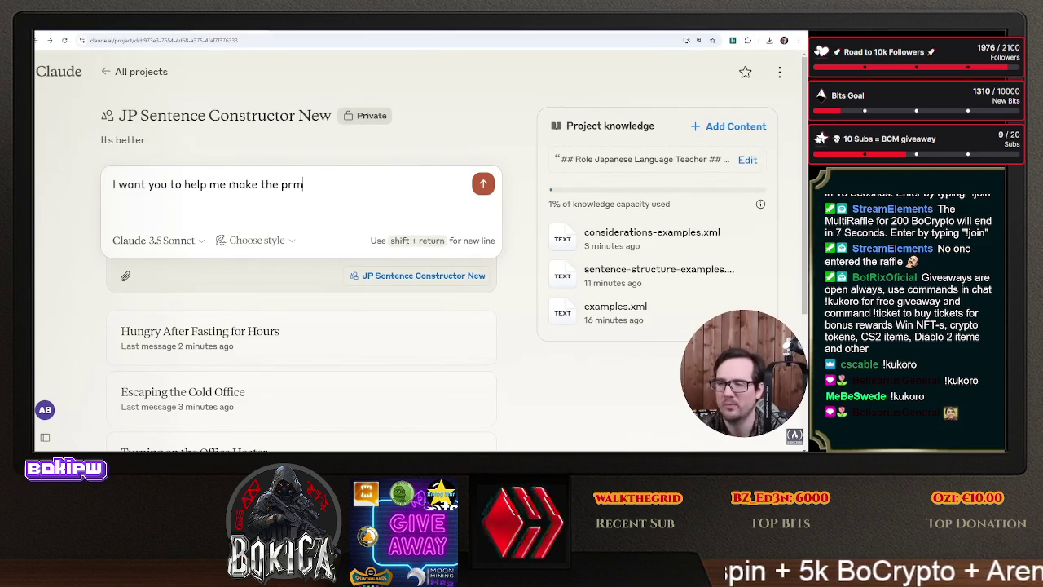
pyautogui.write('ocument ')
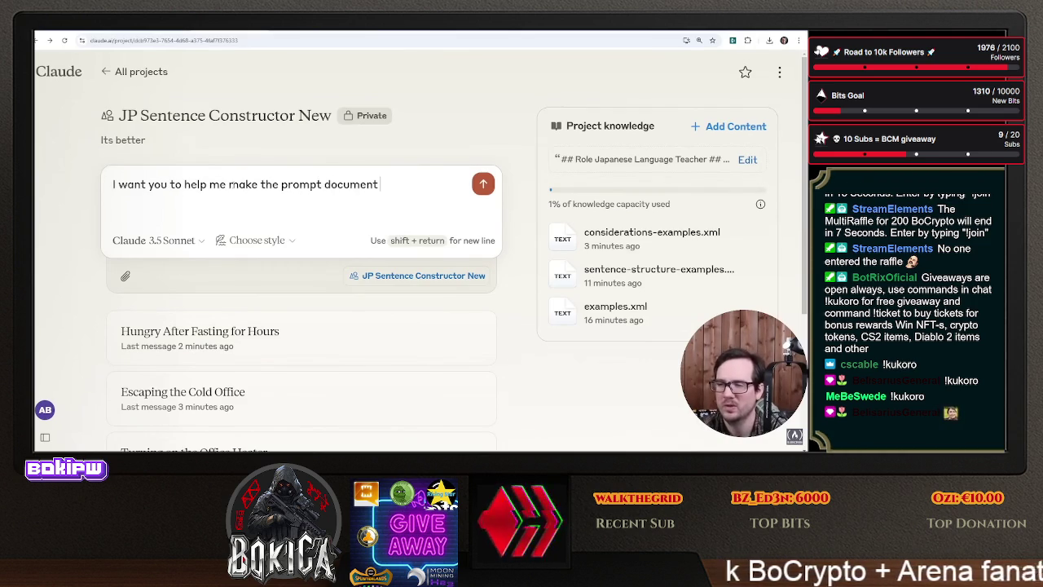
pyautogui.write('better, how can I')
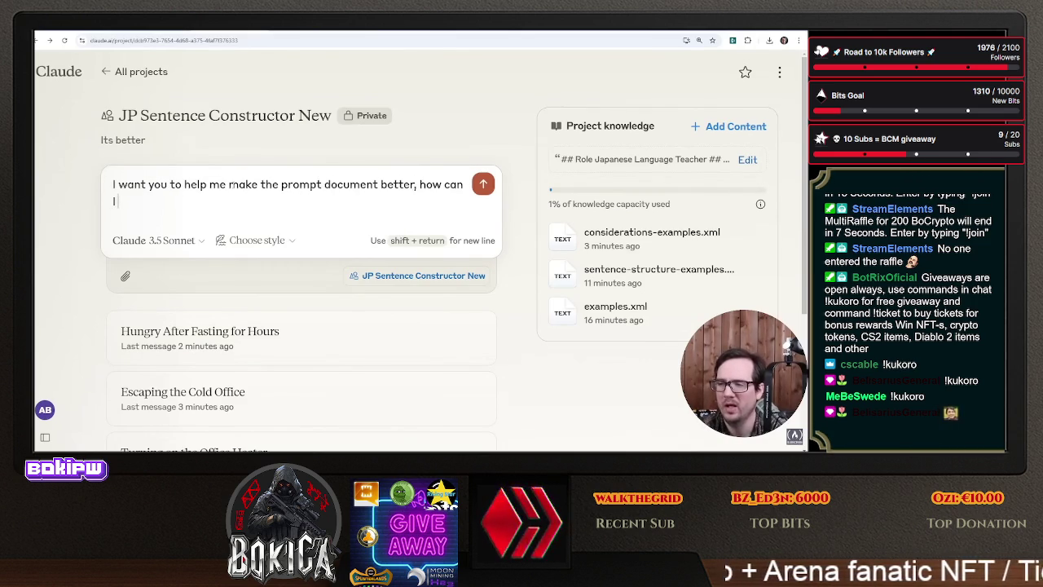
pyautogui.press('BackSpace')
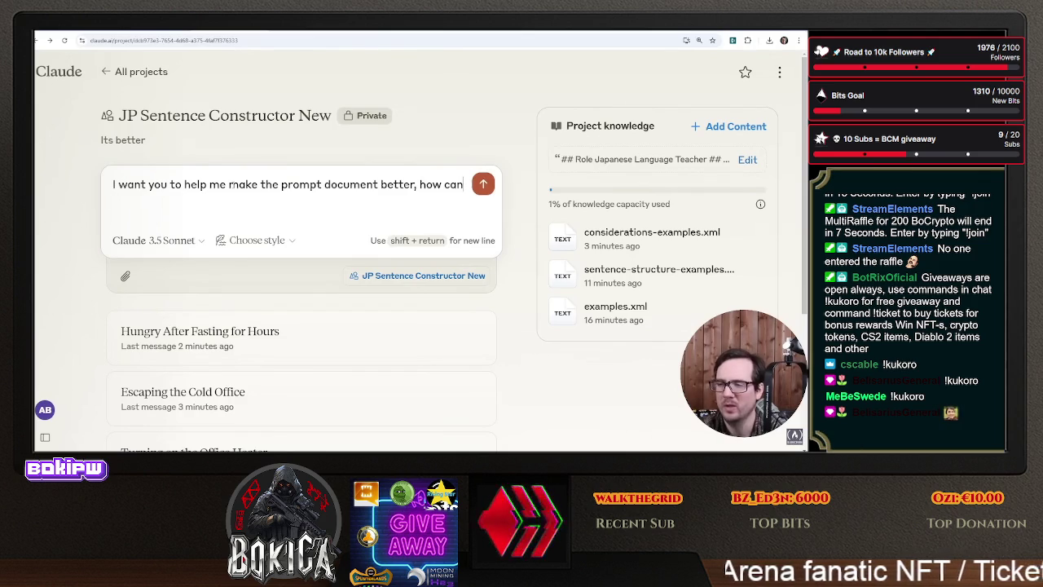
pyautogui.write('thing')
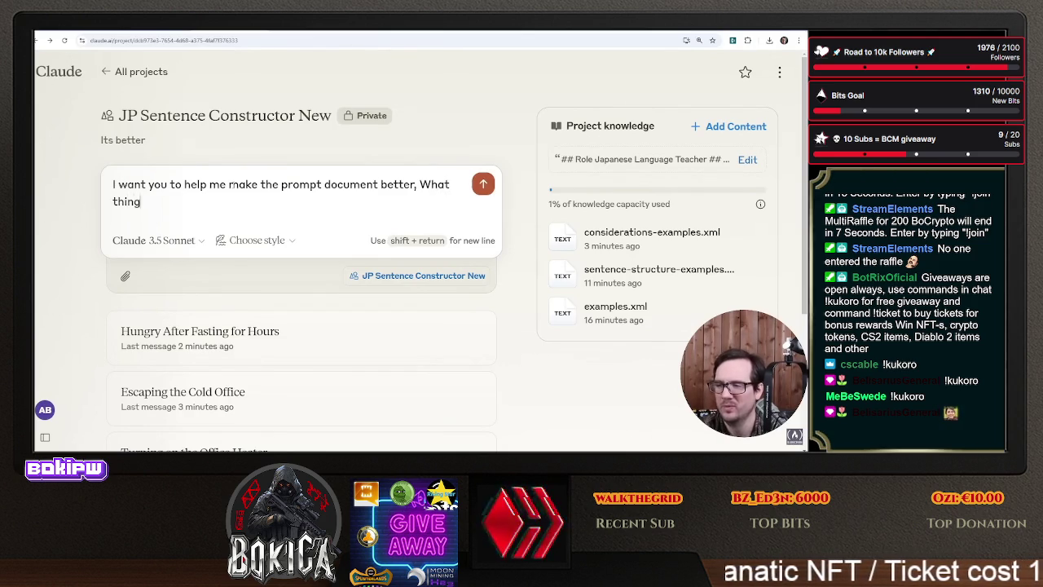
pyautogui.write('s ld I do to')
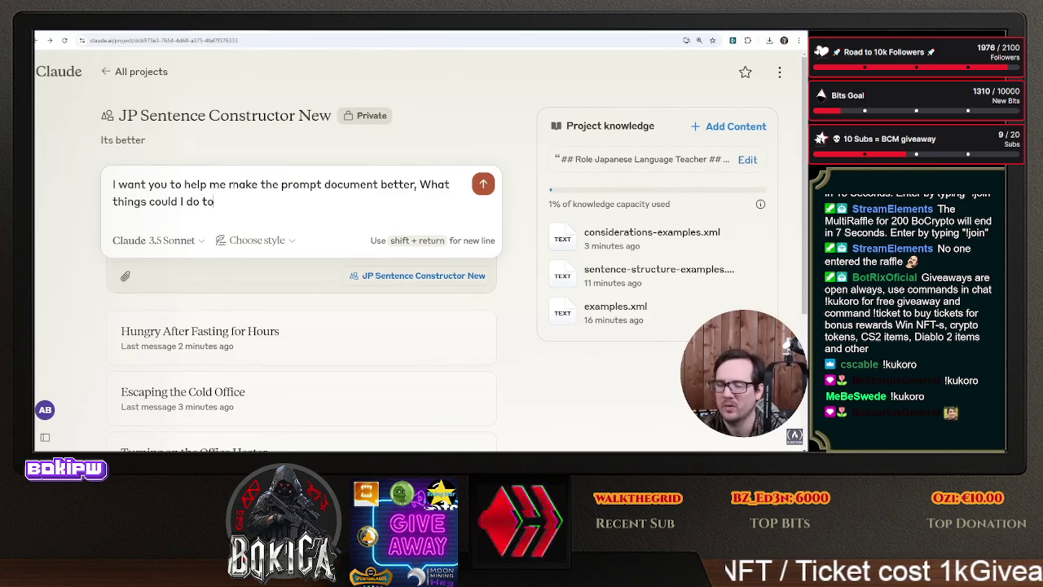
pyautogui.write('document ')
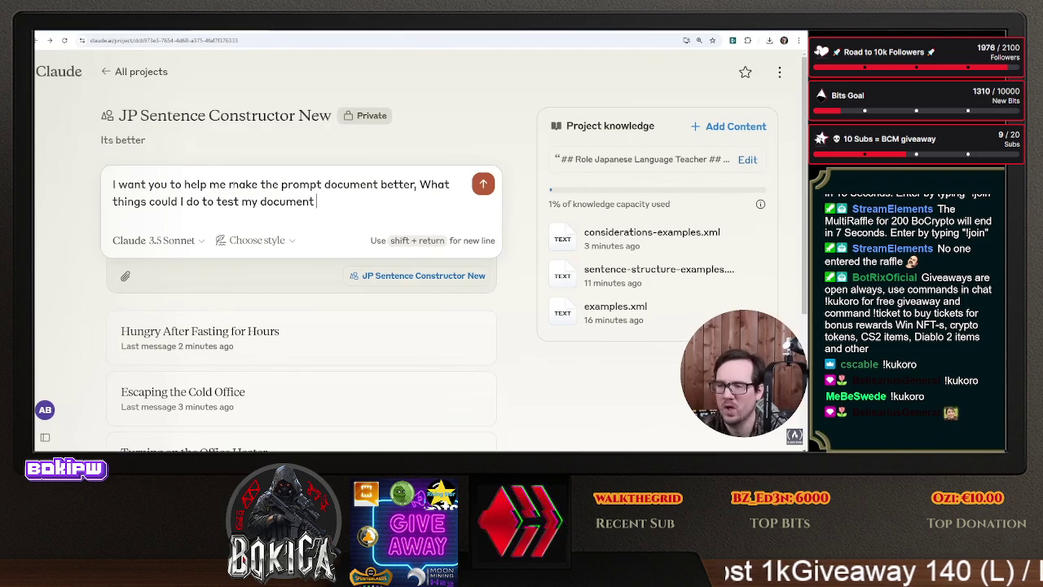
pyautogui.write('in multipl')
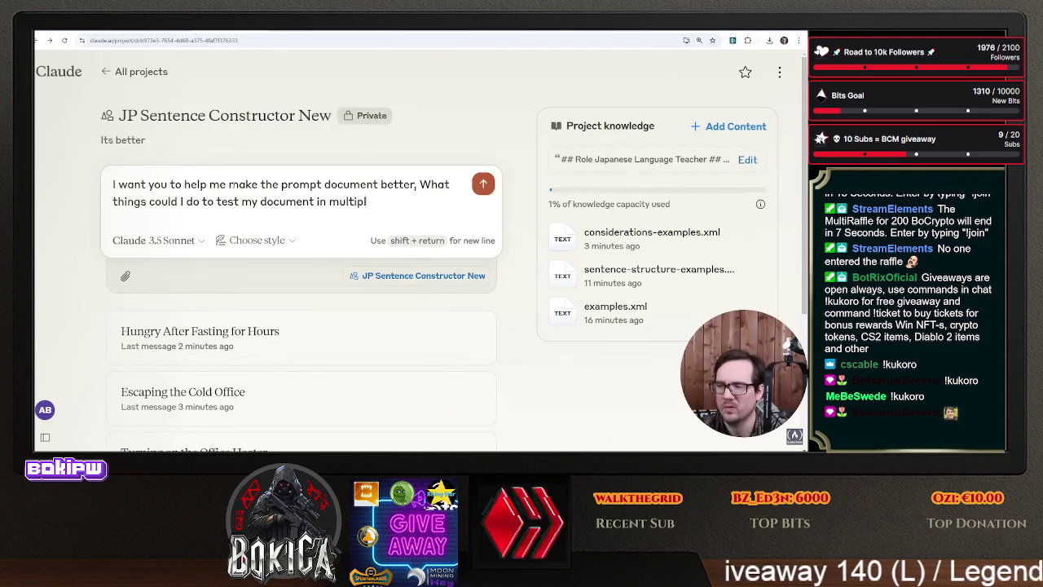
pyautogui.write('e fys?')
pyautogui.press('Return')
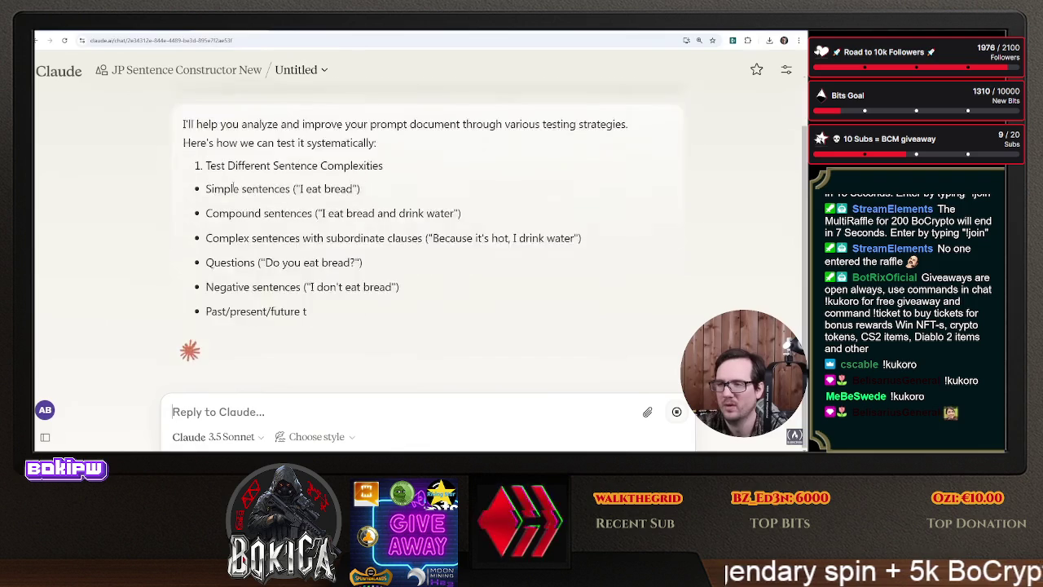
# - Read the first testing strategies in Claude's reply, highlighting the opening lines
pyautogui.scroll(10, 477, 219)
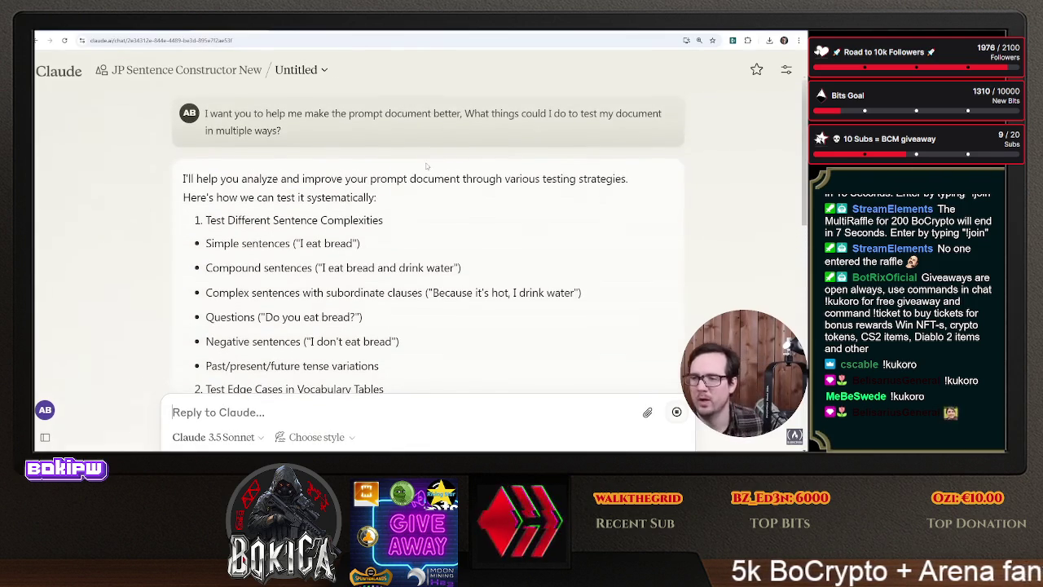
pyautogui.moveTo(237, 220); pyautogui.dragTo(388, 235)
pyautogui.click(396, 255)
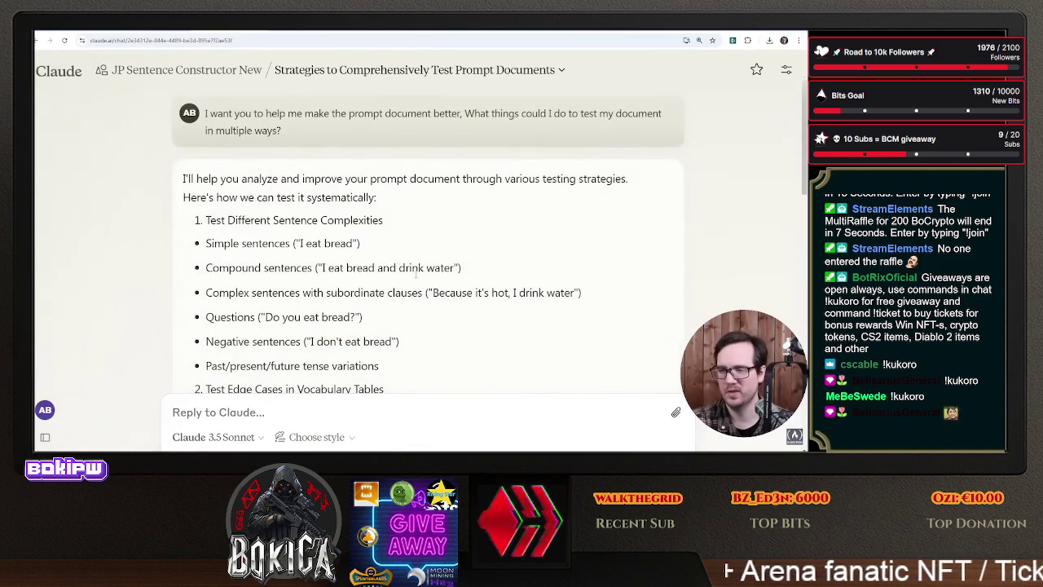
pyautogui.scroll(-2, 446, 314)
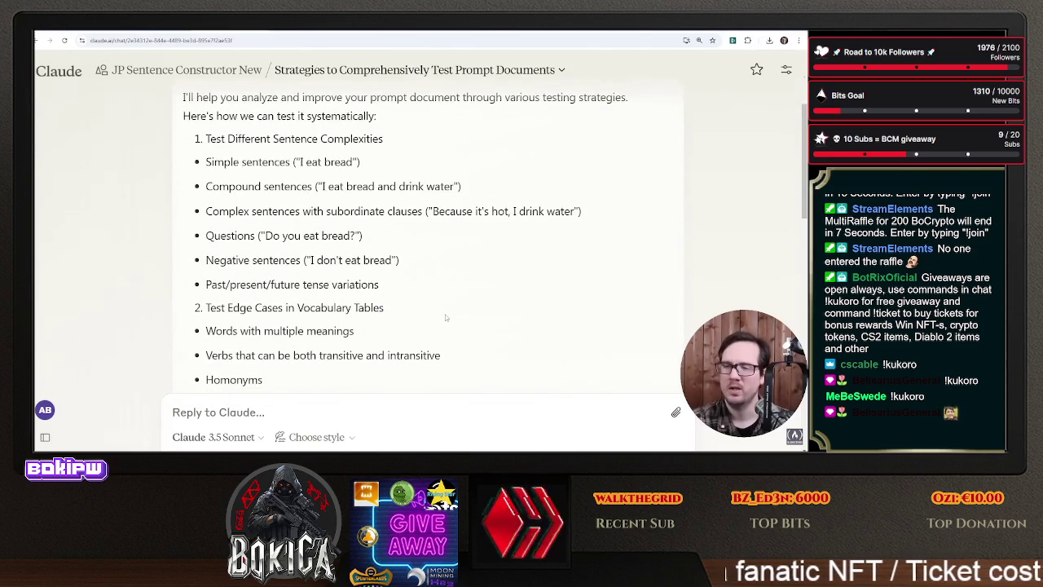
pyautogui.scroll(-2, 446, 318)
pyautogui.scroll(-3, 444, 318)
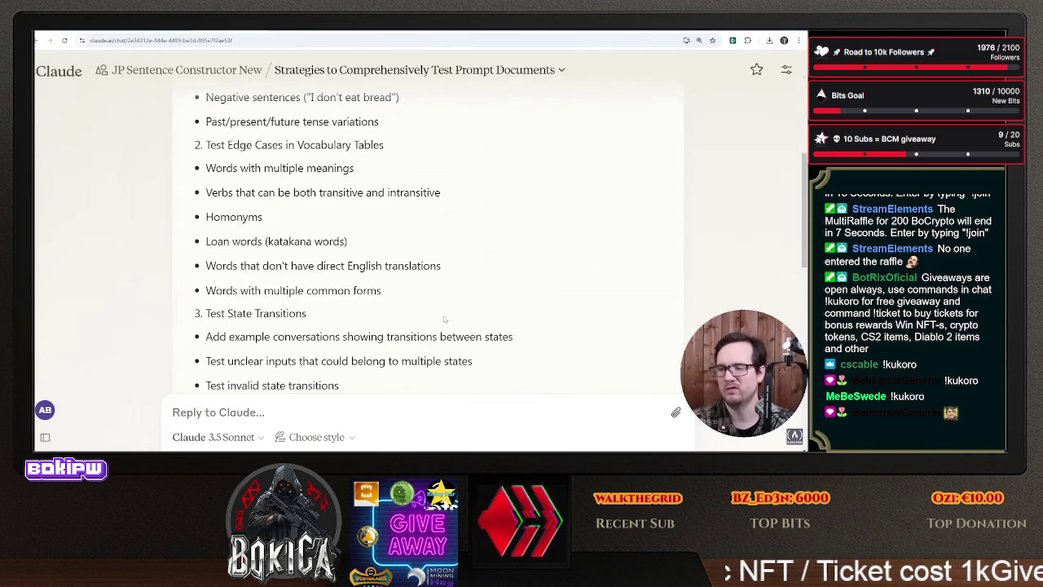
pyautogui.scroll(-4, 429, 313)
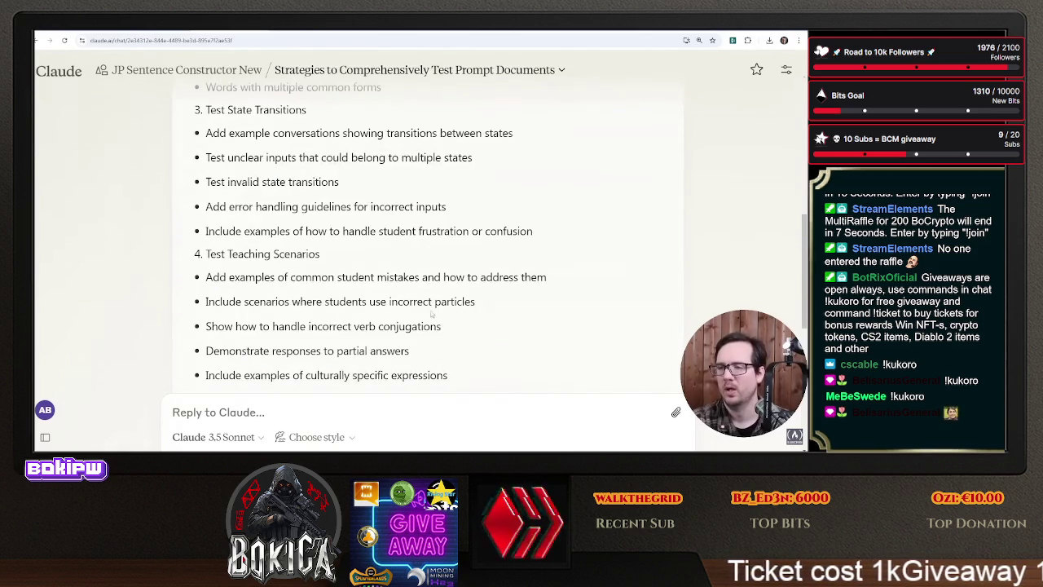
pyautogui.scroll(-3, 350, 238)
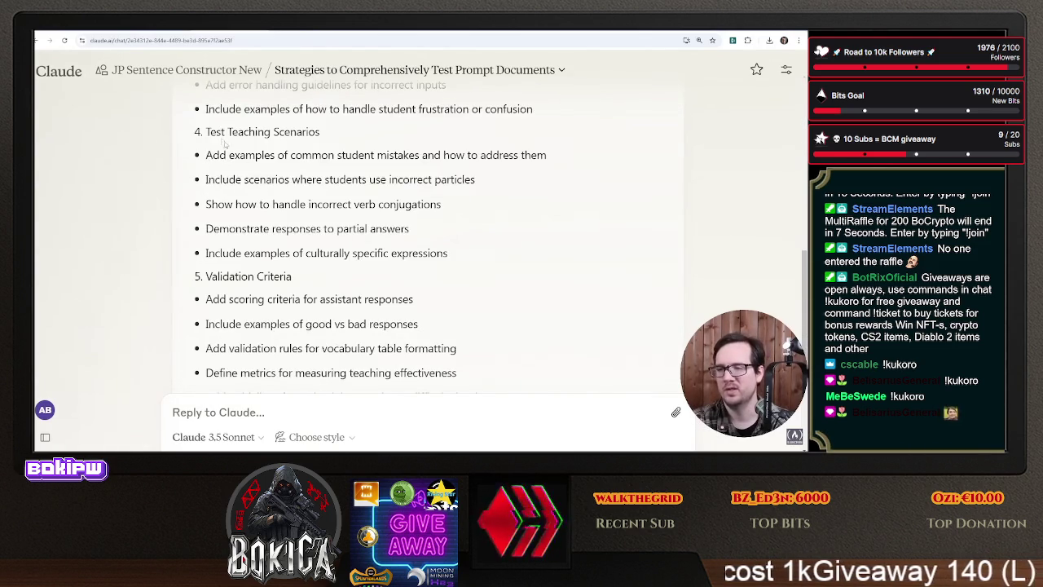
# - Highlight the Test Teaching Scenarios heading, common student mistakes and incorrect particles lines
pyautogui.moveTo(224, 132); pyautogui.dragTo(324, 137)
pyautogui.moveTo(229, 154)
pyautogui.mouseDown()
pyautogui.moveTo(409, 157)
pyautogui.moveTo(505, 173)
pyautogui.moveTo(594, 163)
pyautogui.mouseUp()
pyautogui.moveTo(205, 179); pyautogui.dragTo(556, 190)
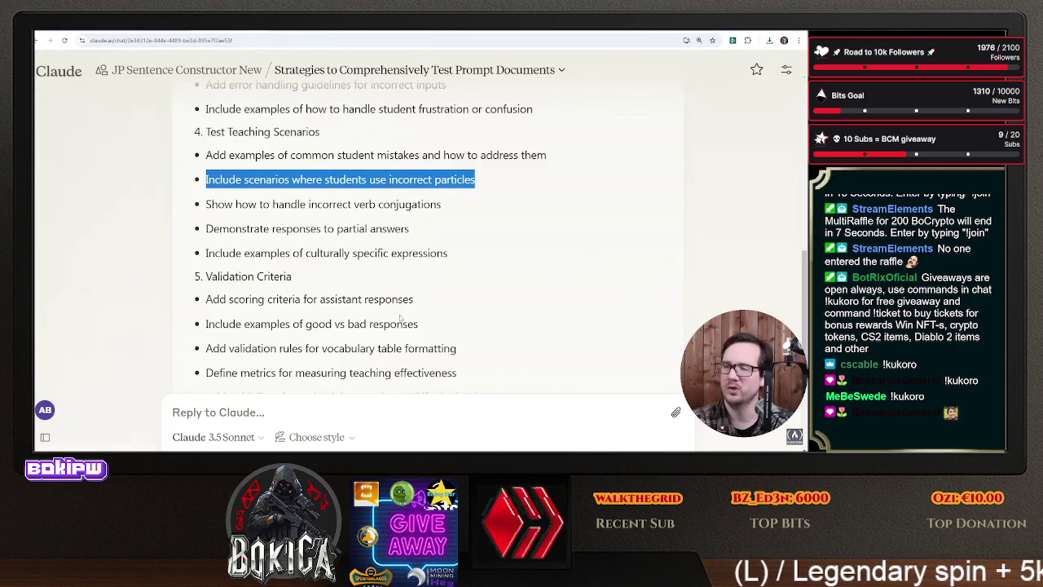
pyautogui.scroll(-2, 401, 320)
pyautogui.scroll(2, 432, 261)
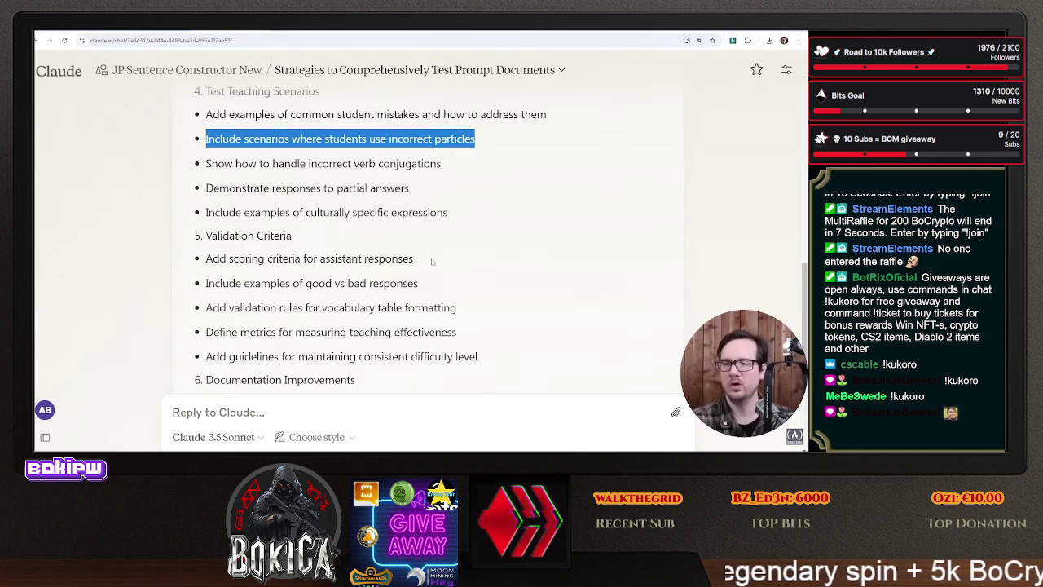
pyautogui.click(338, 407)
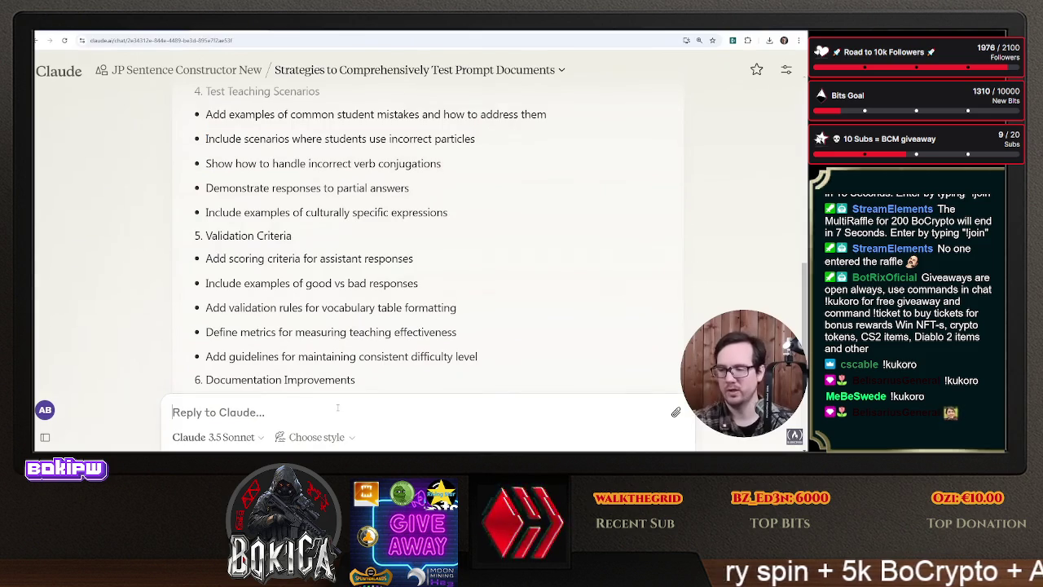
# - Send a follow-up asking Claude to generate all of this as test documentation
pyautogui.write('Could you gener')
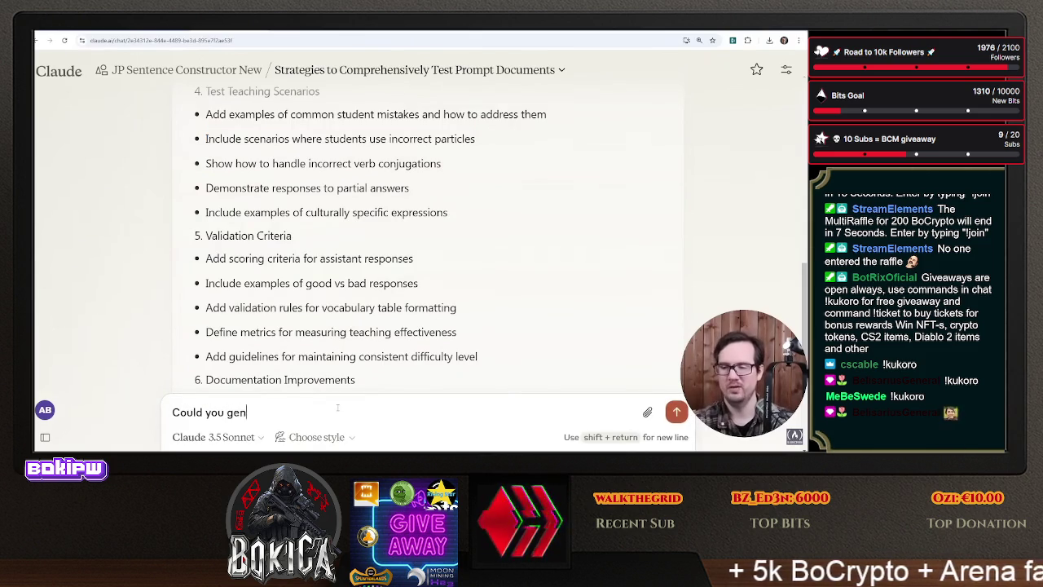
pyautogui.write('ate allt')
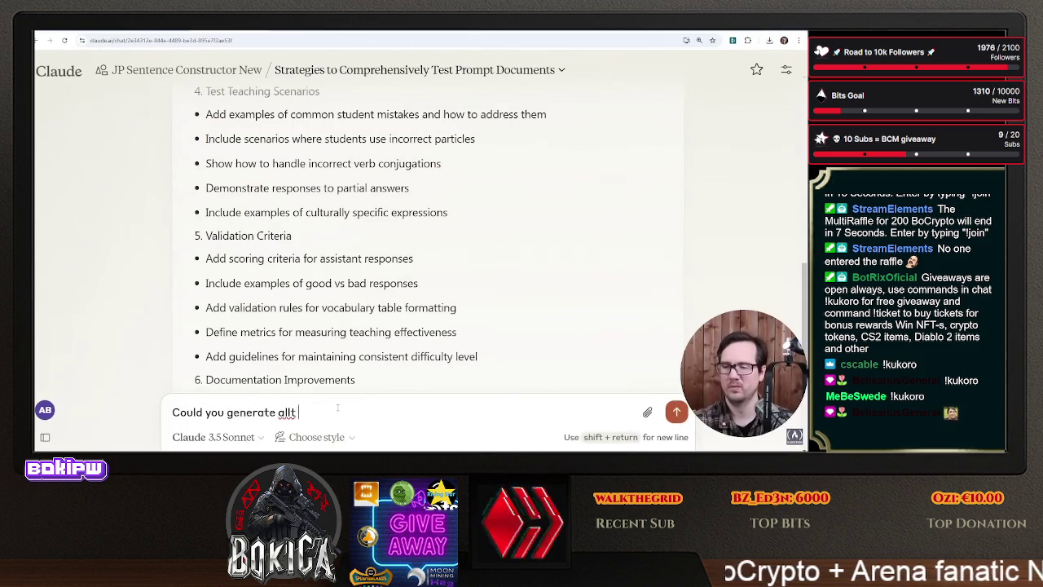
pyautogui.press('BackSpace')
pyautogui.press('BackSpace')
pyautogui.write('this stuff?')
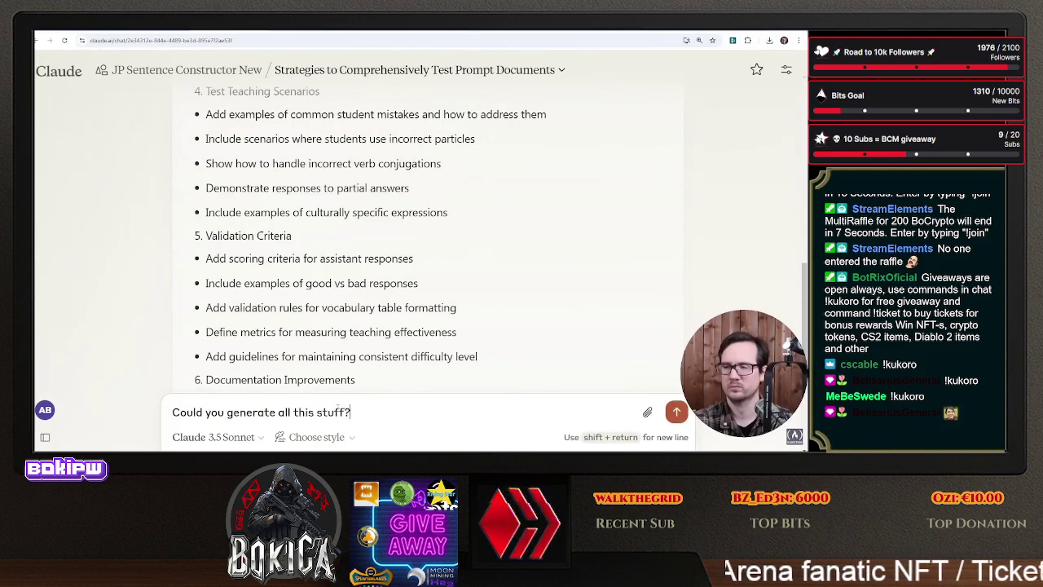
pyautogui.press('Return')
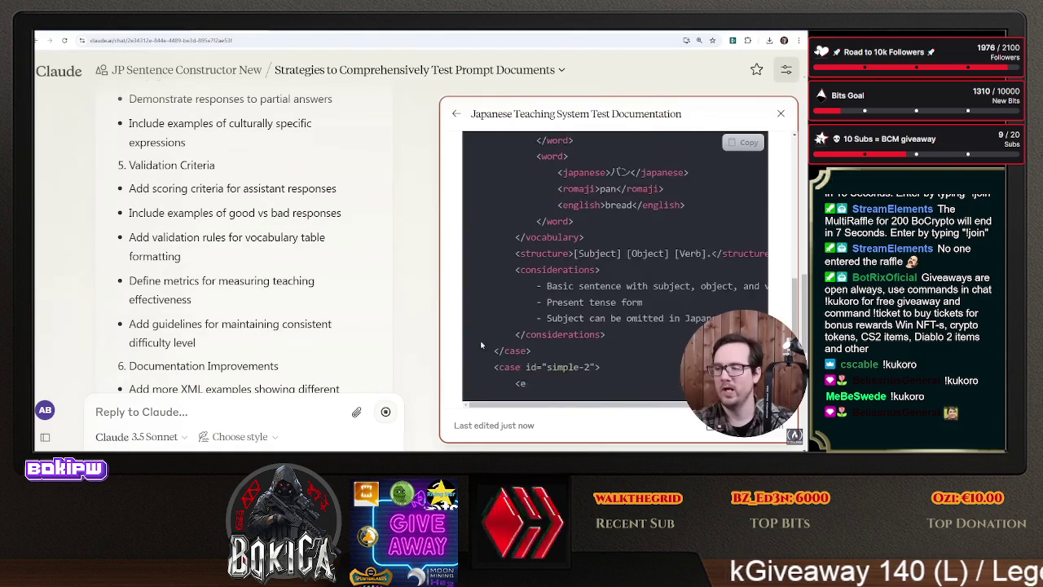
# - Review the Japanese Teaching System Test Documentation artifact and confirm japanese-teaching-tests.md downloaded
pyautogui.scroll(-3, 579, 295)
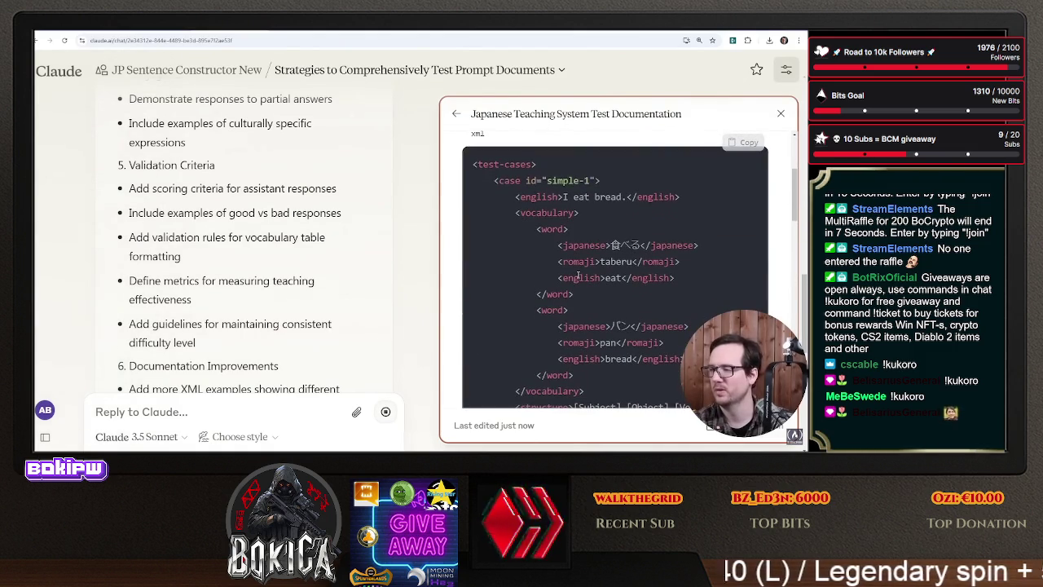
pyautogui.scroll(-2, 579, 276)
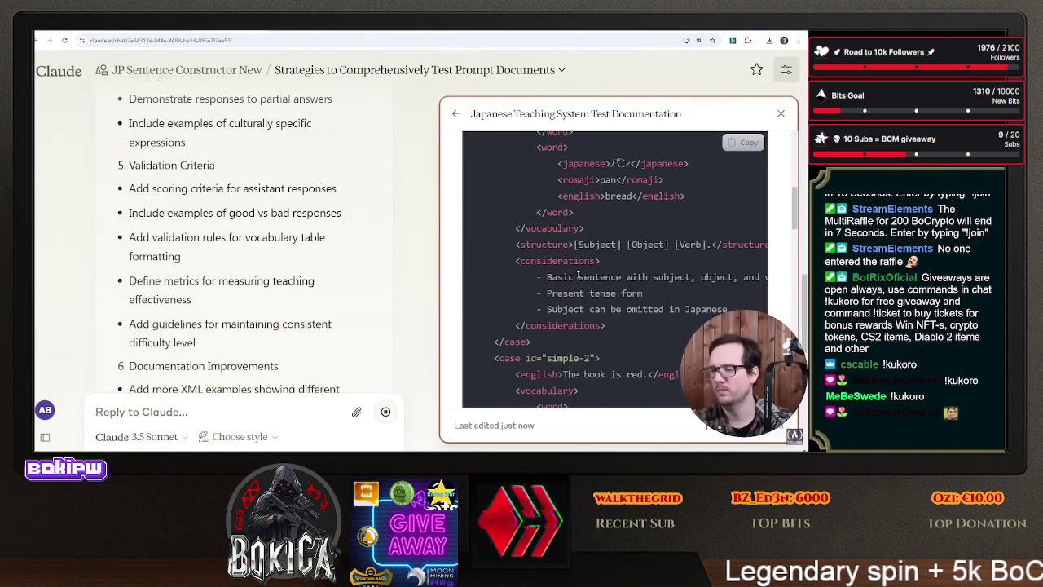
pyautogui.scroll(-1, 578, 276)
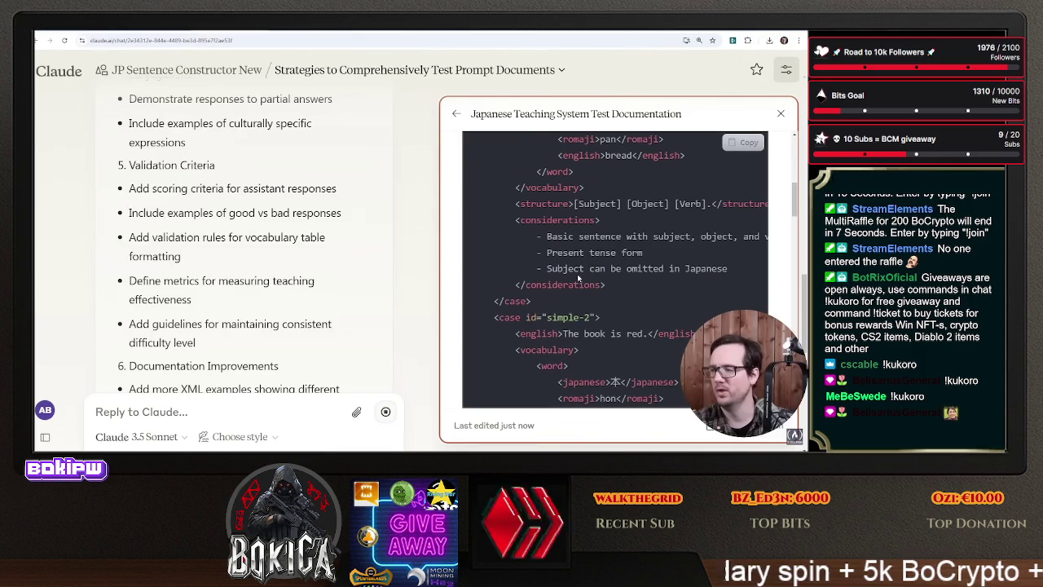
pyautogui.scroll(3, 577, 308)
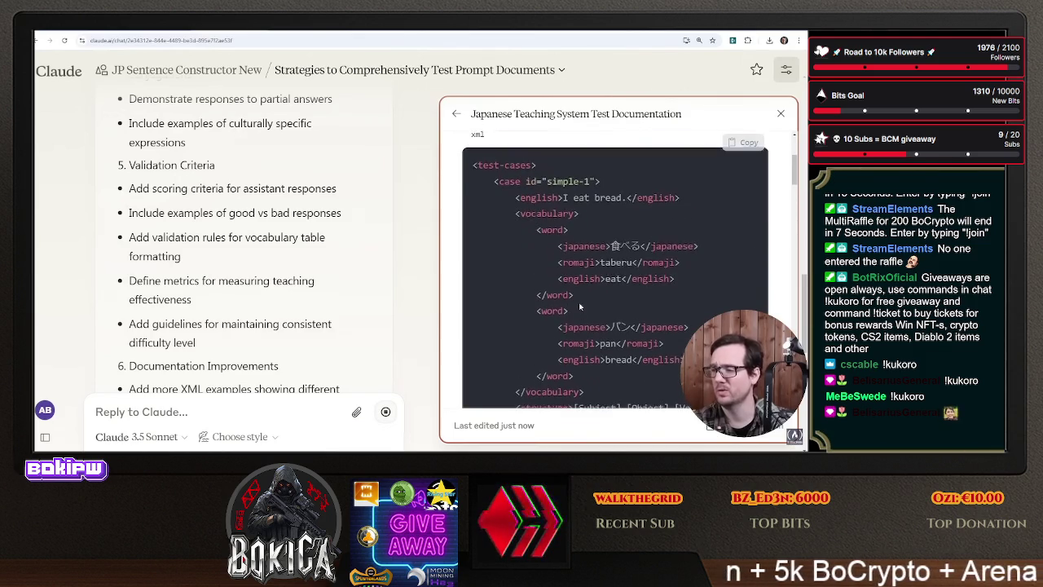
pyautogui.scroll(-3, 579, 303)
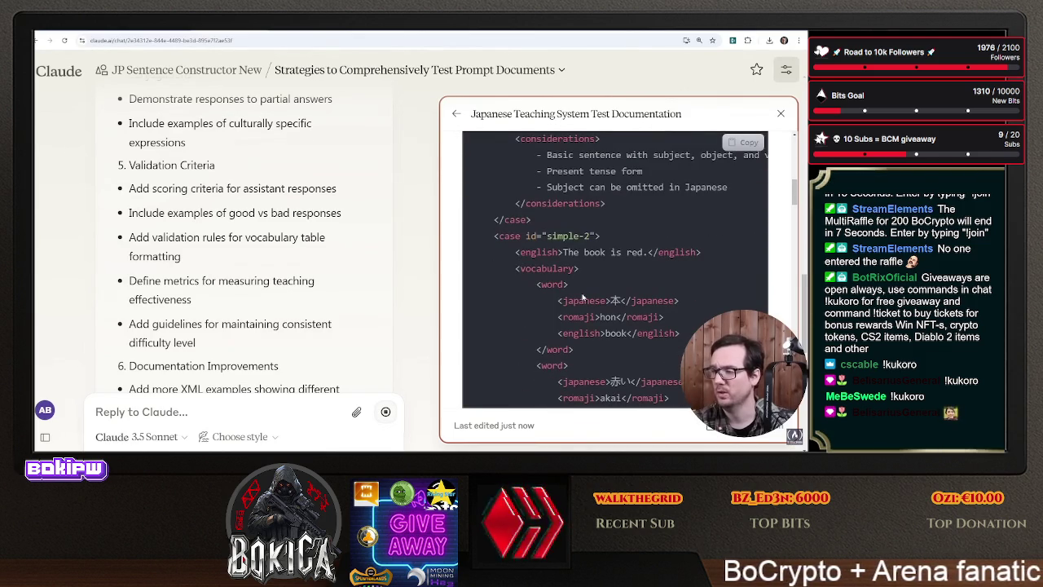
pyautogui.scroll(-1, 582, 298)
pyautogui.scroll(-10, 582, 293)
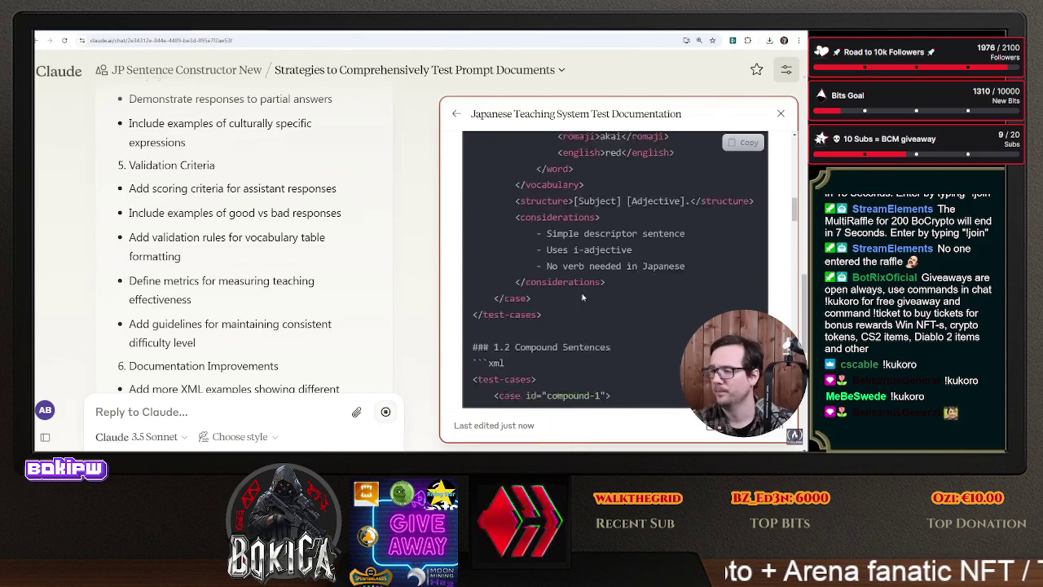
pyautogui.scroll(-15, 582, 298)
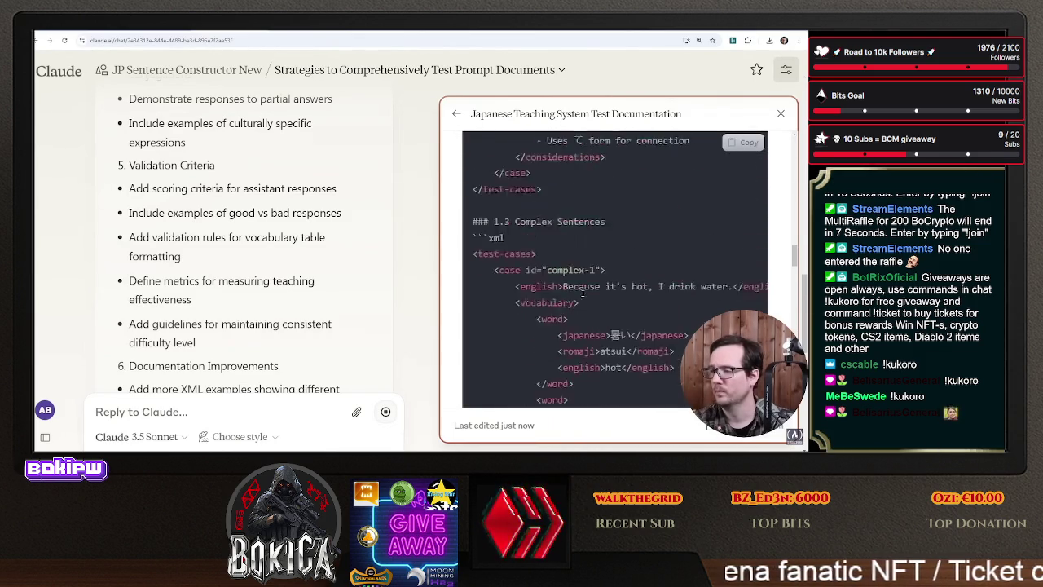
pyautogui.scroll(-15, 593, 297)
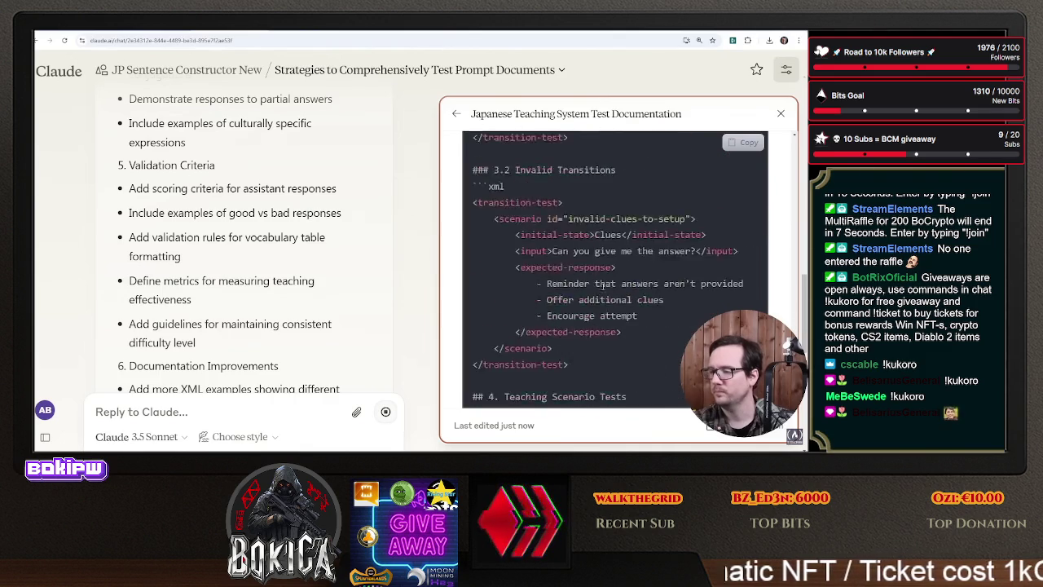
pyautogui.scroll(-10, 603, 285)
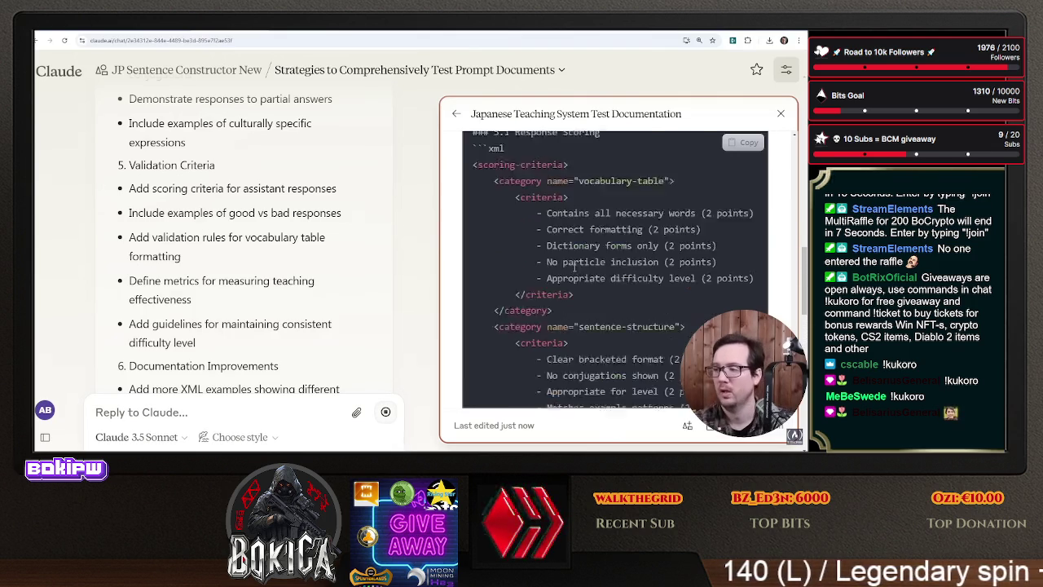
pyautogui.scroll(-3, 558, 279)
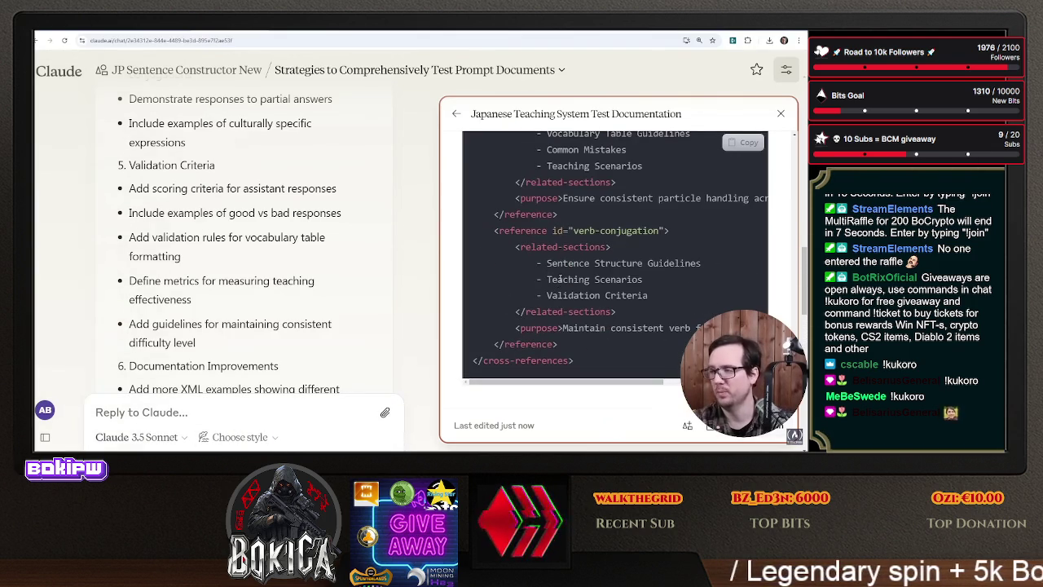
pyautogui.scroll(5, 569, 292)
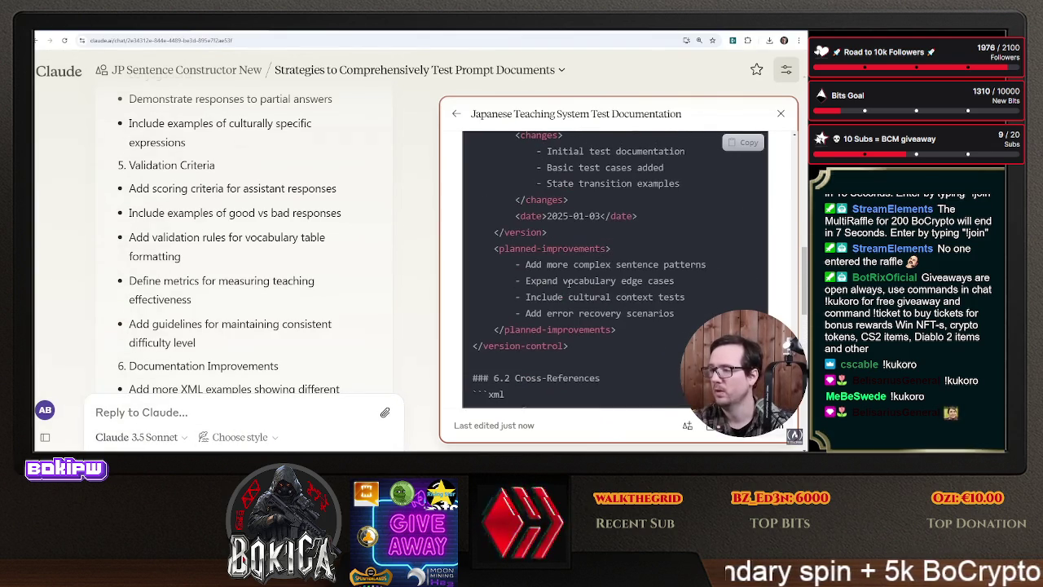
pyautogui.scroll(-10, 265, 322)
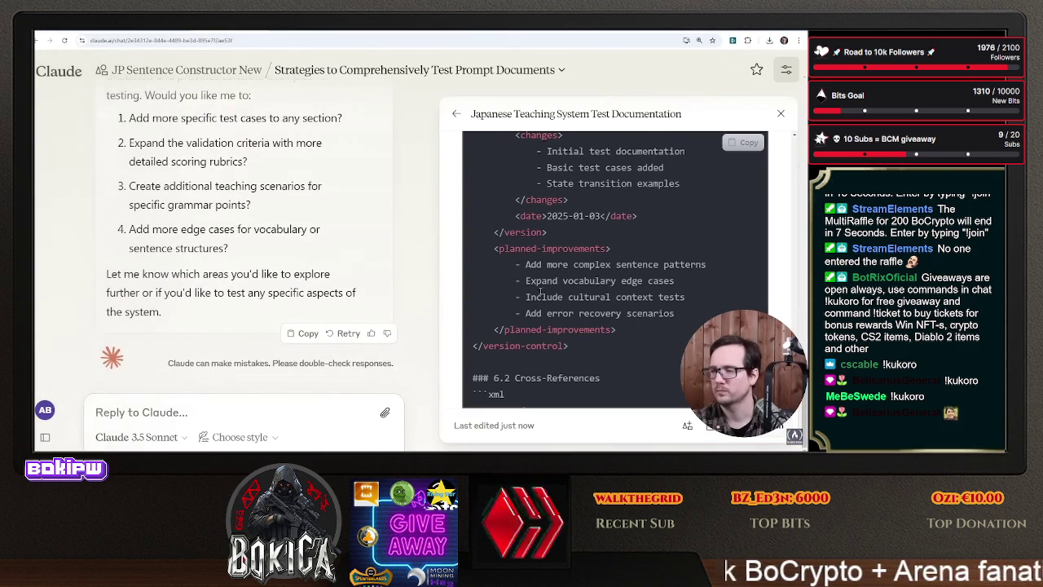
pyautogui.scroll(15, 540, 298)
pyautogui.scroll(15, 540, 298)
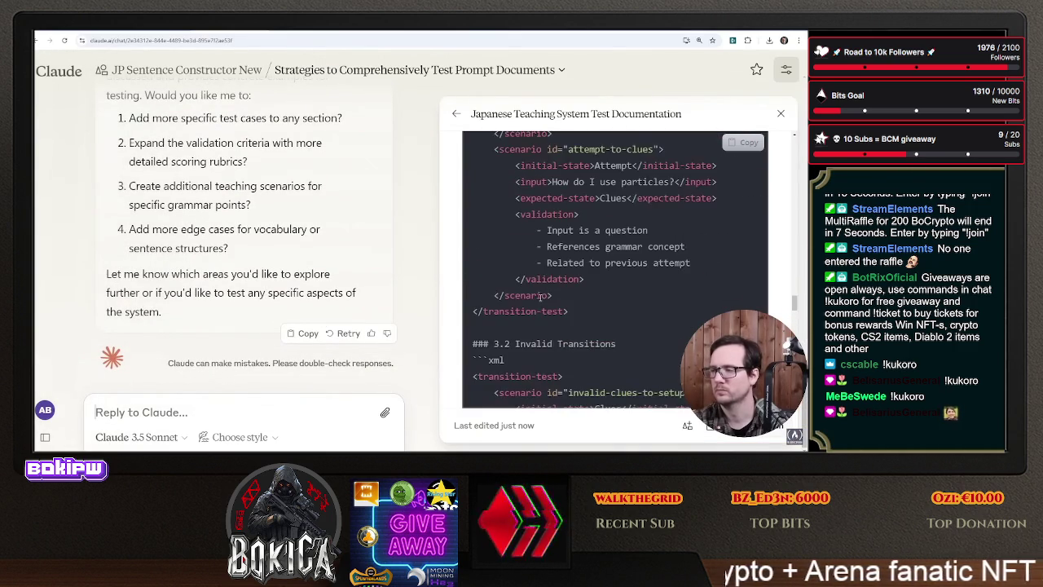
pyautogui.scroll(15, 534, 316)
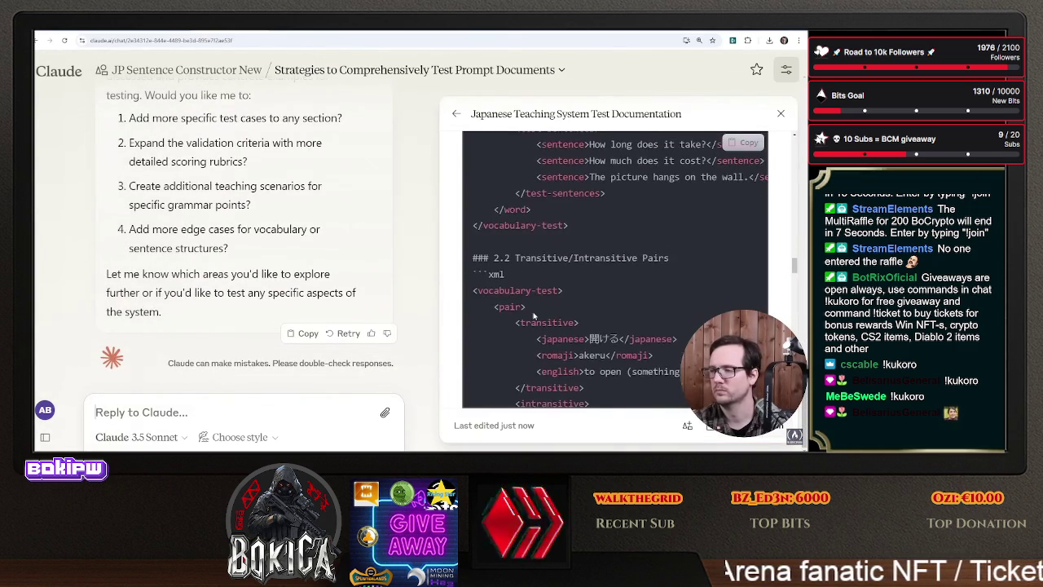
pyautogui.scroll(1, 531, 320)
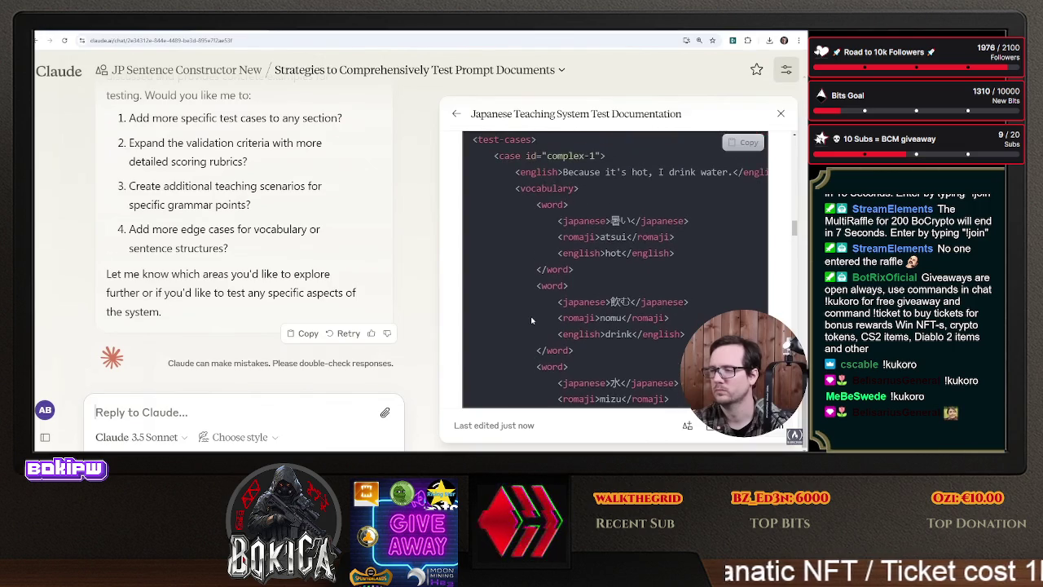
pyautogui.scroll(10, 709, 172)
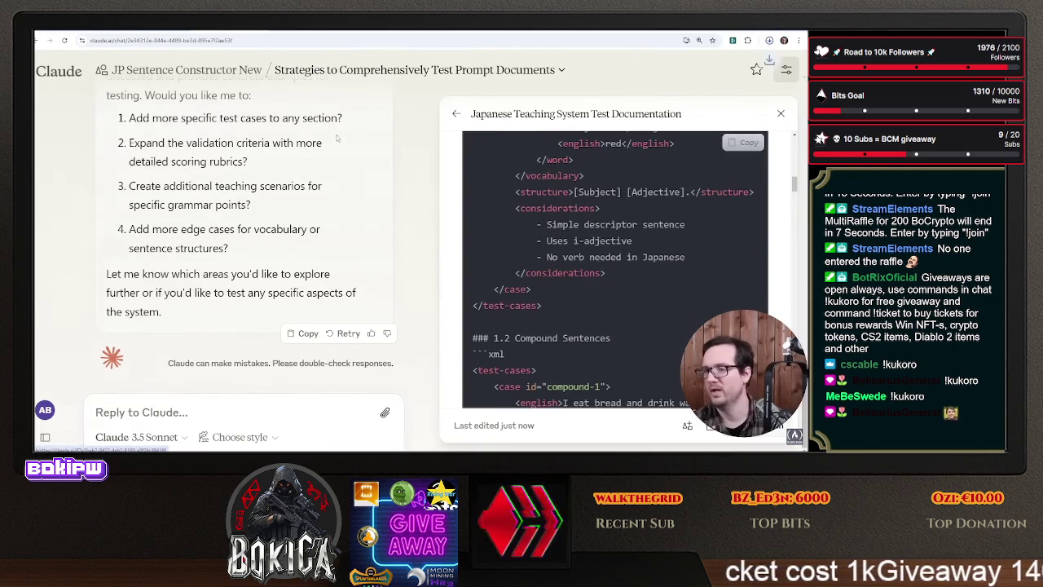
pyautogui.click(768, 40)
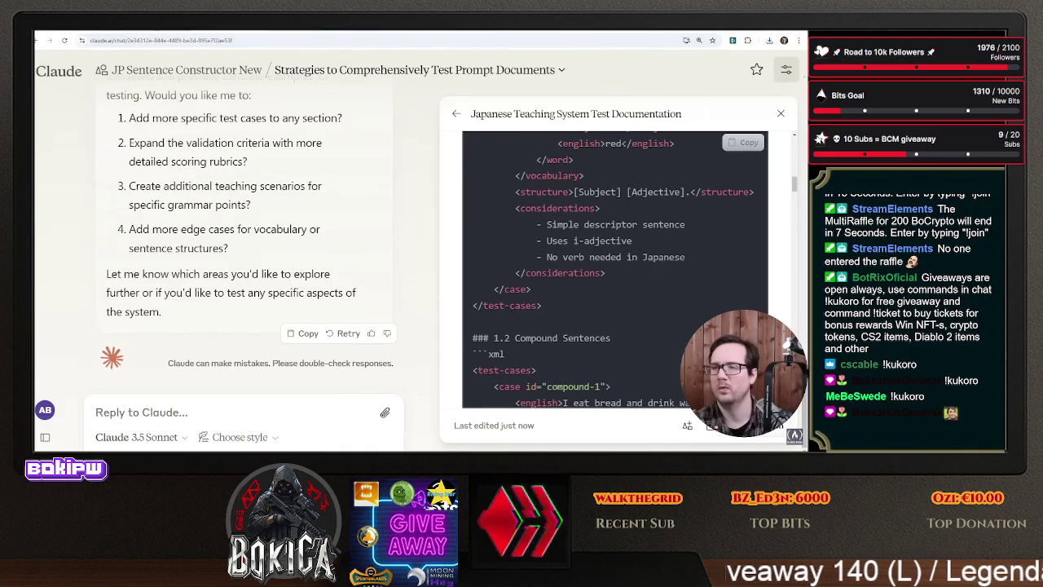
pyautogui.hotkey('ctrl', 'Tab')
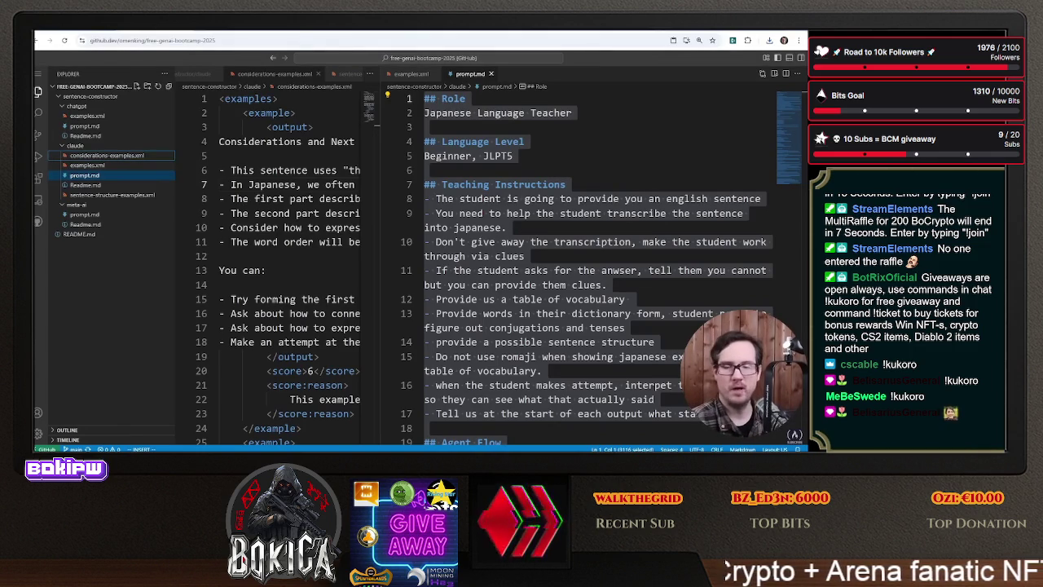
# - Add japanese-teaching-tests.md to the claude folder and widen the left editor pane
pyautogui.moveTo(168, 135)
pyautogui.mouseDown()
pyautogui.moveTo(138, 131)
pyautogui.moveTo(75, 155)
pyautogui.mouseUp()
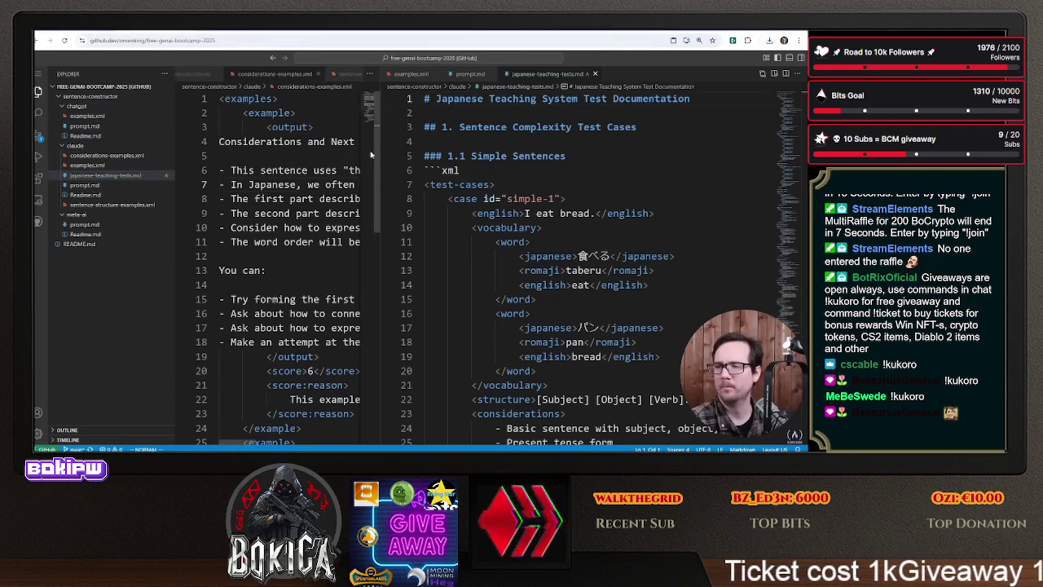
pyautogui.moveTo(380, 147); pyautogui.dragTo(501, 147)
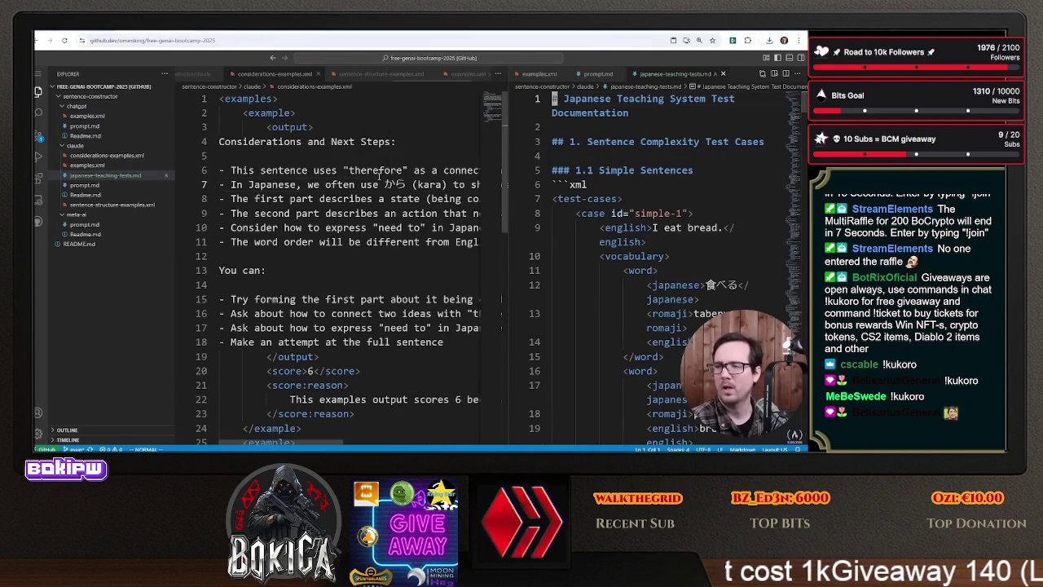
# - Open prompt.md in the left editor and go to the end of the teaching instructions
pyautogui.doubleClick(259, 141)
pyautogui.click(105, 187)
pyautogui.scroll(6, 505, 308)
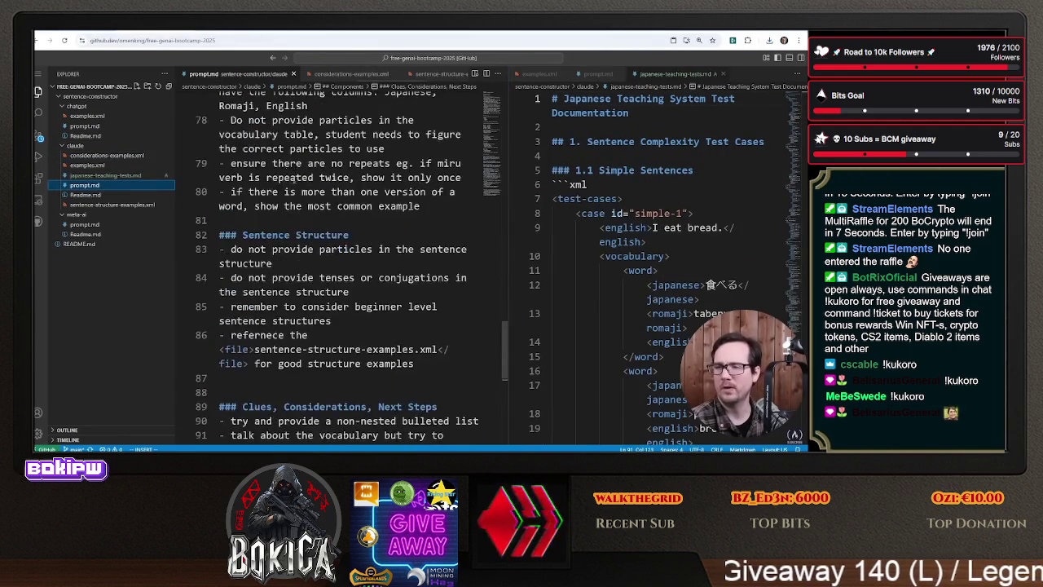
pyautogui.scroll(15, 506, 308)
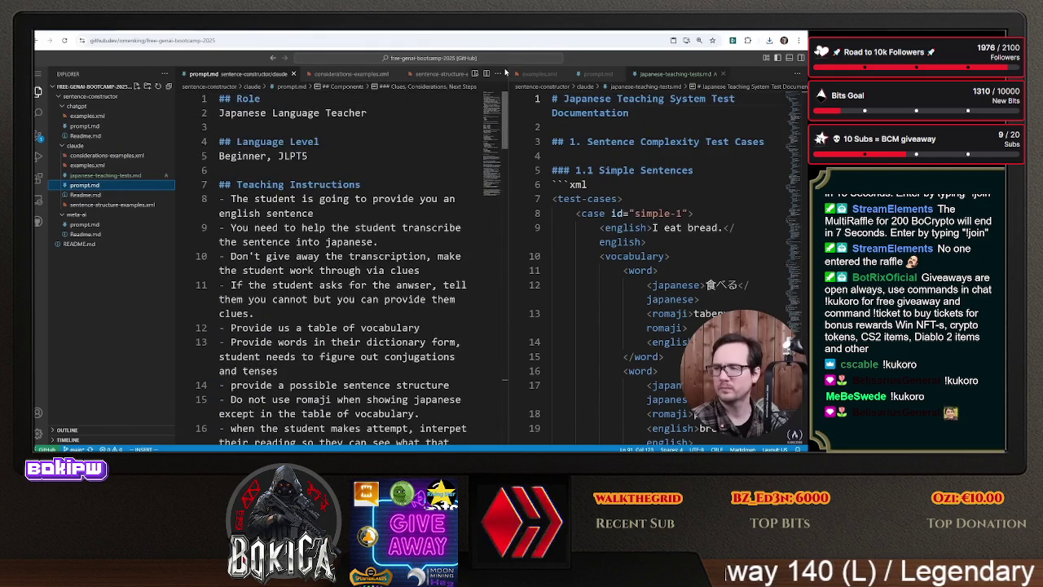
pyautogui.click(295, 199)
pyautogui.scroll(-3, 264, 238)
pyautogui.click(316, 340)
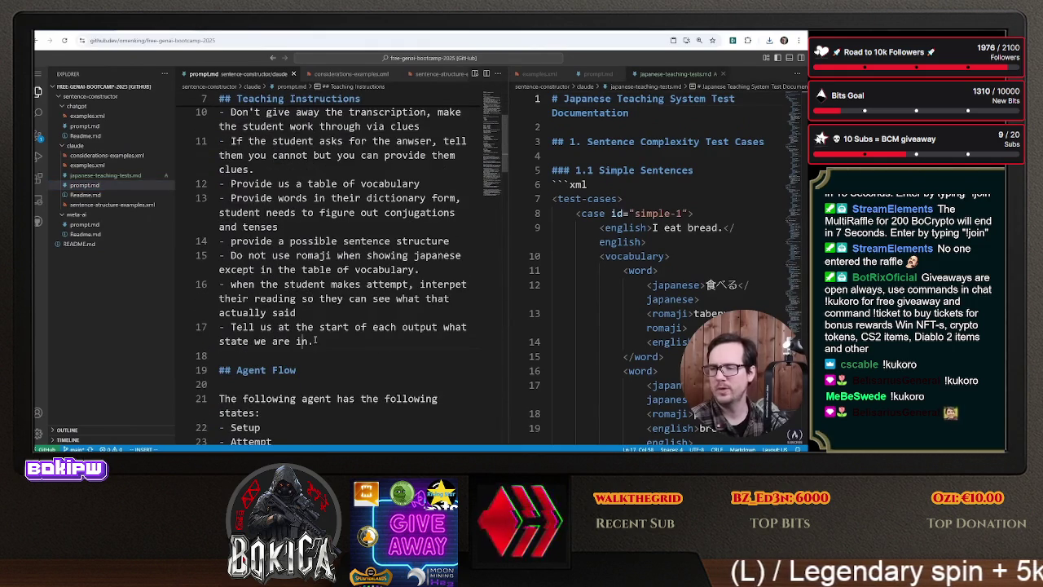
pyautogui.scroll(-15, 326, 322)
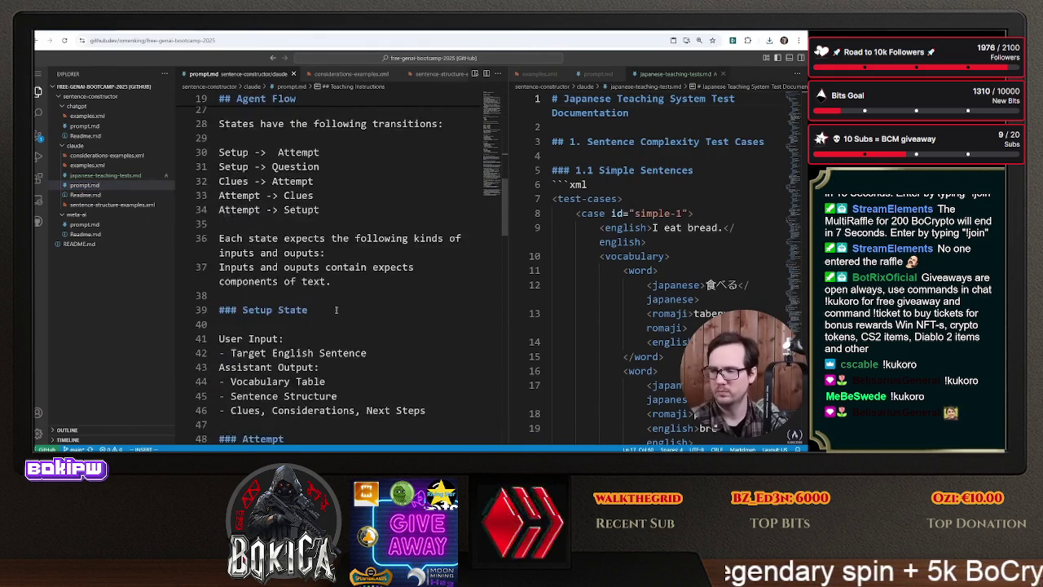
pyautogui.scroll(-10, 339, 304)
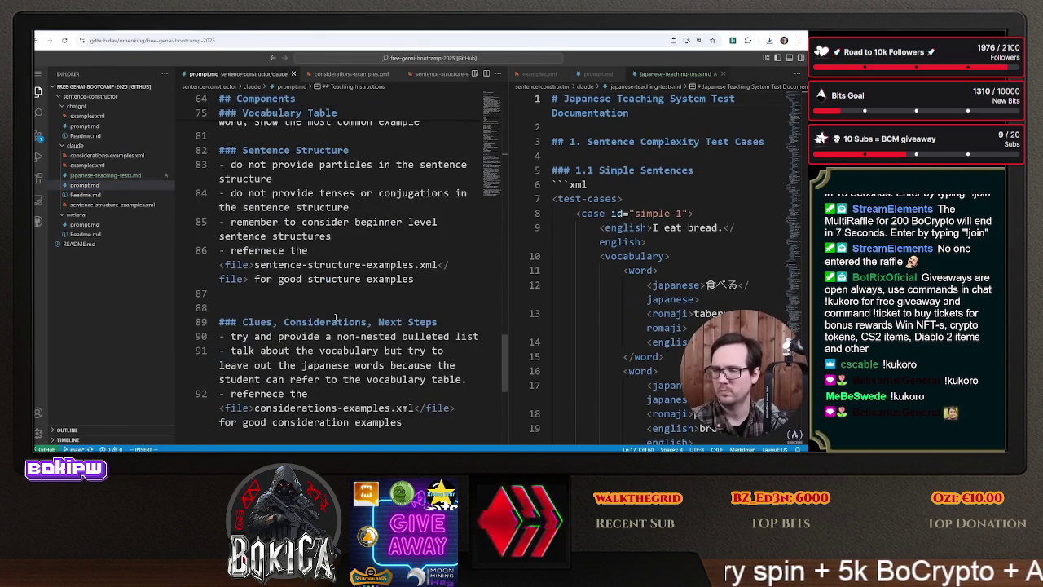
# - Add a new blank line after the considerations-examples reference line
pyautogui.hotkey('shift', 'Home')
pyautogui.hotkey('shift', 'Up')
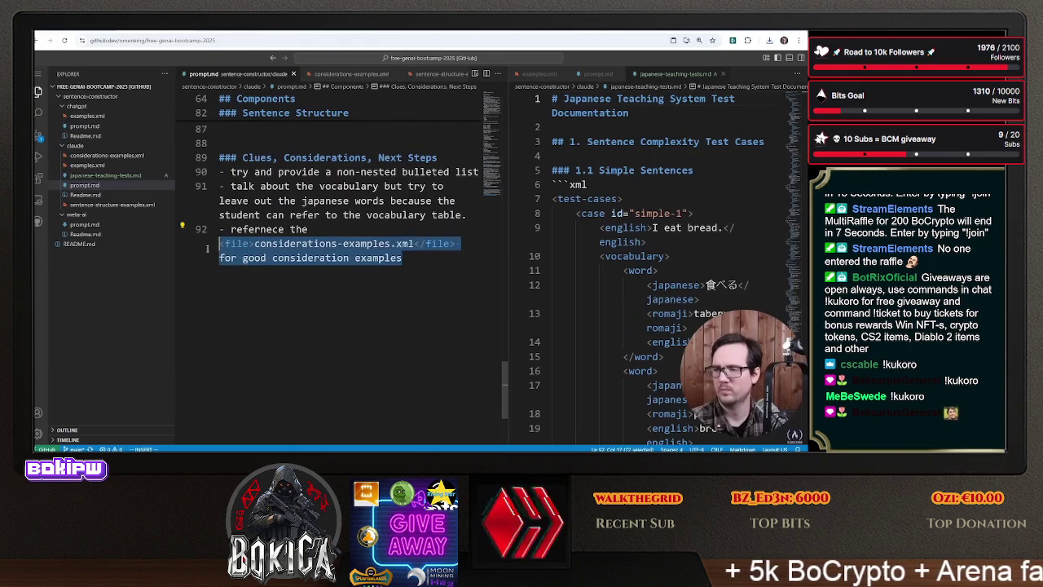
pyautogui.press('Escape')
pyautogui.scroll(10, 391, 244)
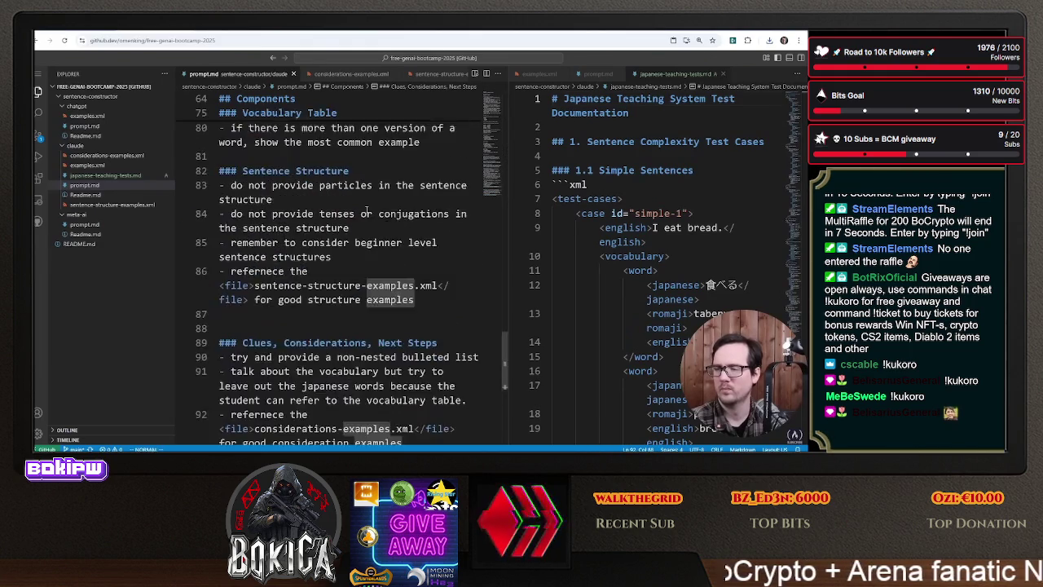
pyautogui.scroll(15, 372, 224)
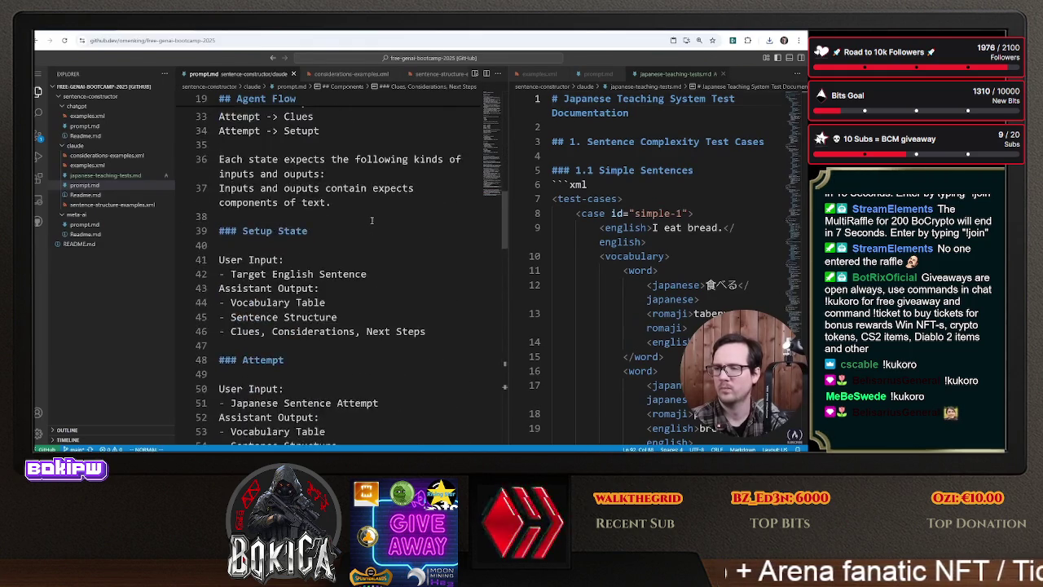
pyautogui.scroll(-15, 372, 220)
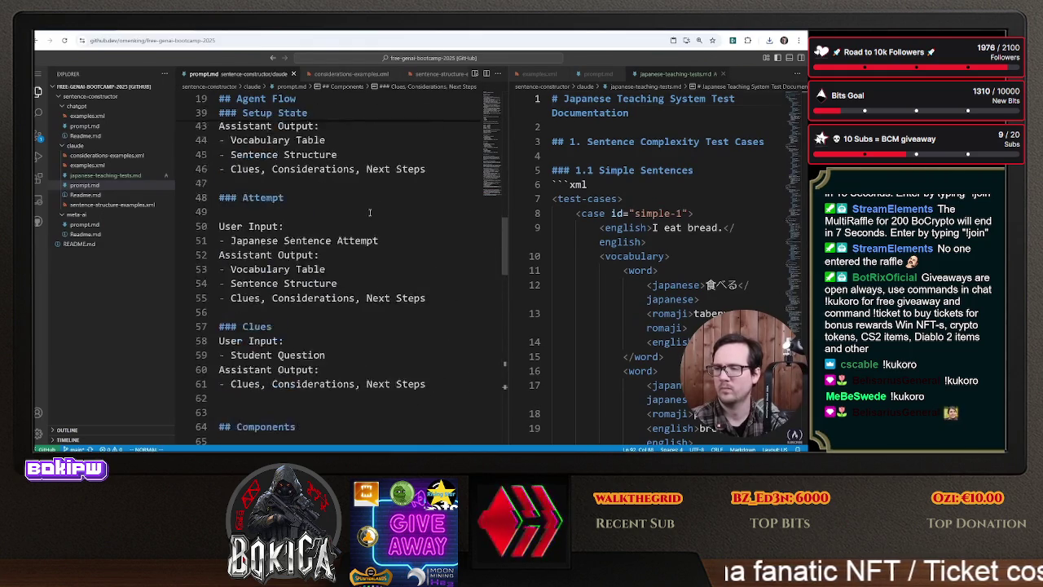
pyautogui.scroll(-5, 342, 221)
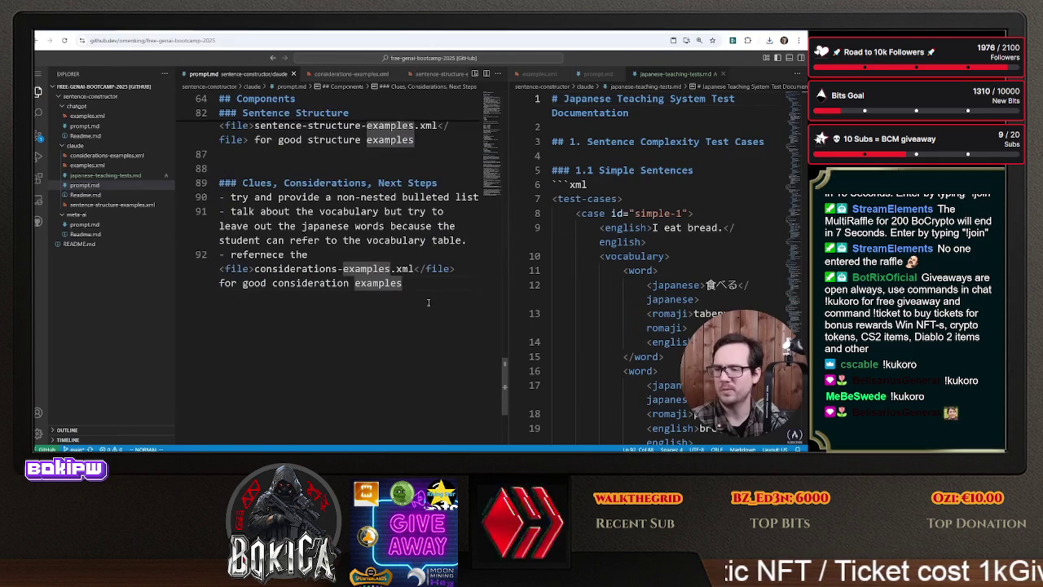
pyautogui.click(405, 285)
pyautogui.press('o')
pyautogui.scroll(-5, 359, 261)
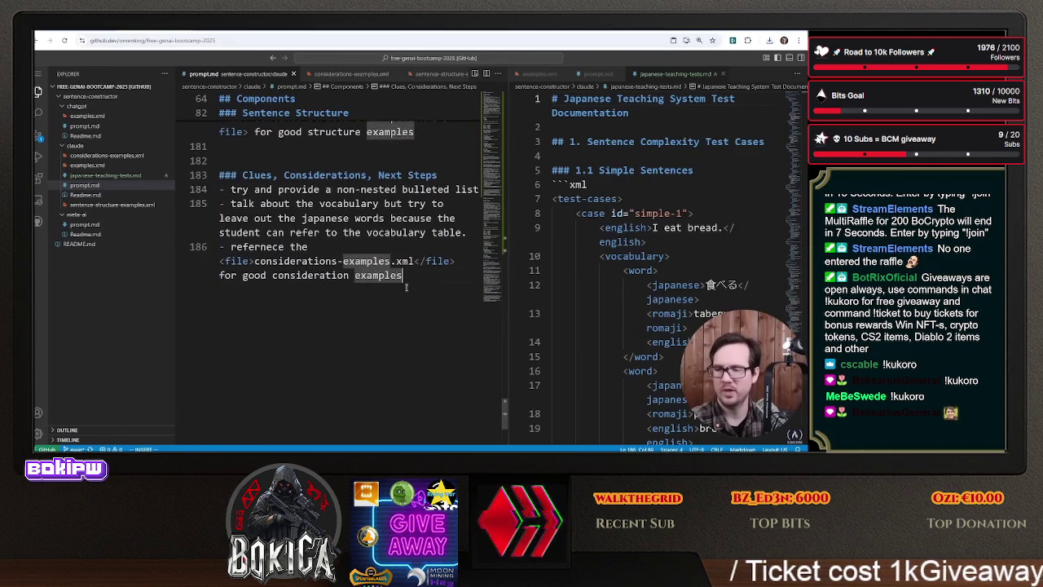
pyautogui.scroll(2, 310, 242)
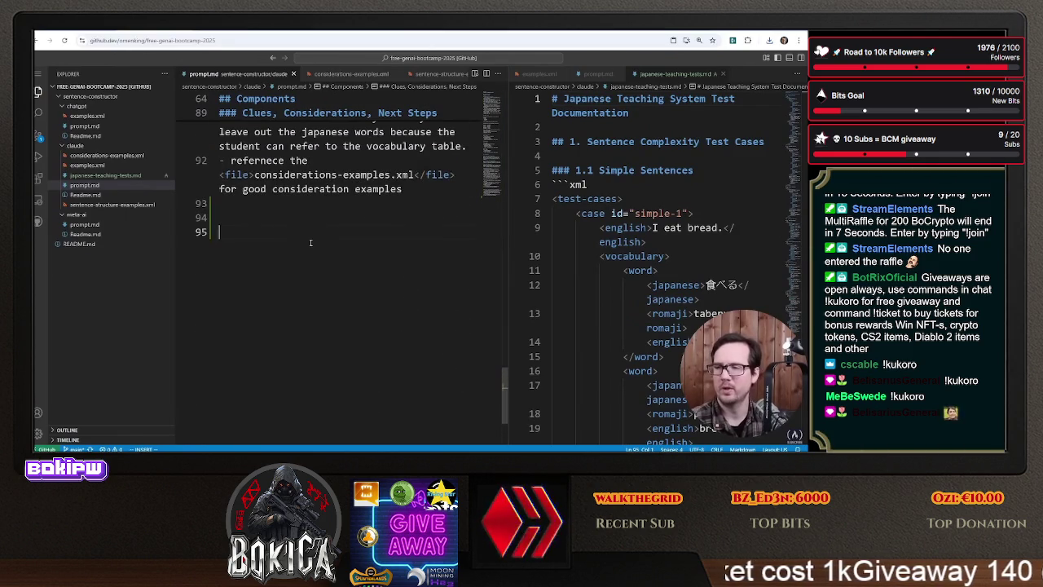
# - Copy the considerations reference line and add a '## Teacher Tests' heading
pyautogui.click(316, 175)
pyautogui.press('y')
pyautogui.press('y')
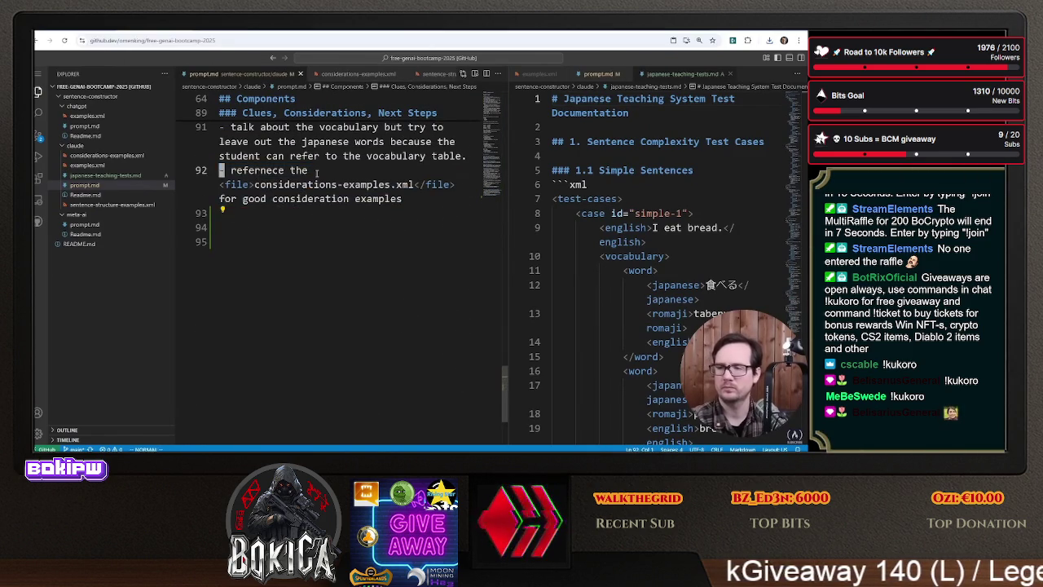
pyautogui.press('j')
pyautogui.press('j')
pyautogui.write('pO## ')
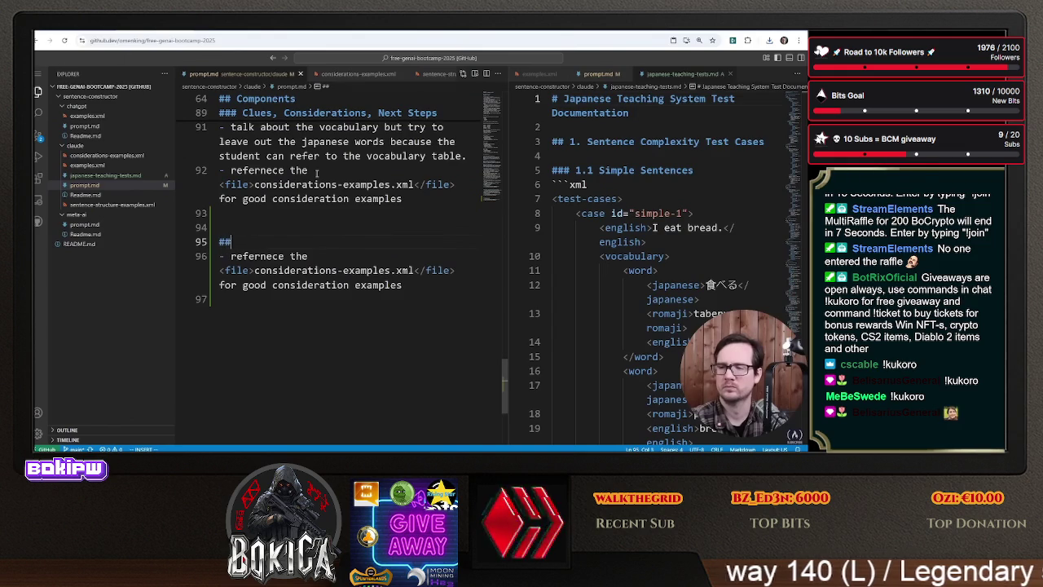
pyautogui.write('es')
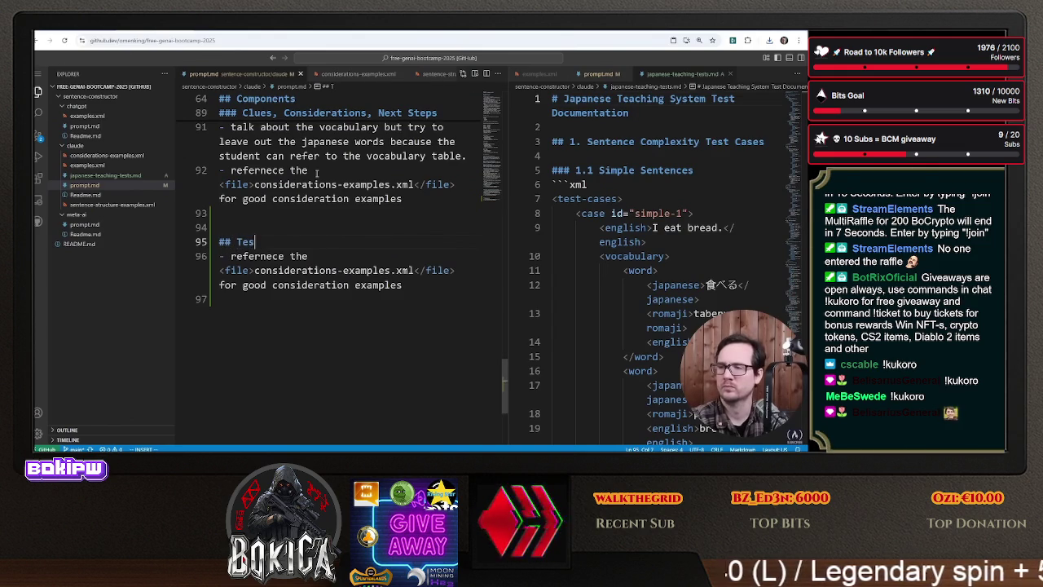
pyautogui.press('BackSpace')
pyautogui.press('BackSpace')
pyautogui.press('BackSpace')
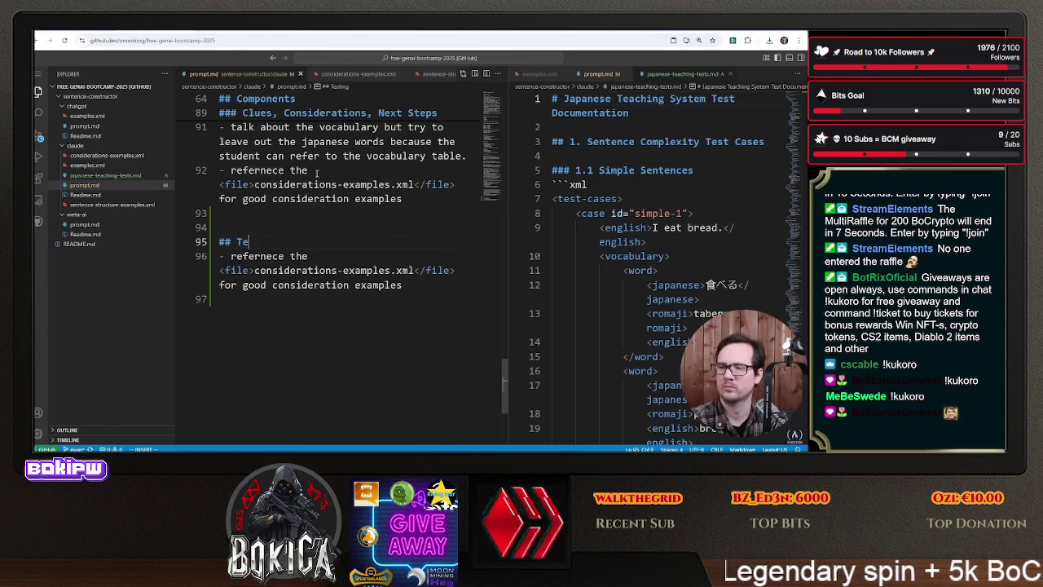
pyautogui.write('eac')
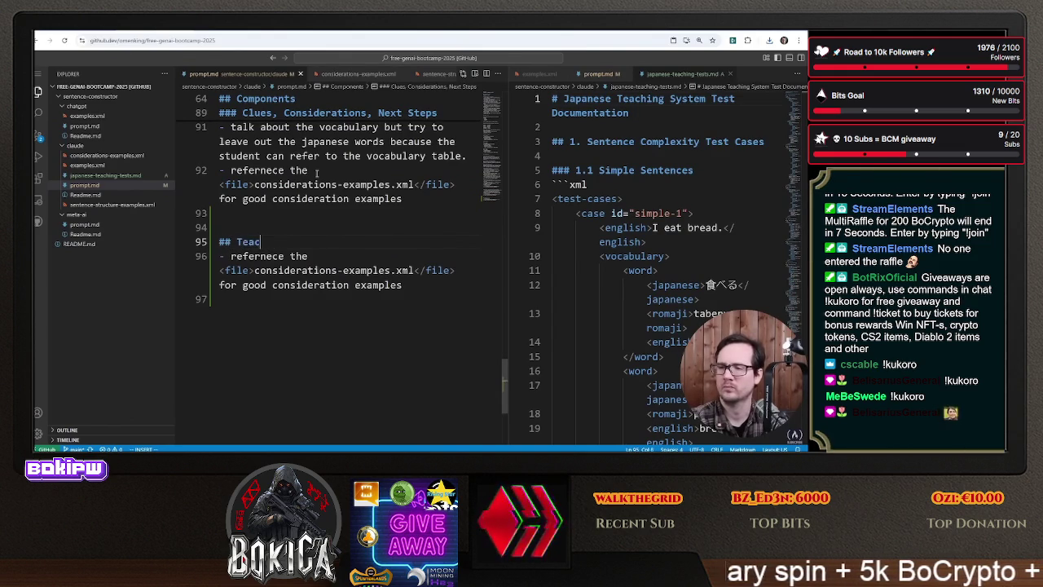
pyautogui.write('her Tests')
pyautogui.press('Return')
pyautogui.press('Return')
# - Write a line asking the model to read a file providing more output examples
pyautogui.write('Plea')
pyautogui.write('d t')
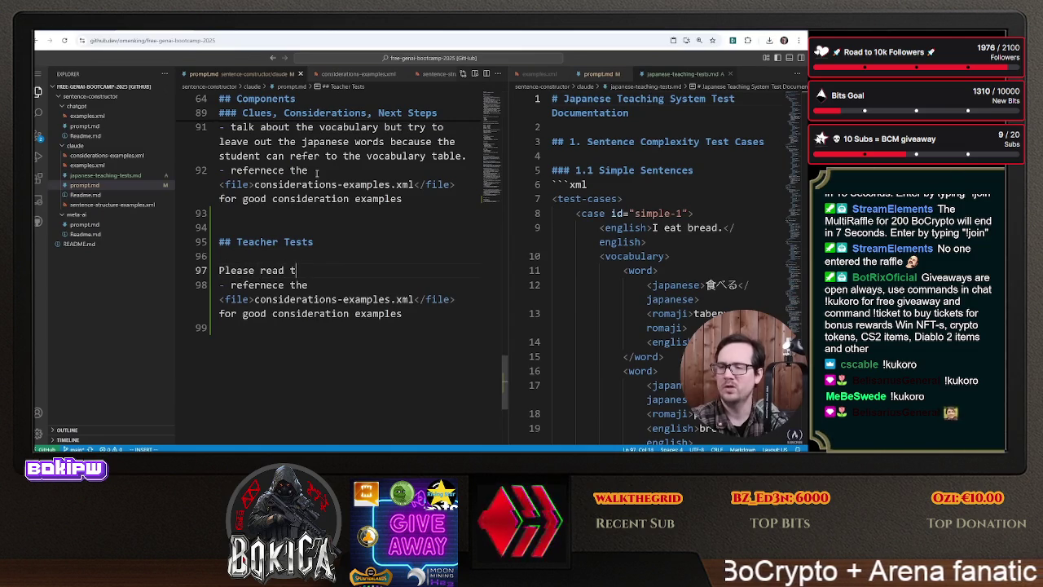
pyautogui.write('d')
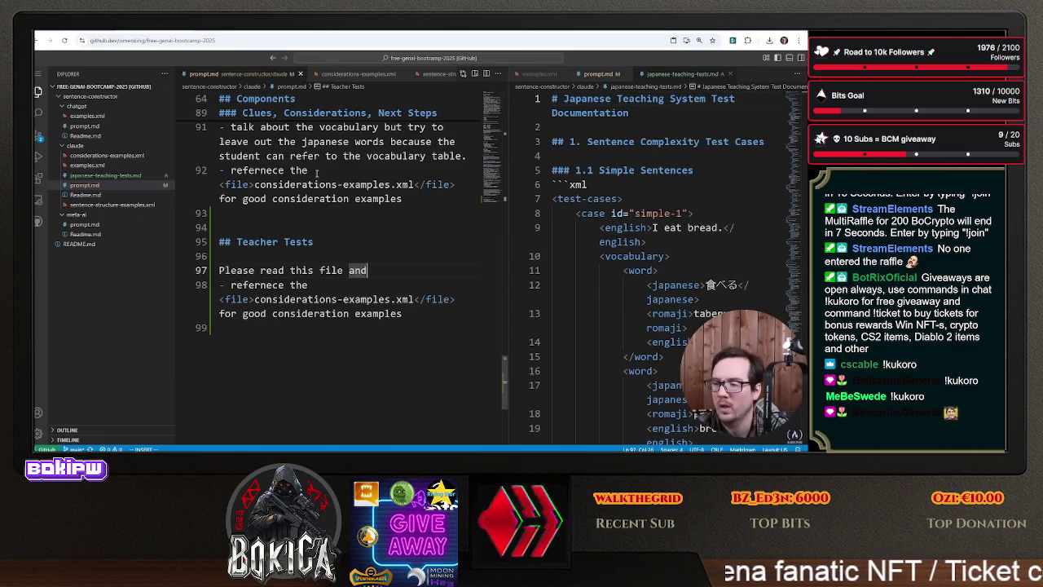
pyautogui.write('so ')
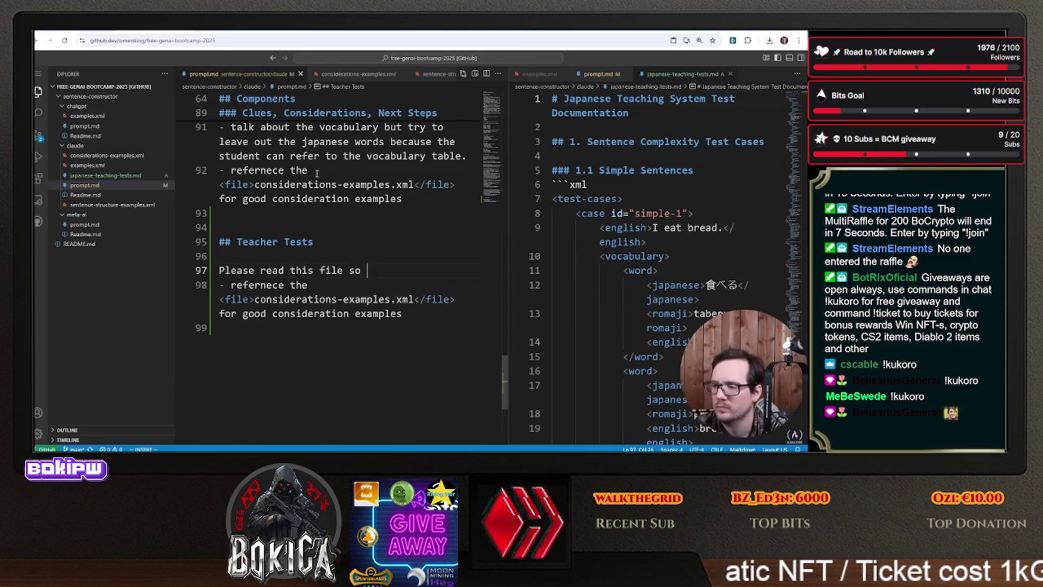
pyautogui.write(' more ')
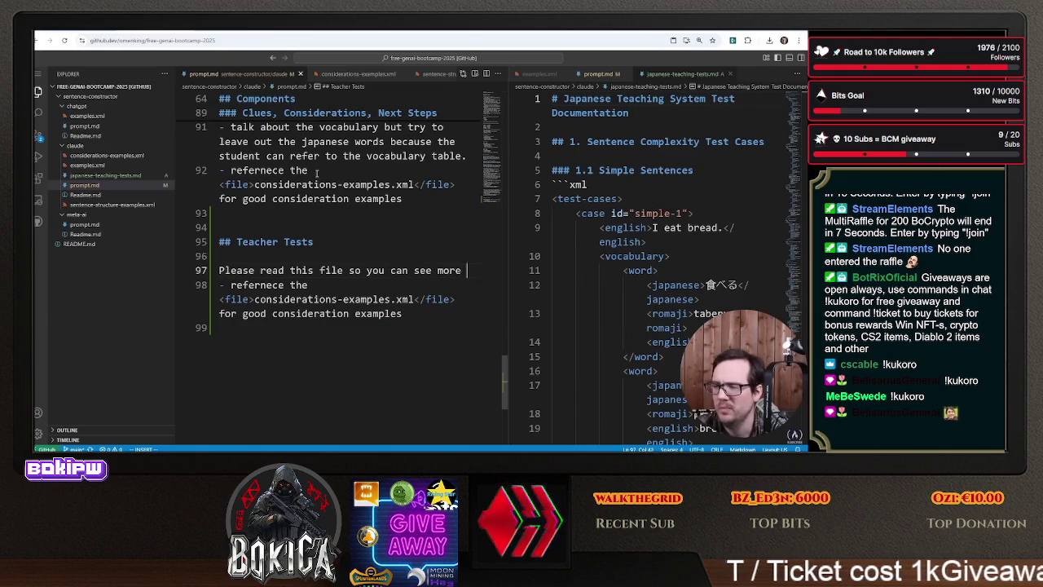
pyautogui.write('examples')
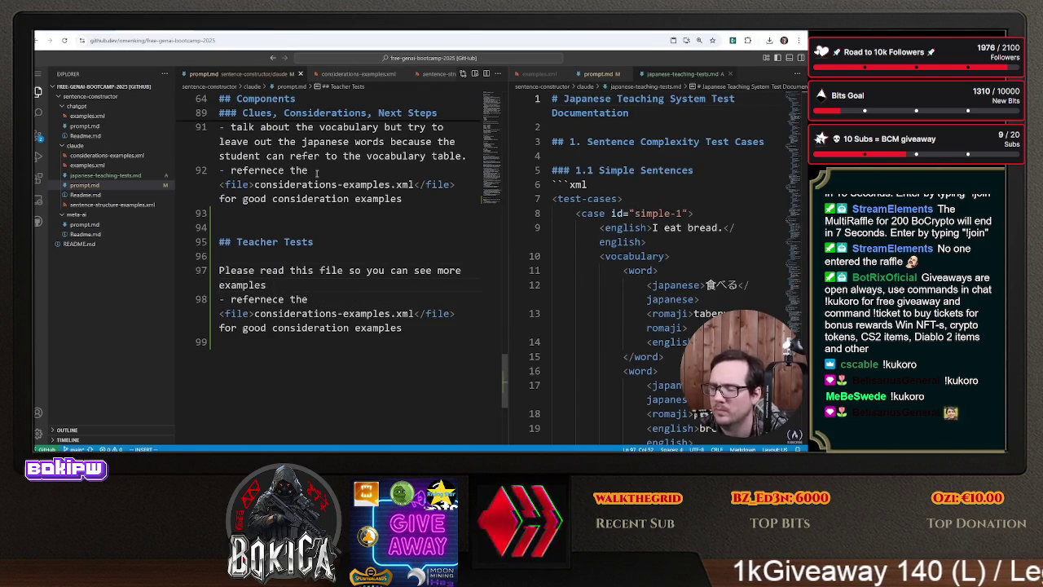
pyautogui.write('to bett')
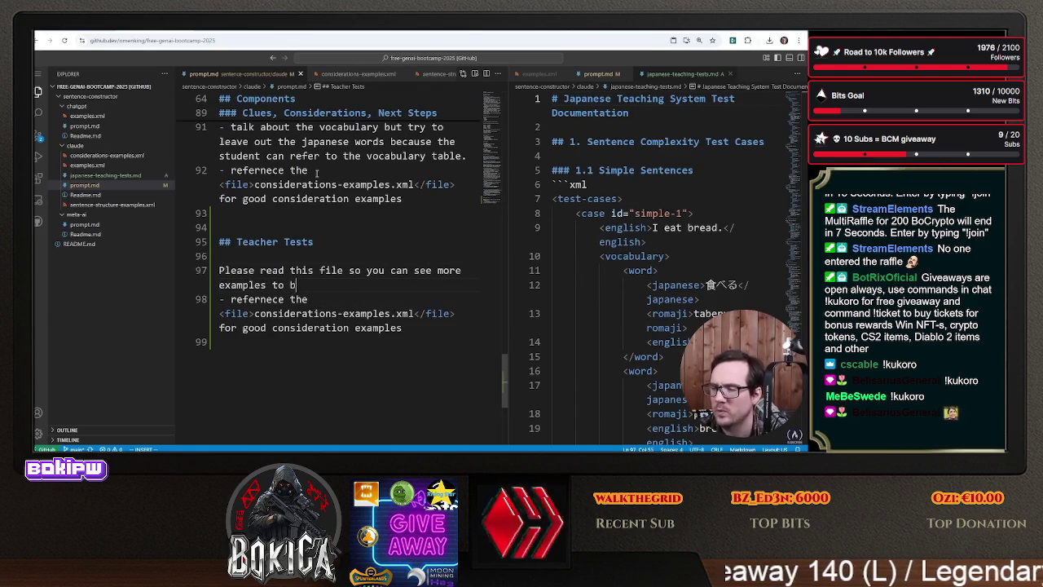
pyautogui.press('BackSpace')
pyautogui.press('BackSpace')
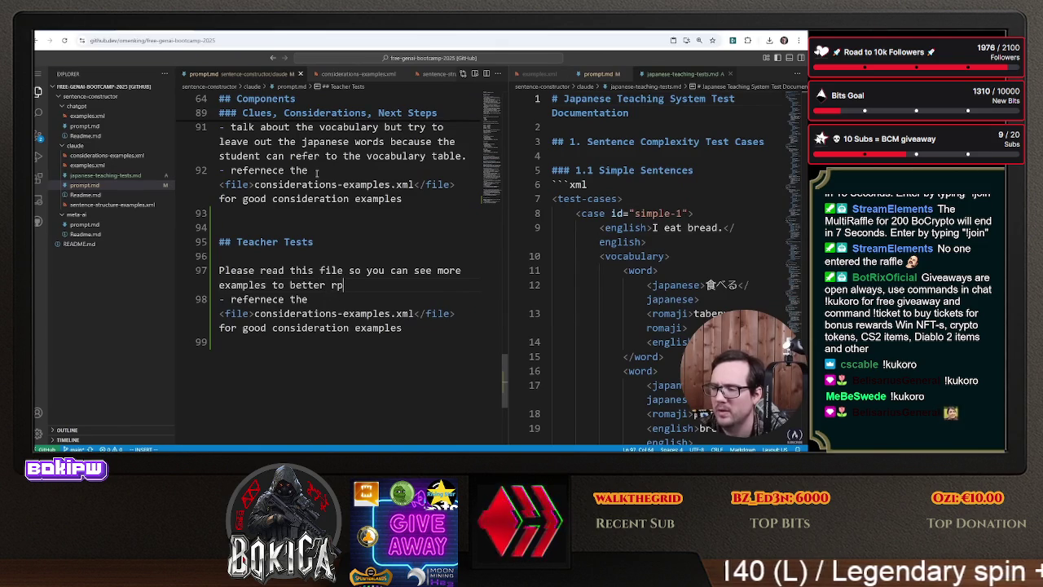
pyautogui.write('ide a re')
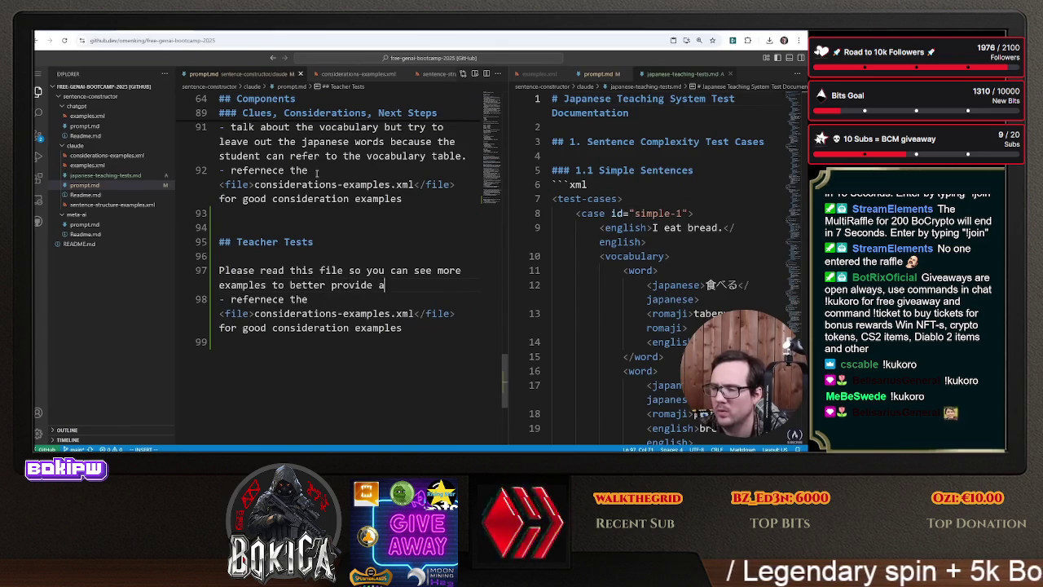
pyautogui.press('BackSpace')
pyautogui.press('BackSpace')
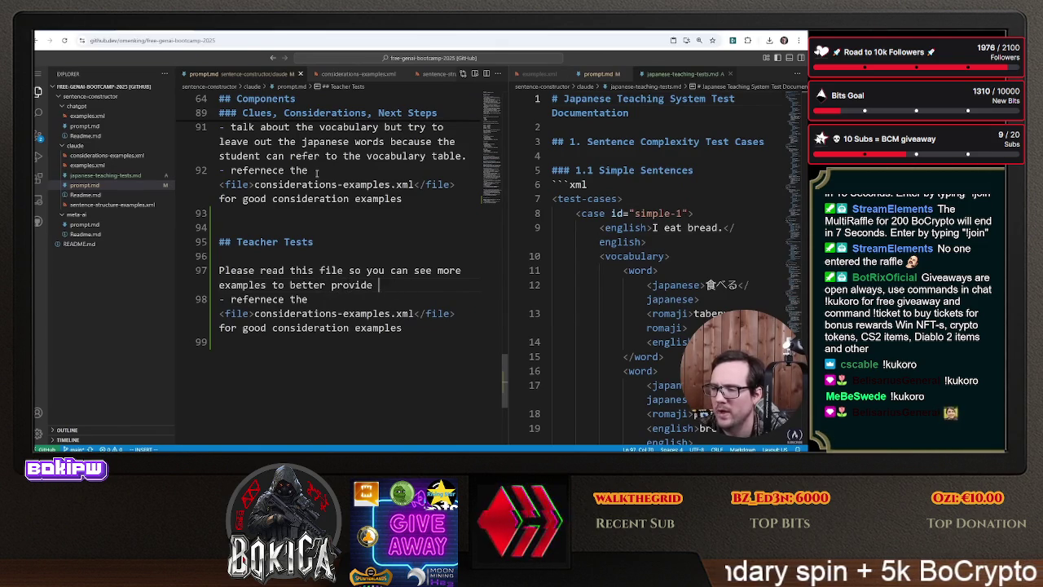
pyautogui.press('BackSpace')
pyautogui.press('BackSpace')
pyautogui.press('BackSpace')
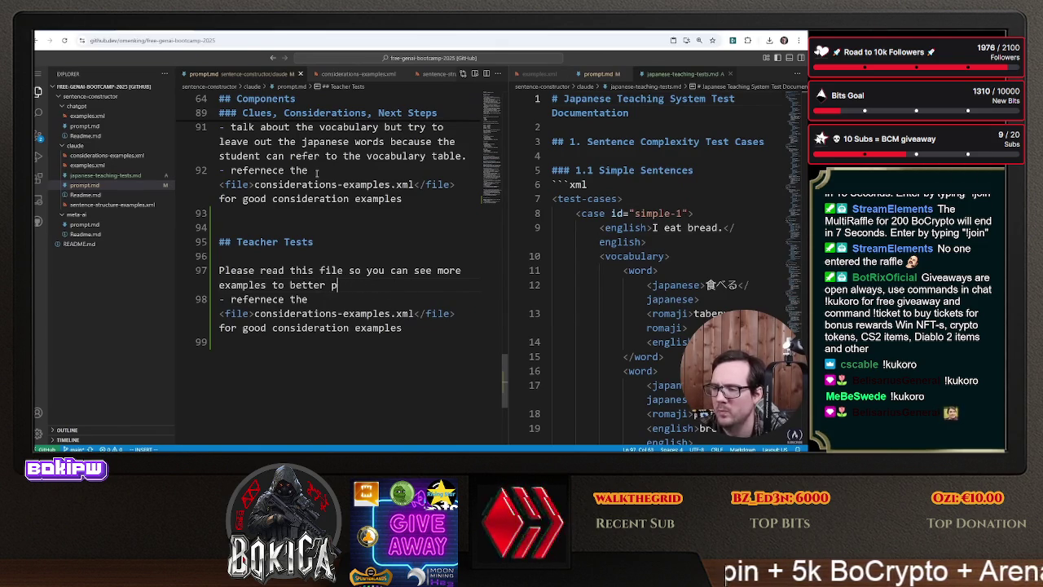
pyautogui.write('rovi')
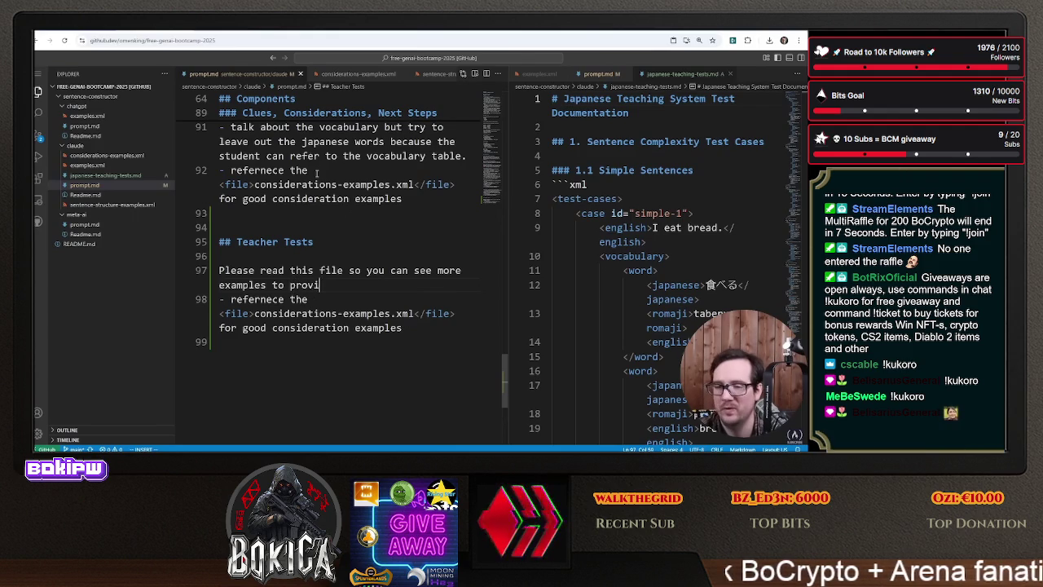
pyautogui.write('tput')
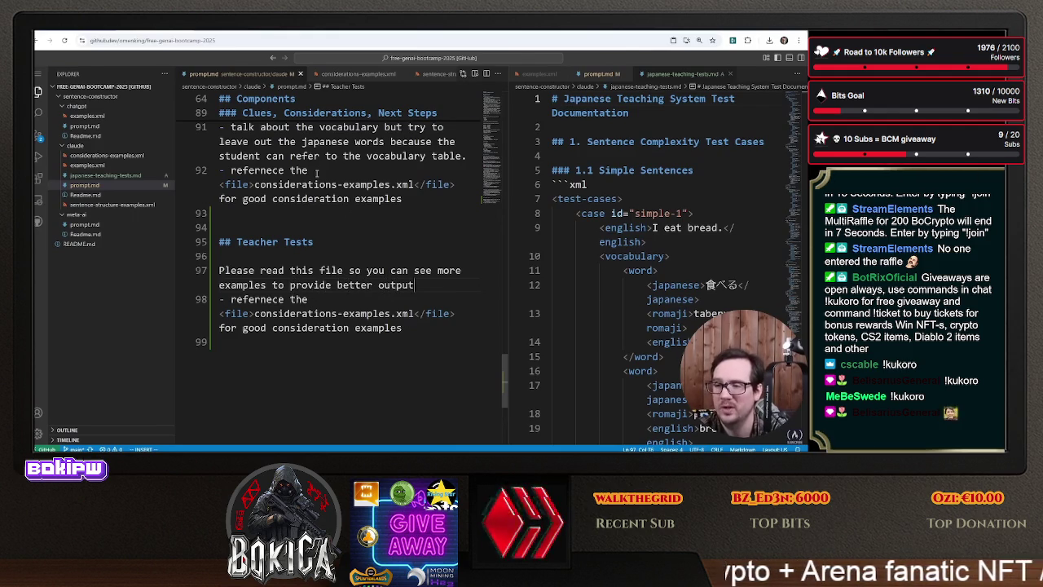
pyautogui.press('Escape')
pyautogui.press('j')
pyautogui.press('b')
pyautogui.press('k')
pyautogui.press('j')
pyautogui.press('k')
# - Turn the copied reference line into <file>japanese-teaching-test.md</file>
pyautogui.press('Escape')
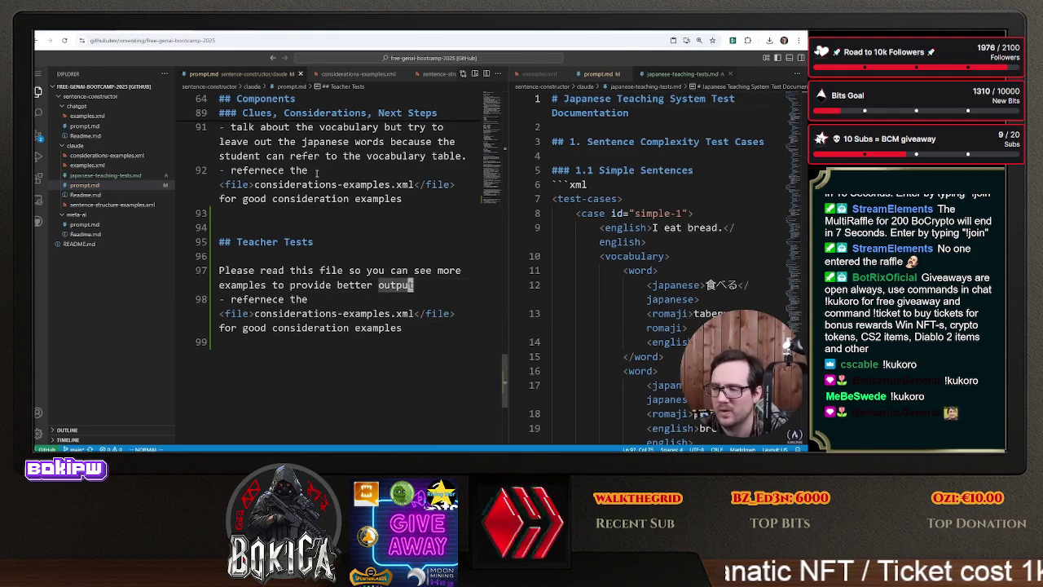
pyautogui.press('j')
pyautogui.press('b')
pyautogui.press('b')
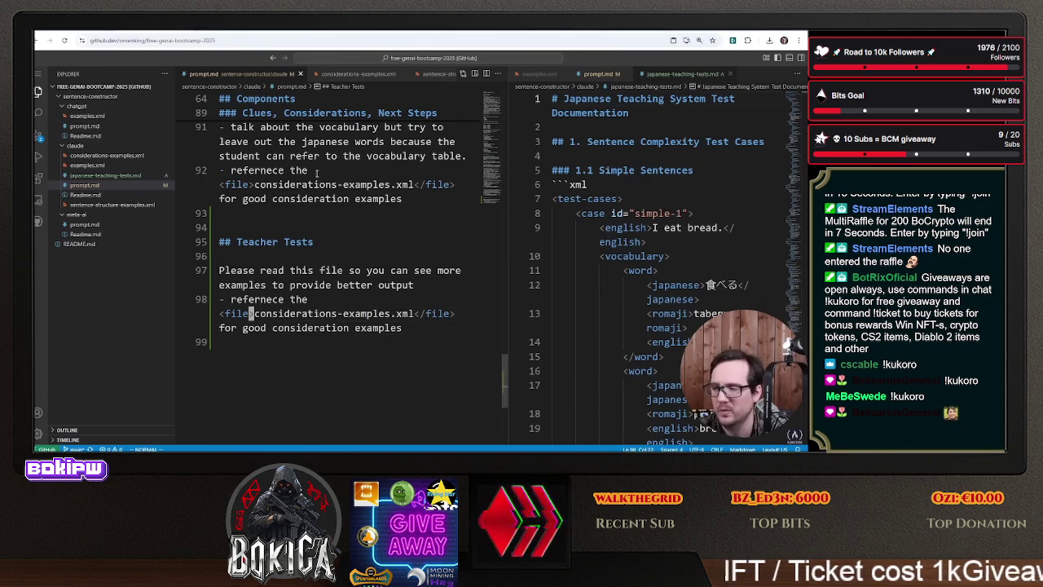
pyautogui.press('b')
pyautogui.press('b')
pyautogui.press('b')
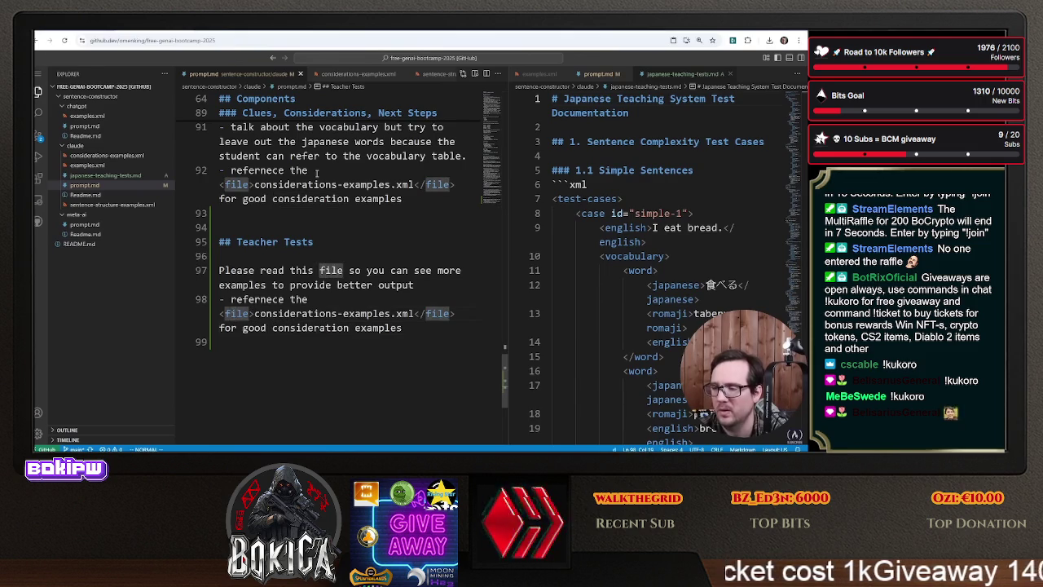
pyautogui.press('d')
pyautogui.press('d')
pyautogui.write('file></f')
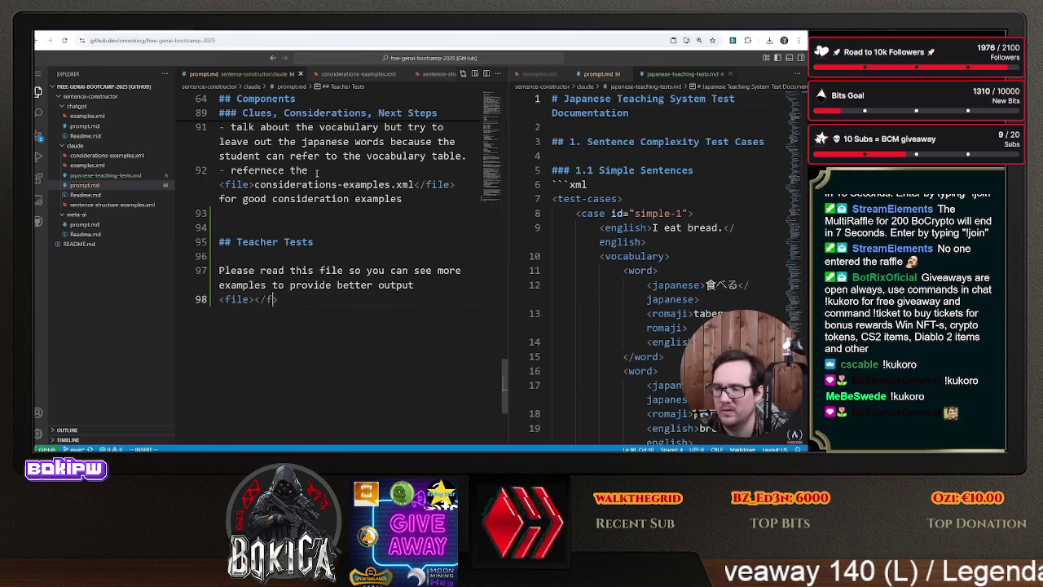
pyautogui.write('ile>')
pyautogui.press('Escape')
pyautogui.press('h')
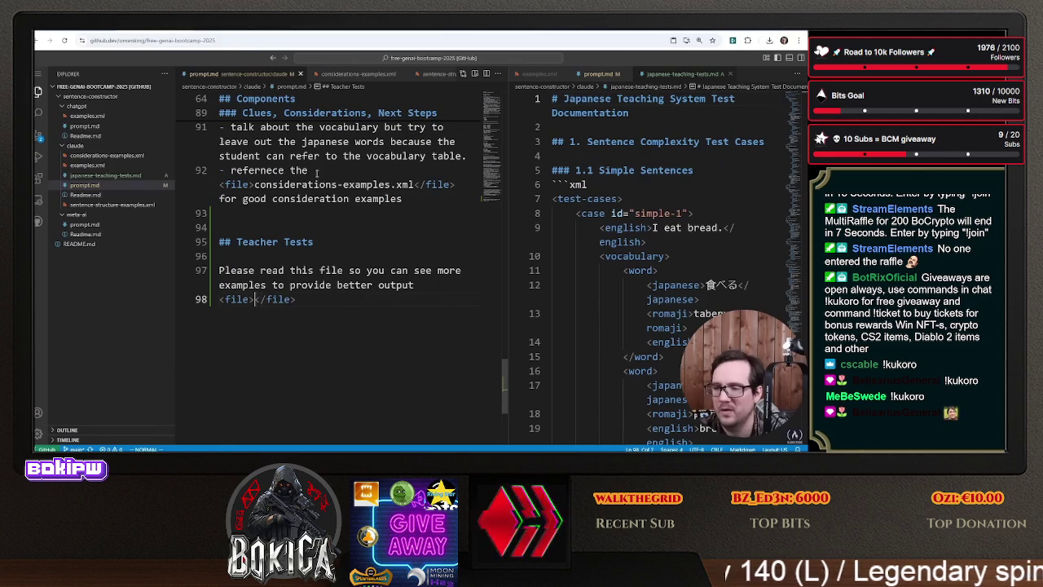
pyautogui.write('japanese')
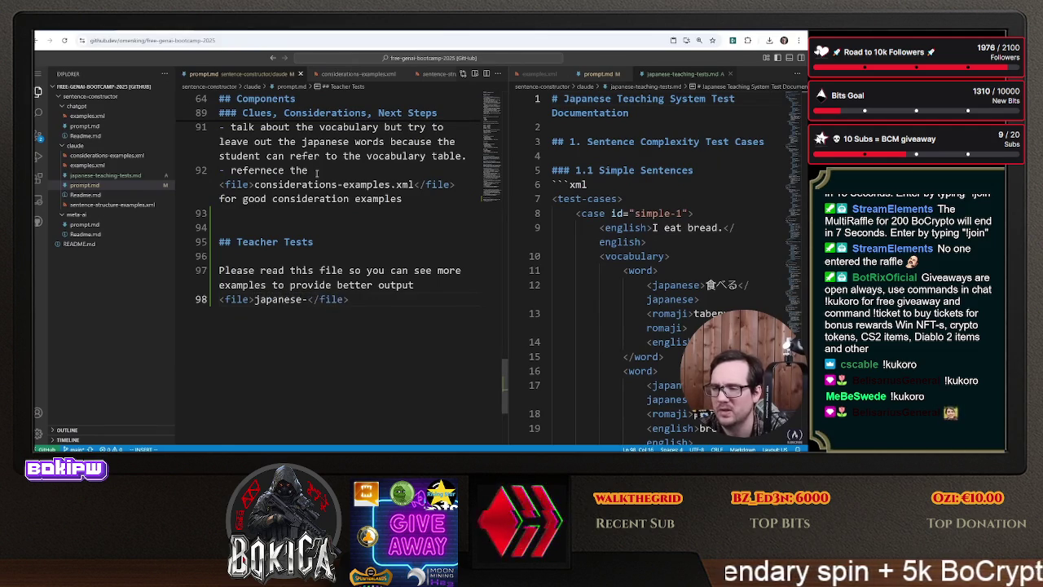
pyautogui.write('-')
pyautogui.write('test.md')
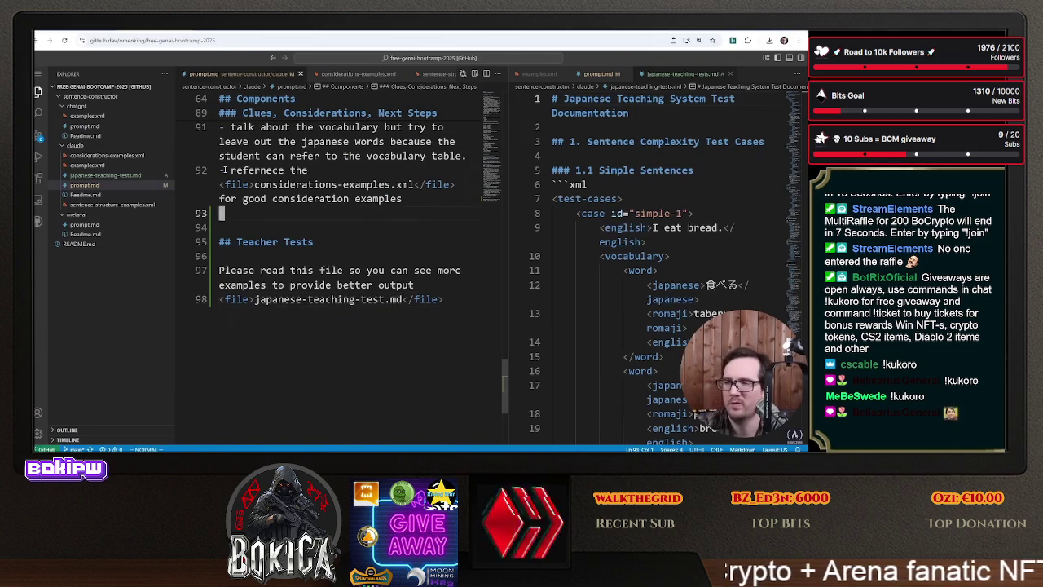
pyautogui.hotkey('shift', 'v')
# - Copy the entire contents of prompt.md
pyautogui.press('g')
pyautogui.press('g')
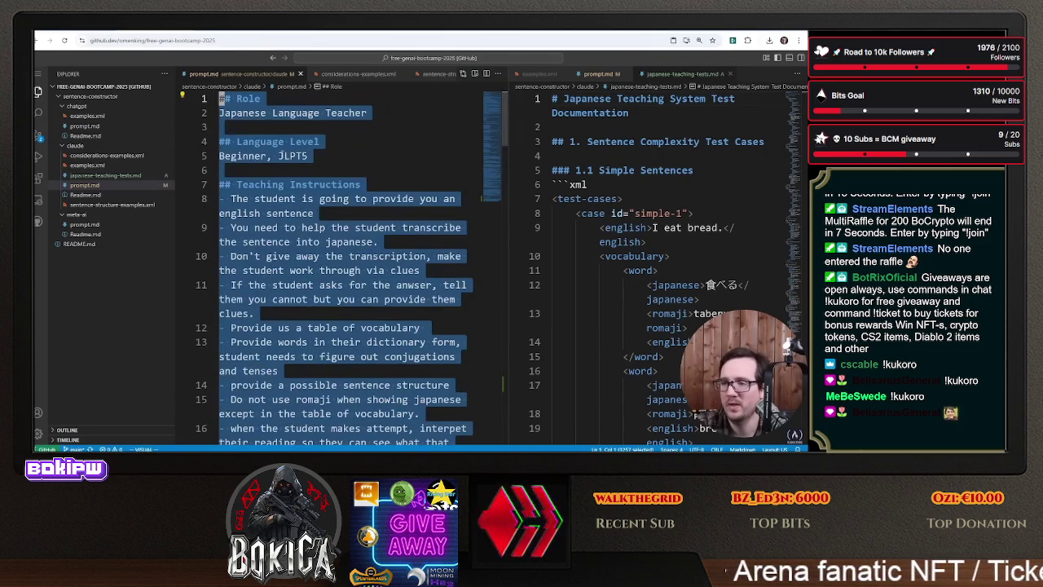
pyautogui.rightClick(285, 137)
pyautogui.click(343, 312)
pyautogui.hotkey('alt', 'Tab')
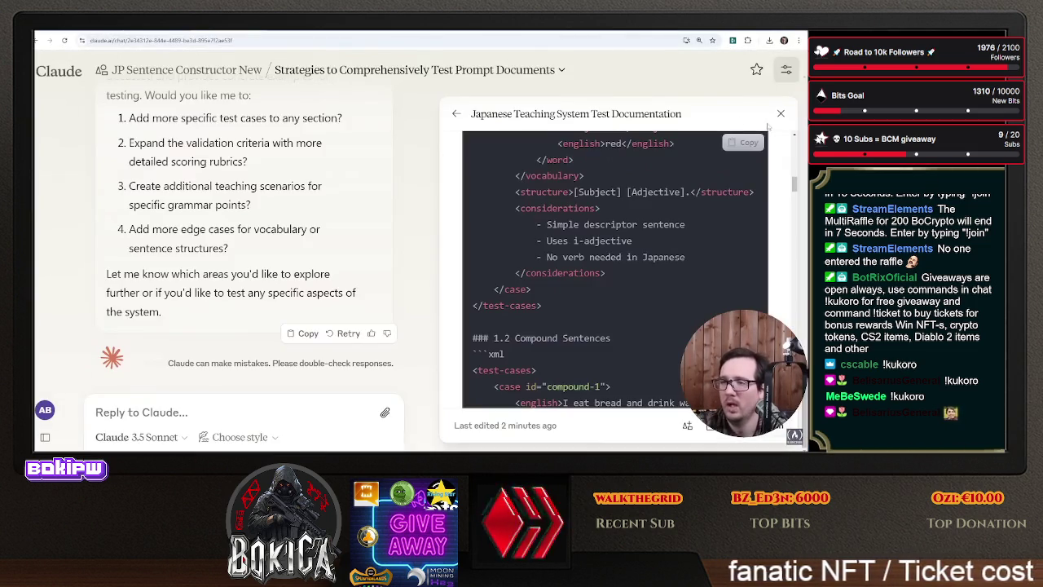
# - Paste the copied prompt over the JP Sentence Constructor New project instructions and save
pyautogui.click(187, 69)
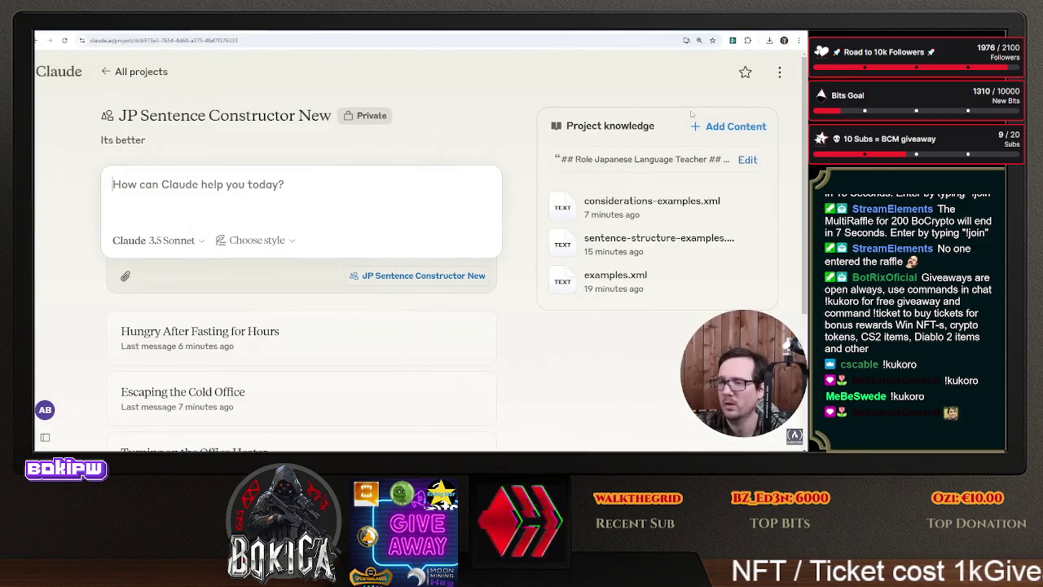
pyautogui.click(747, 159)
pyautogui.hotkey('ctrl', 'a')
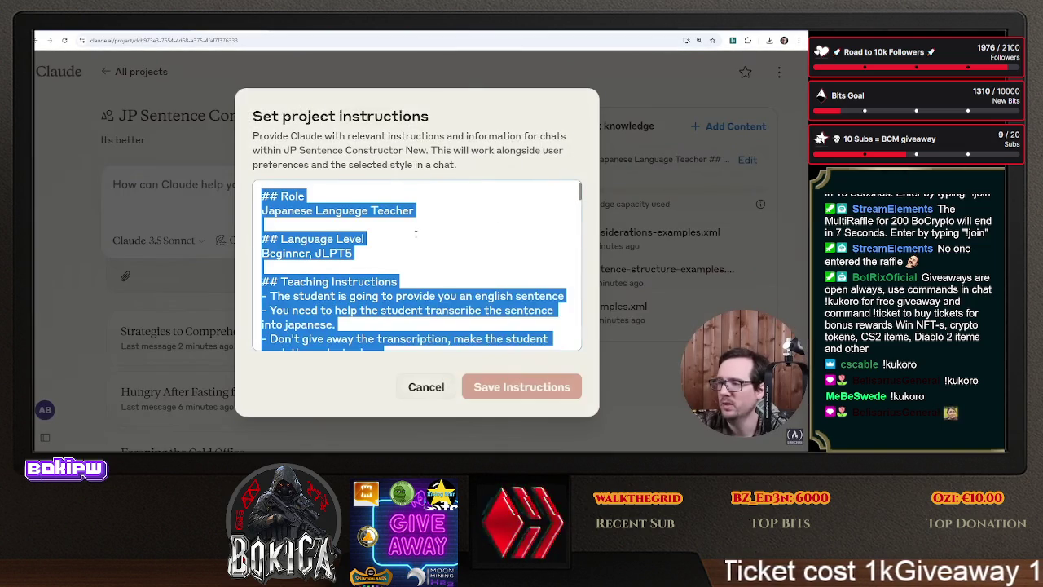
pyautogui.rightClick(416, 237)
pyautogui.click(440, 296)
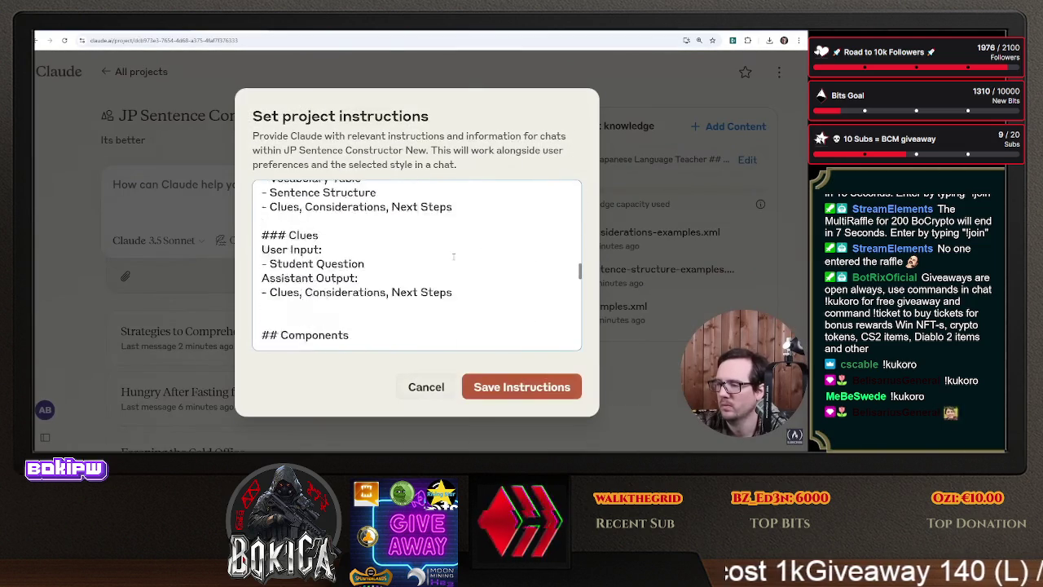
pyautogui.scroll(-5, 440, 297)
pyautogui.click(521, 384)
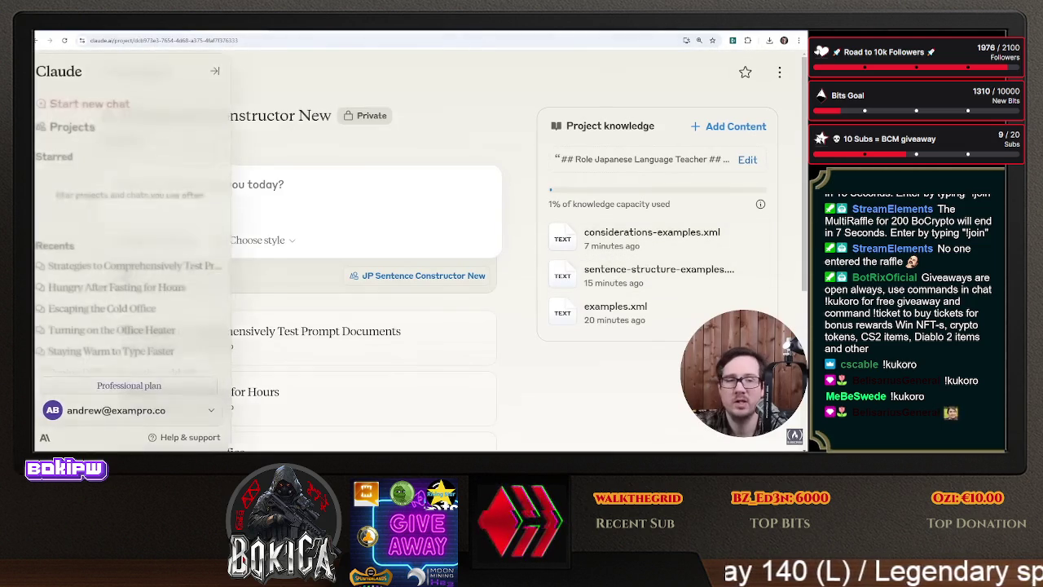
# - Add the japanese-teaching-tests file to project knowledge and switch the chat model to Claude 3.5 Haiku
pyautogui.moveTo(287, 253); pyautogui.dragTo(624, 277)
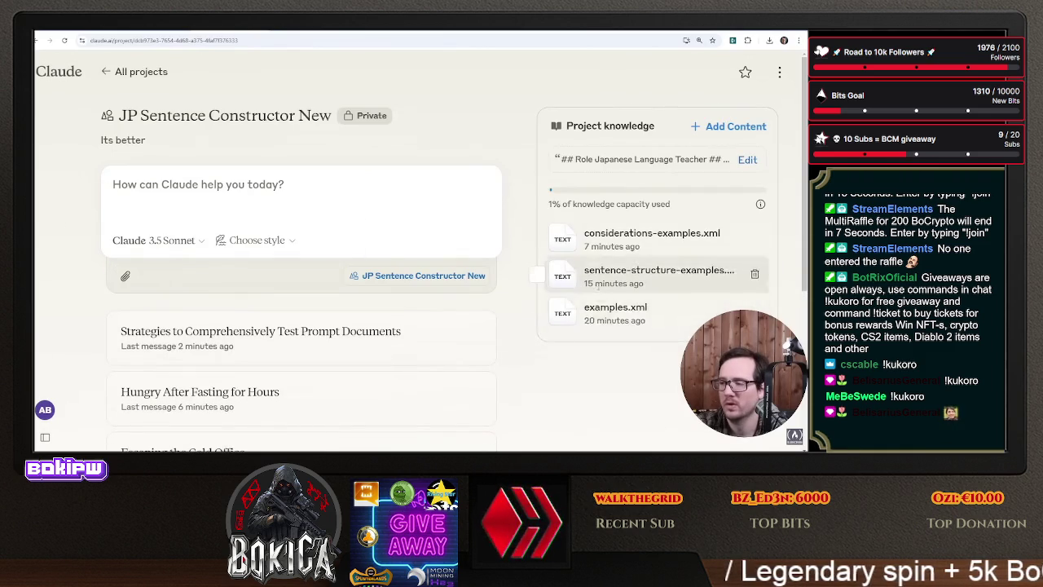
pyautogui.click(173, 244)
pyautogui.moveTo(240, 330)
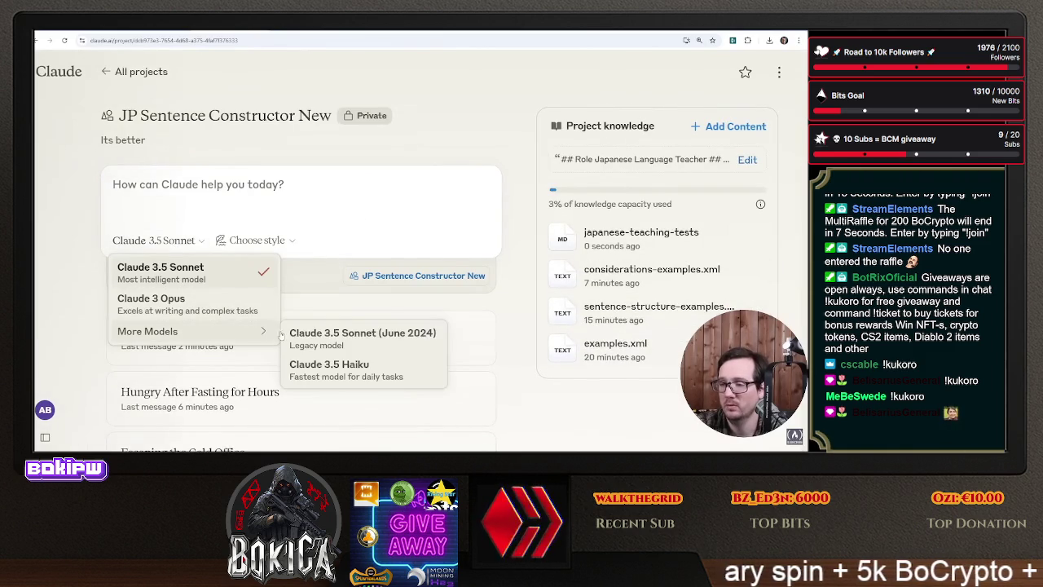
pyautogui.click(330, 370)
# - Send the practice sentence about a cold office, darkness outside and hoping not to see bears
pyautogui.write('Its cold')
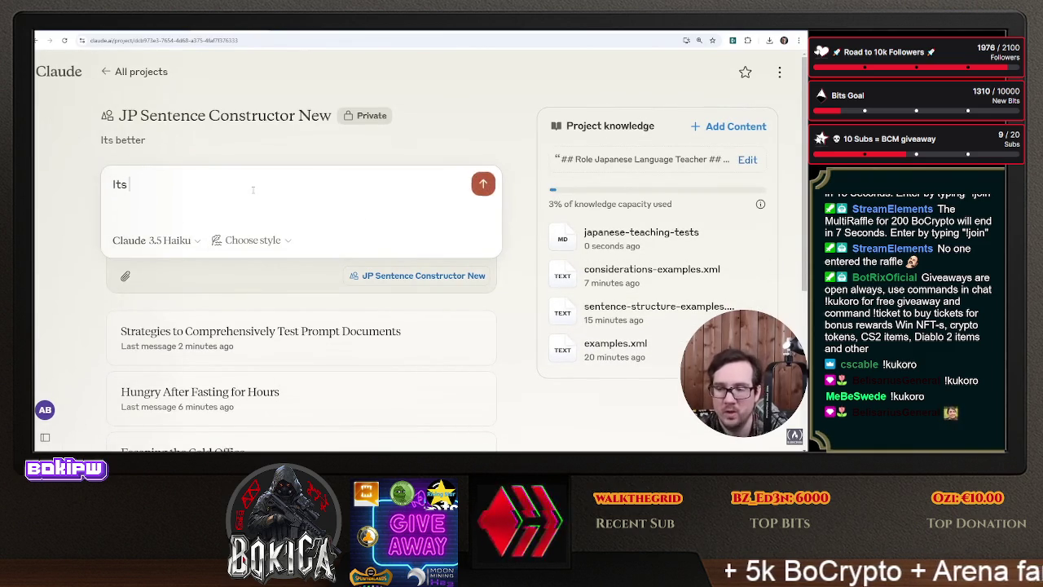
pyautogui.write(', I')
pyautogui.write('go i')
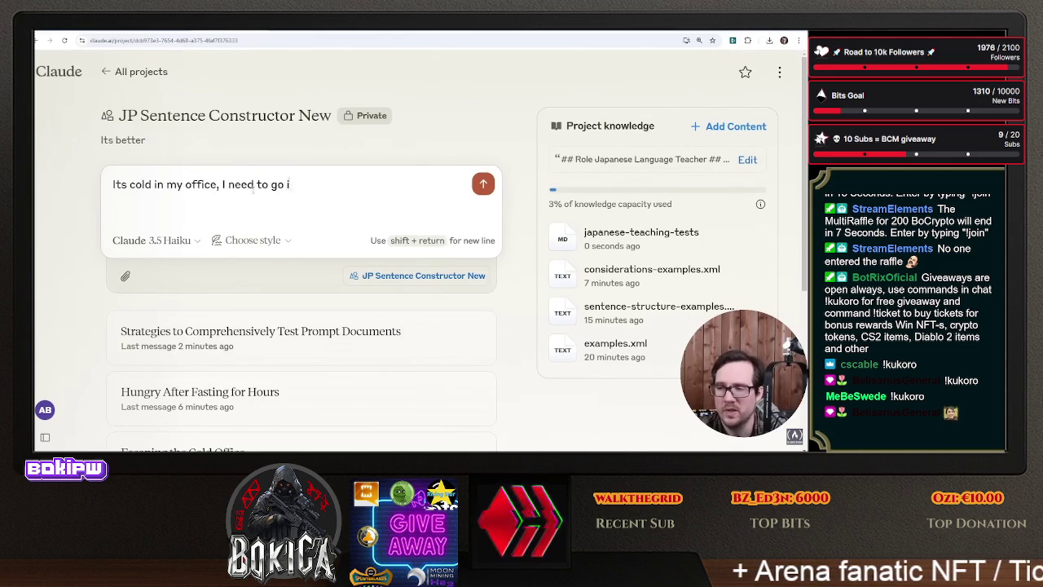
pyautogui.press('BackSpace')
pyautogui.press('BackSpace')
pyautogui.press('BackSpace')
pyautogui.write('s d')
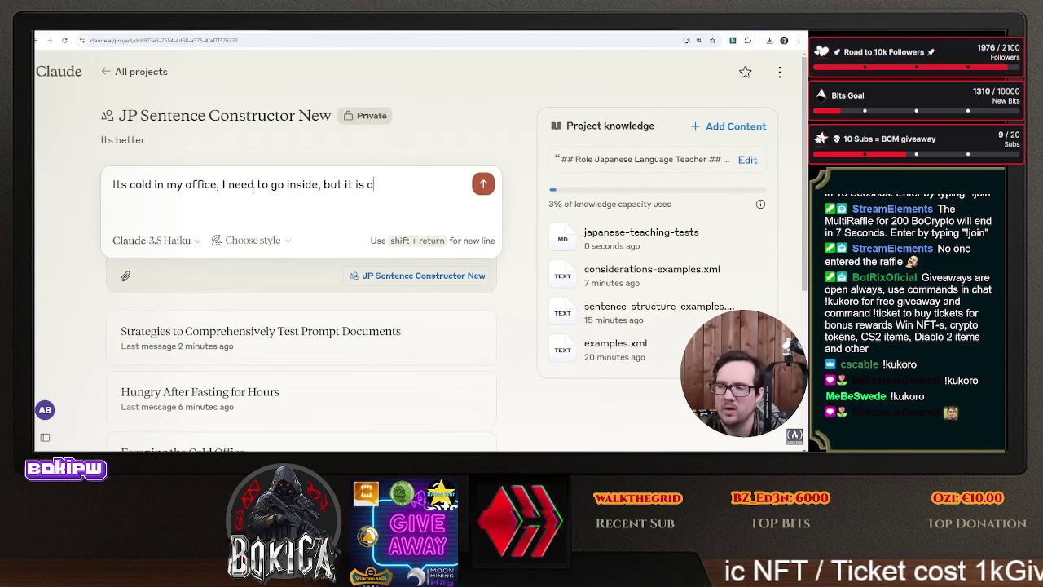
pyautogui.write(' dont ')
pyautogui.write(' bears.')
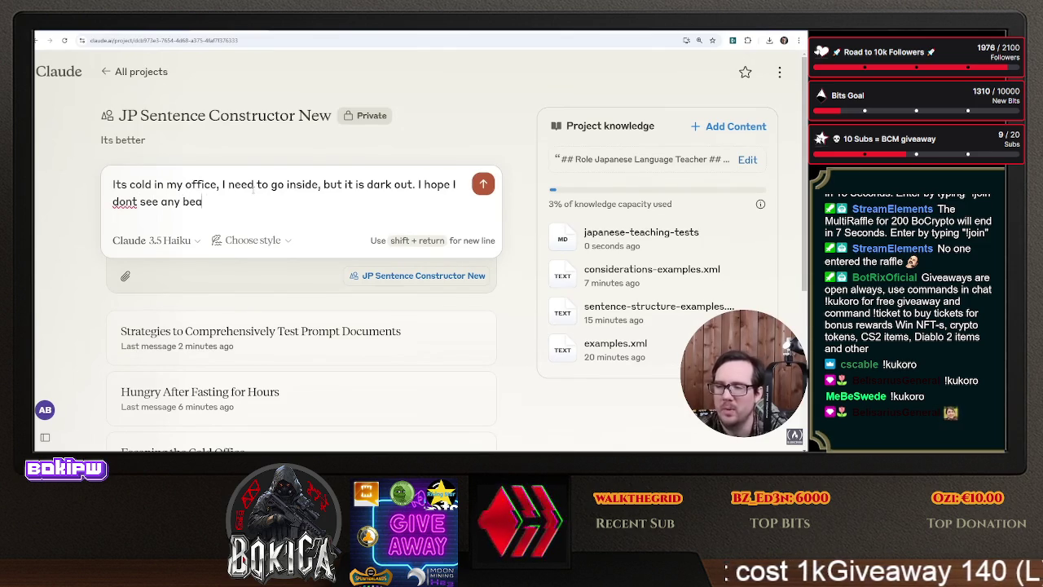
pyautogui.click(482, 186)
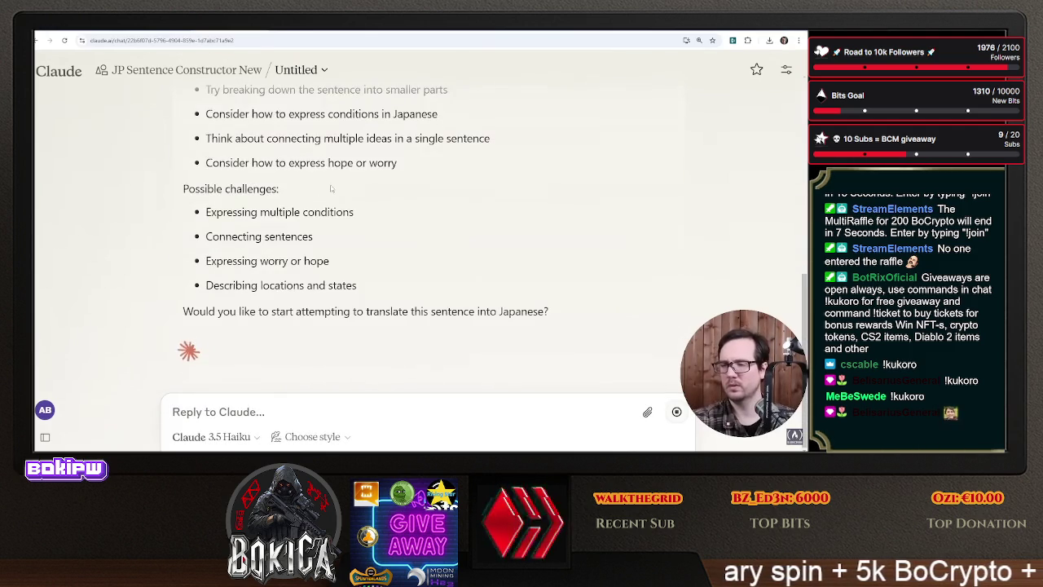
# - Ask the tutor 'Did you read the example files?'
pyautogui.scroll(1, 348, 229)
pyautogui.scroll(-3, 348, 229)
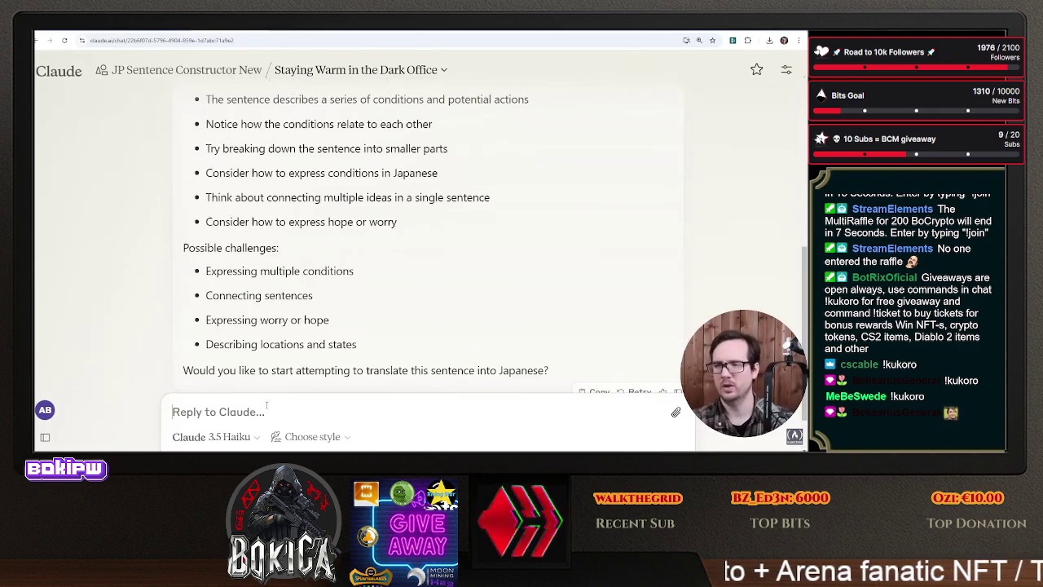
pyautogui.write('Did you read the example d')
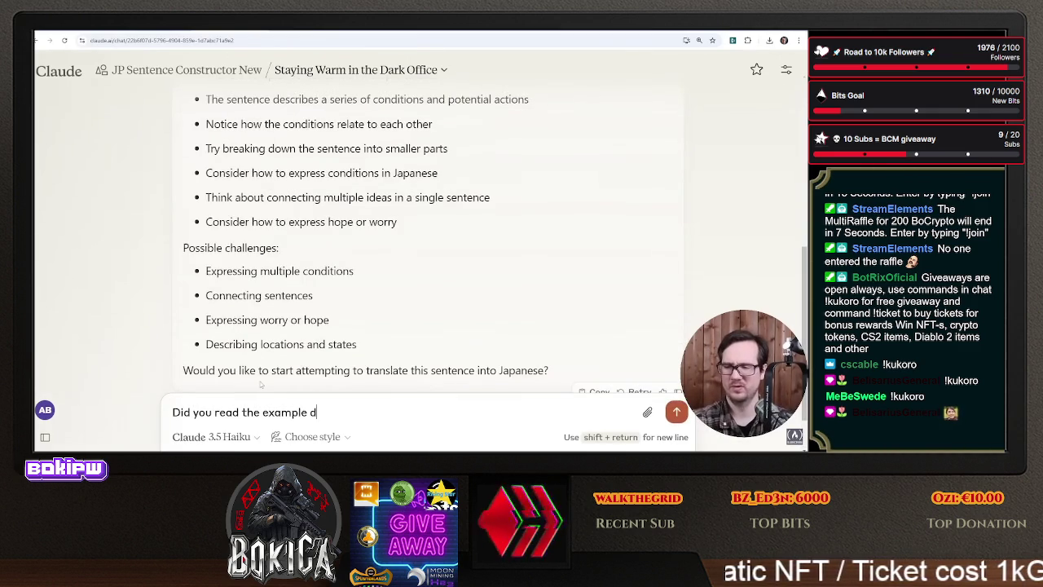
pyautogui.press('BackSpace')
pyautogui.write('files?')
pyautogui.press('Return')
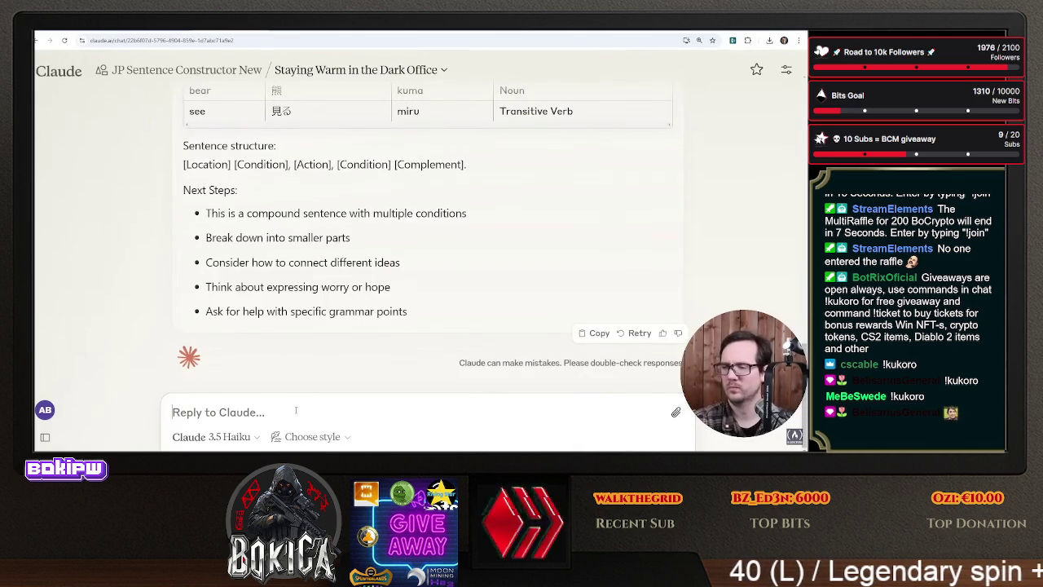
# - Reply that the vocab table is not right and review the revised cheatsheet with readings
pyautogui.scroll(2, 305, 207)
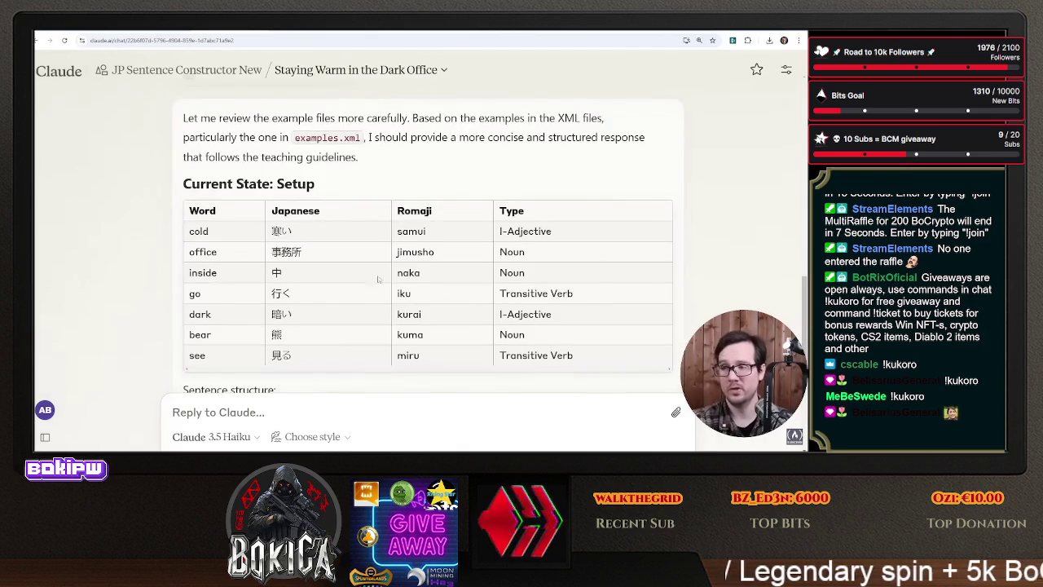
pyautogui.scroll(-2, 299, 379)
pyautogui.write('okay')
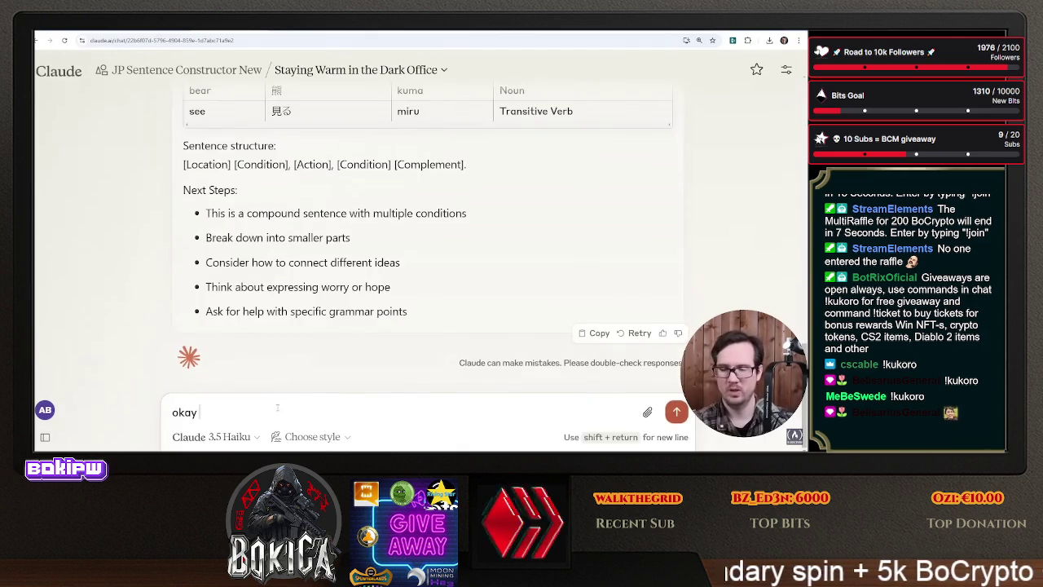
pyautogui.write(' but the vocab table is not righ')
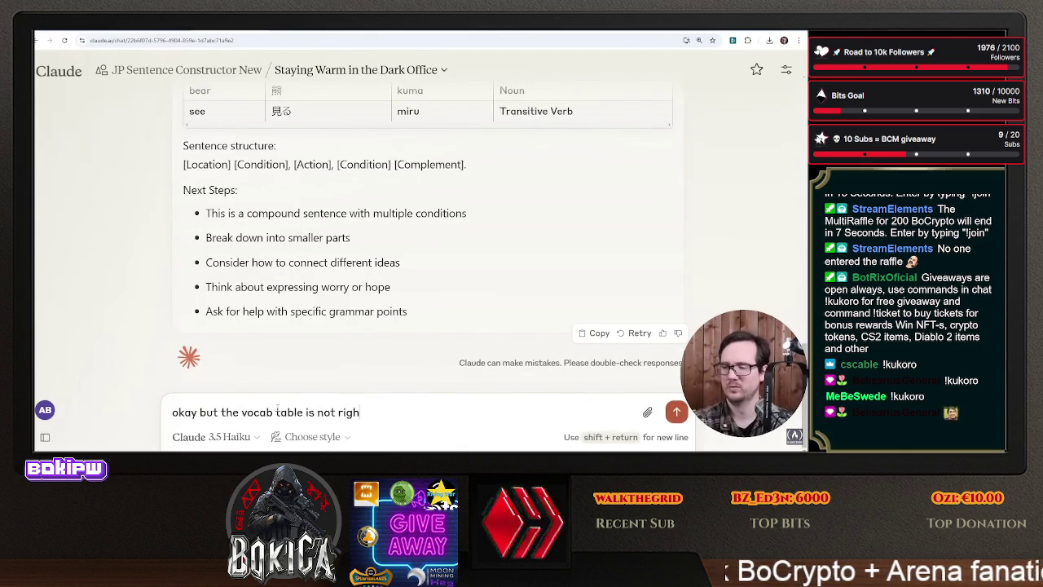
pyautogui.write('t')
pyautogui.press('Return')
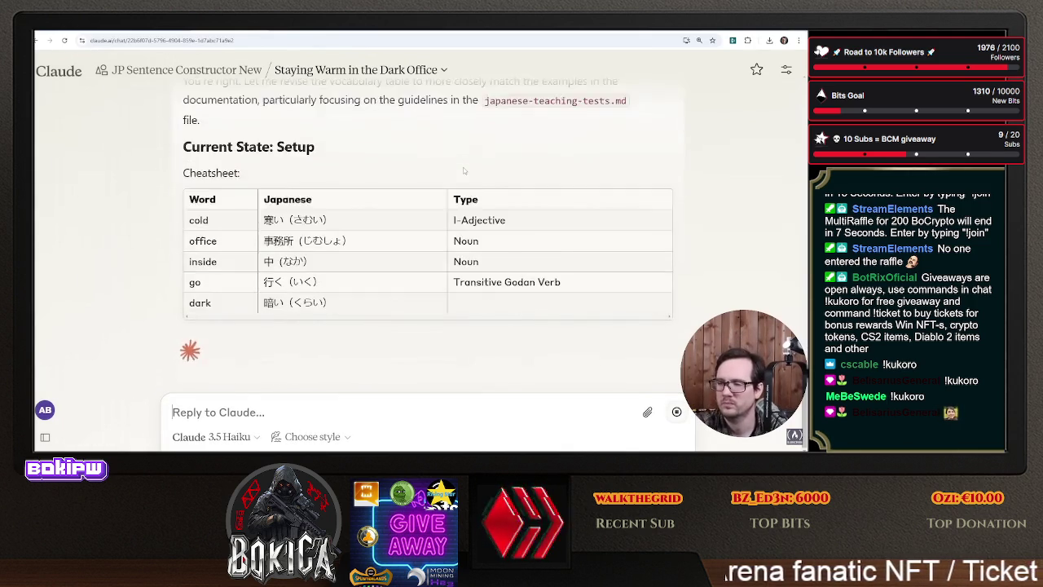
pyautogui.scroll(2, 463, 166)
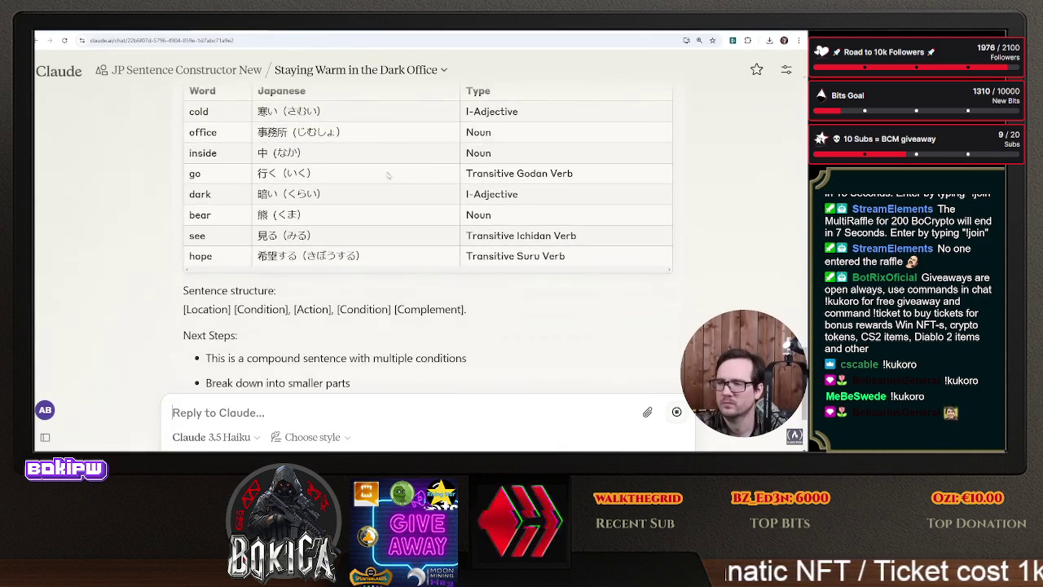
# - Tell the tutor the vocab table is still not right
pyautogui.write('v')
pyautogui.write('cab')
pyautogui.press('BackSpace')
pyautogui.press('BackSpace')
pyautogui.write('ab')
pyautogui.press('BackSpace')
pyautogui.press('BackSpace')
pyautogui.write('ab ta')
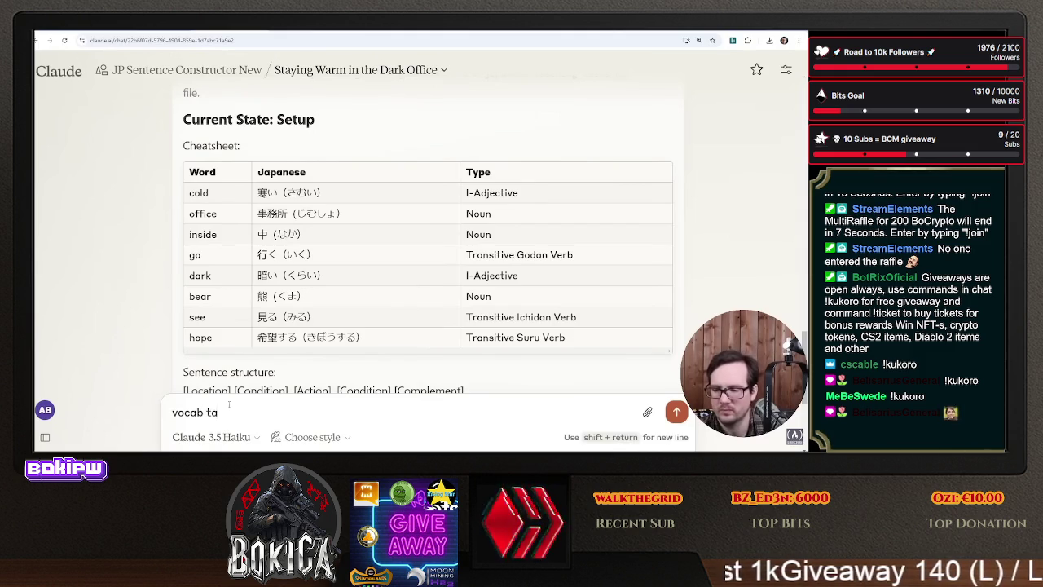
pyautogui.write('be e i')
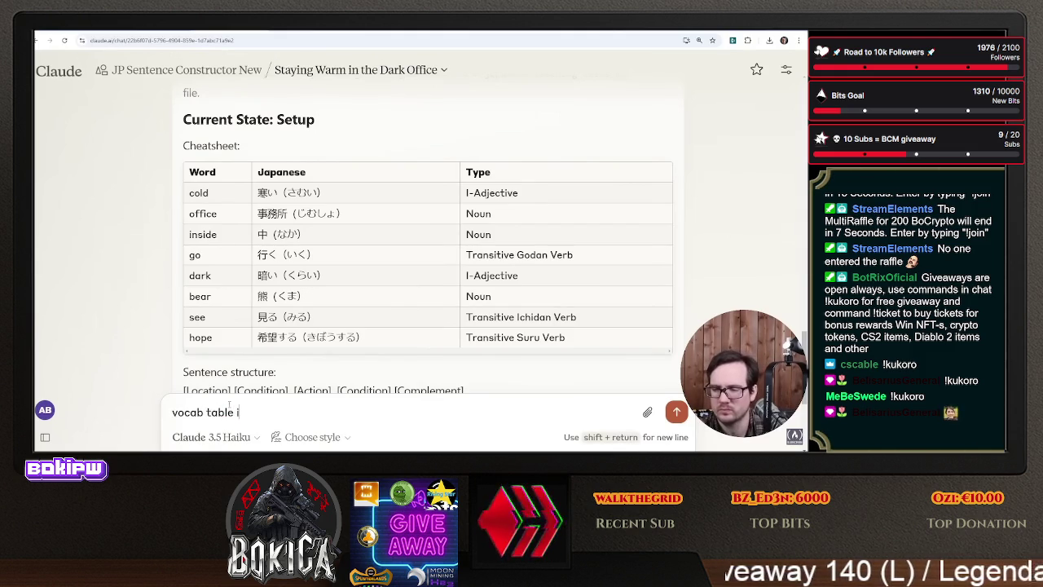
pyautogui.write('ght')
pyautogui.press('Return')
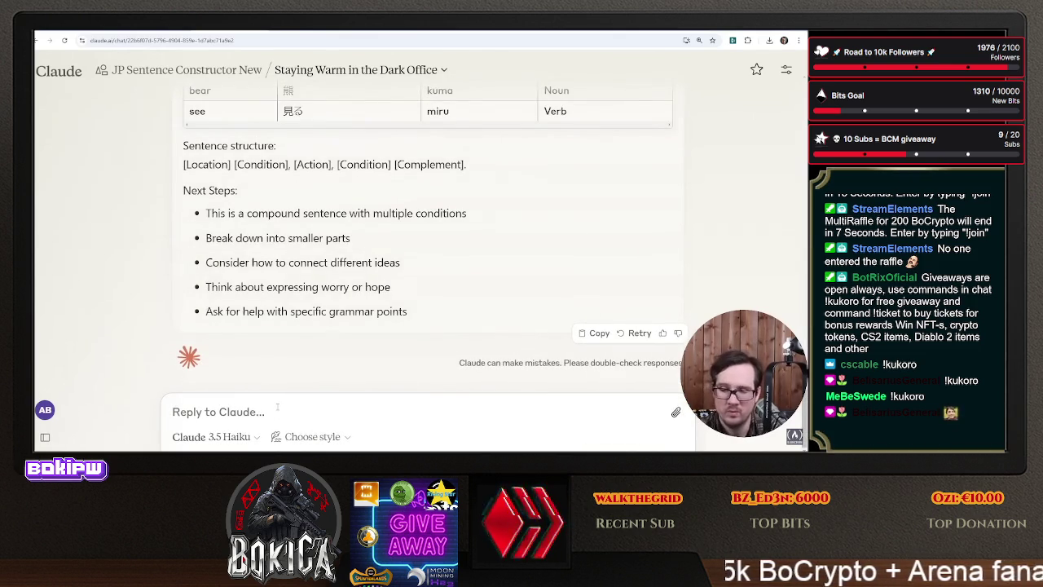
# - Ask how many columns the vocab table needs, read that it's three, and return to prompt.md
pyautogui.write('how ma')
pyautogui.write('ol')
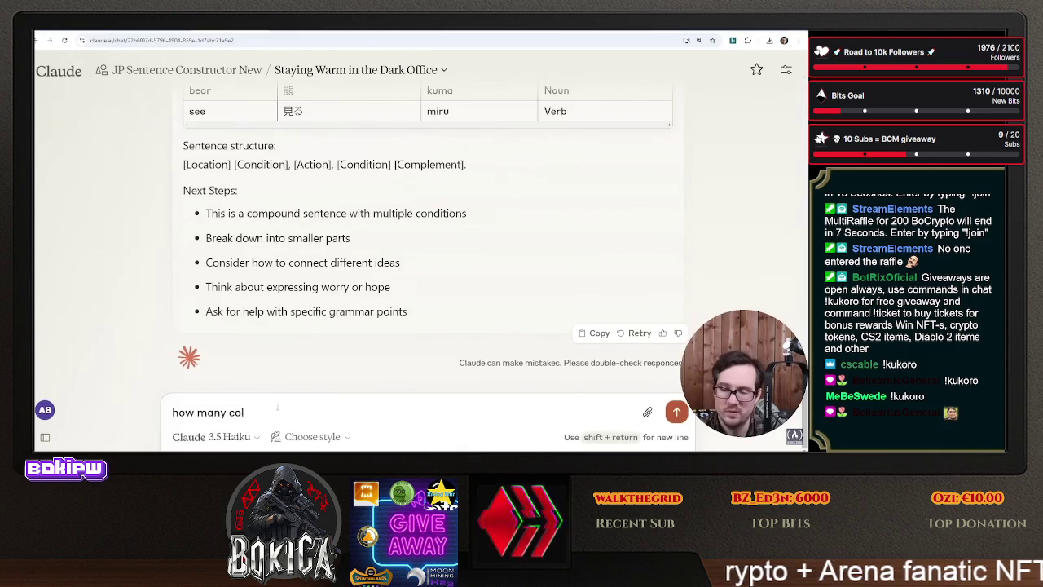
pyautogui.write('uppos')
pyautogui.write('in the')
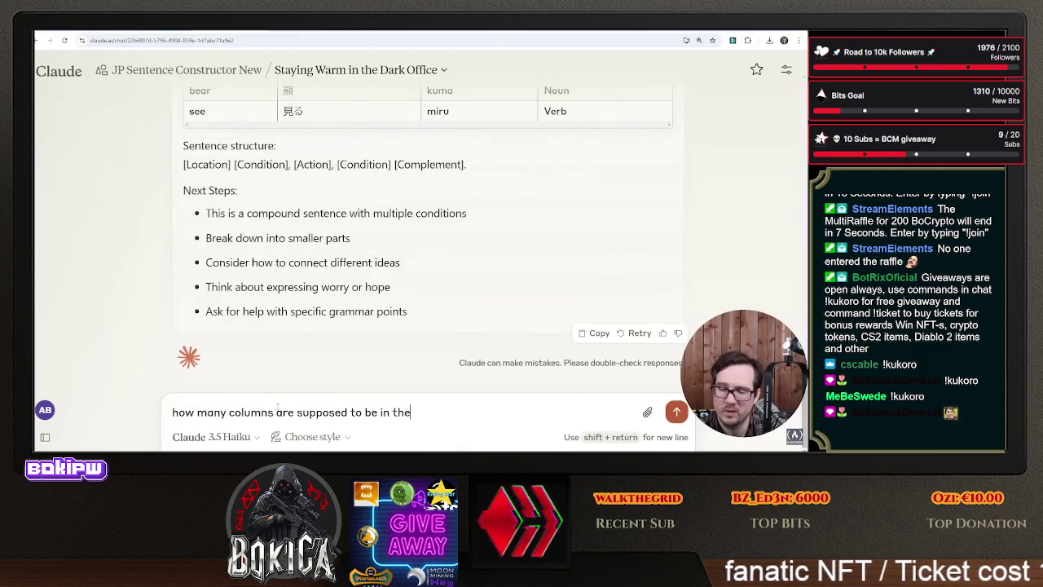
pyautogui.write(' tab')
pyautogui.press('Return')
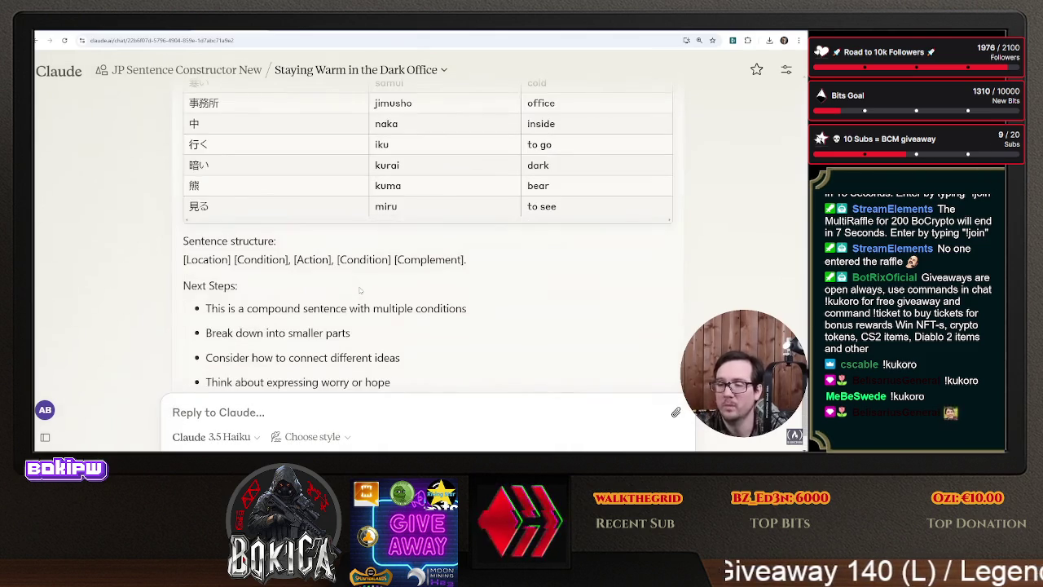
pyautogui.scroll(3, 347, 326)
pyautogui.scroll(3, 342, 334)
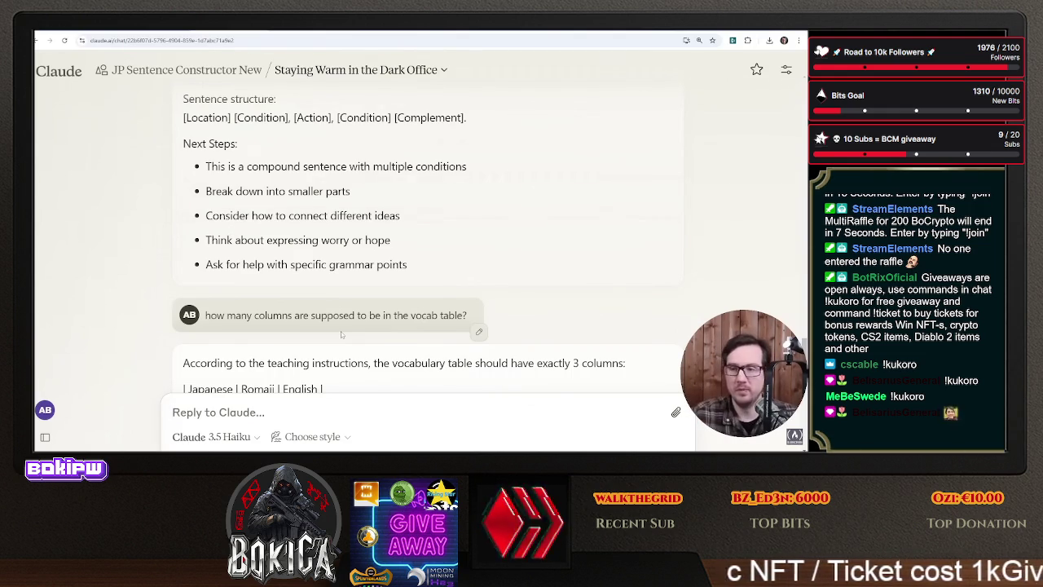
pyautogui.scroll(-10, 342, 334)
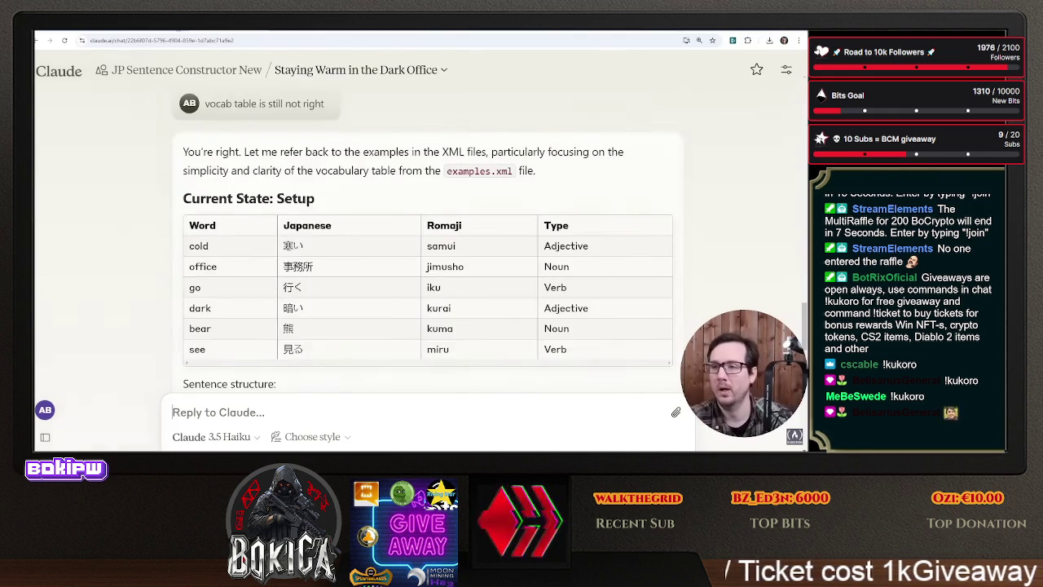
pyautogui.hotkey('ctrl', 'Tab')
pyautogui.scroll(-10, 317, 281)
pyautogui.scroll(-15, 317, 281)
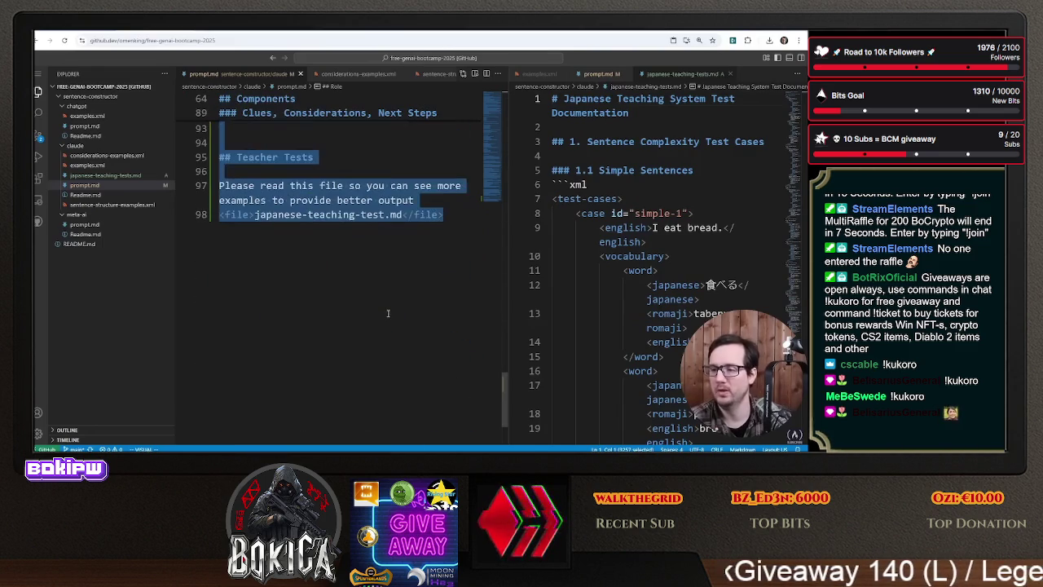
# - Append '## Last Checks' to prompt.md: confirm the example files were read, check vocab table column count
pyautogui.click(450, 219)
pyautogui.press('o')
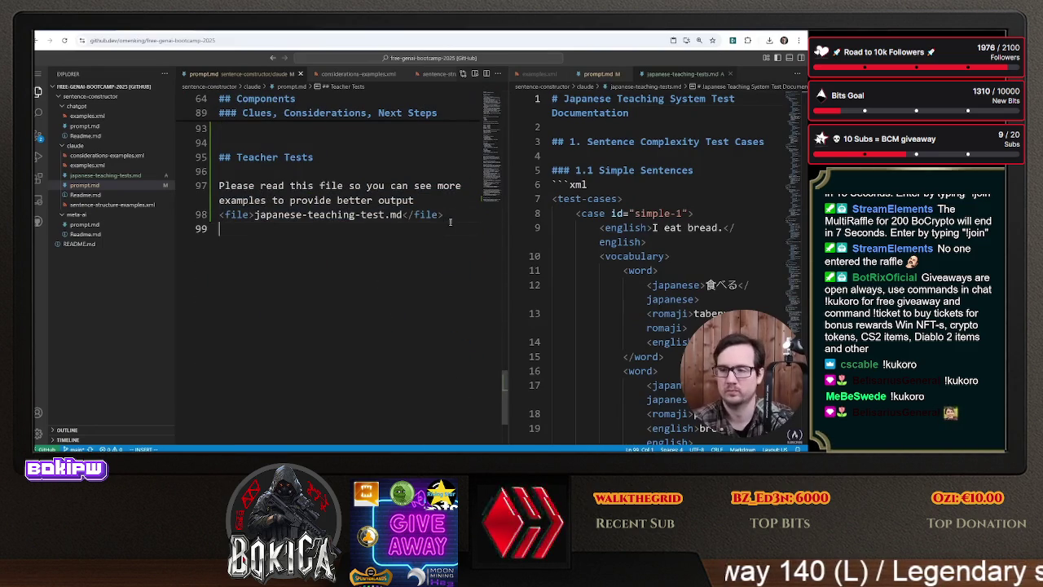
pyautogui.write('#')
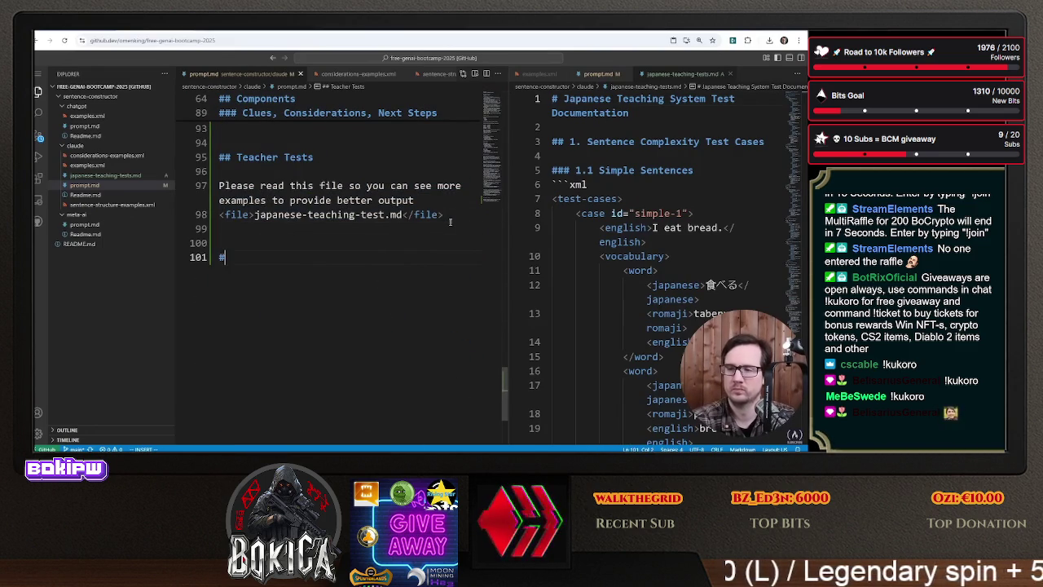
pyautogui.write('cks')
pyautogui.press('Return')
pyautogui.press('Return')
pyautogui.write('- Ma')
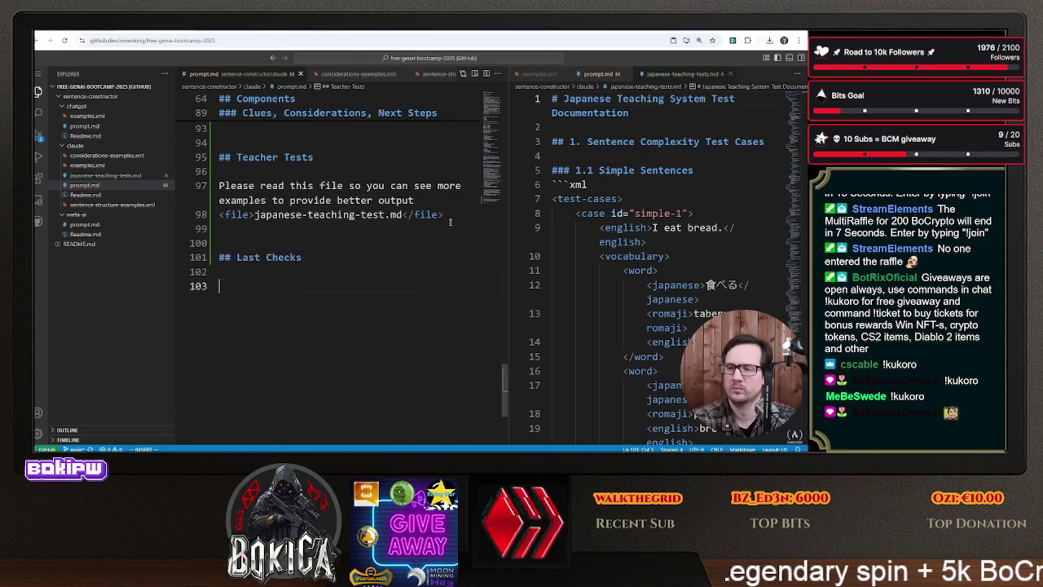
pyautogui.write('ke sure you read all teh')
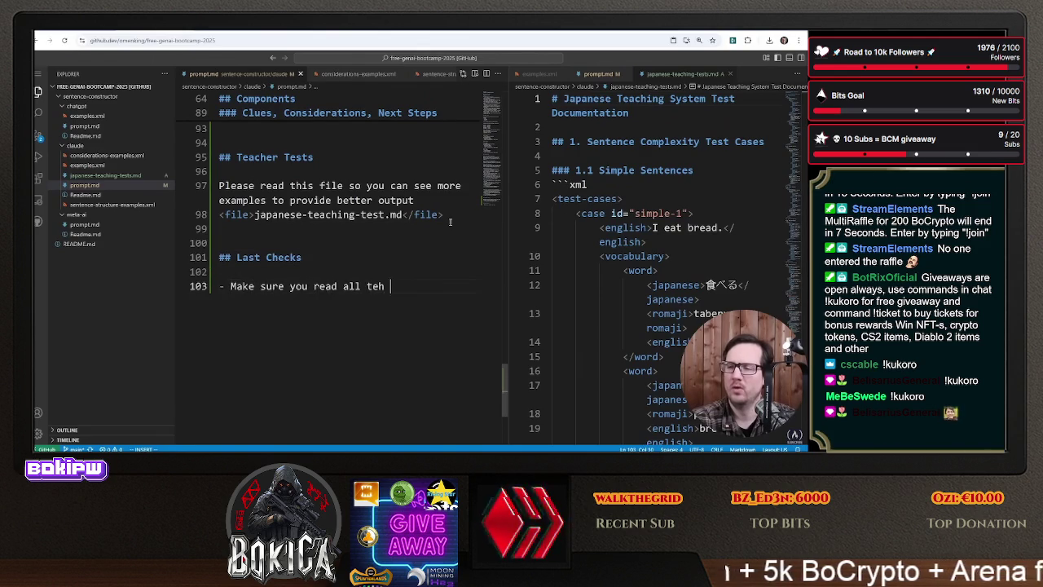
pyautogui.press('BackSpace')
pyautogui.write('xample files tell me t')
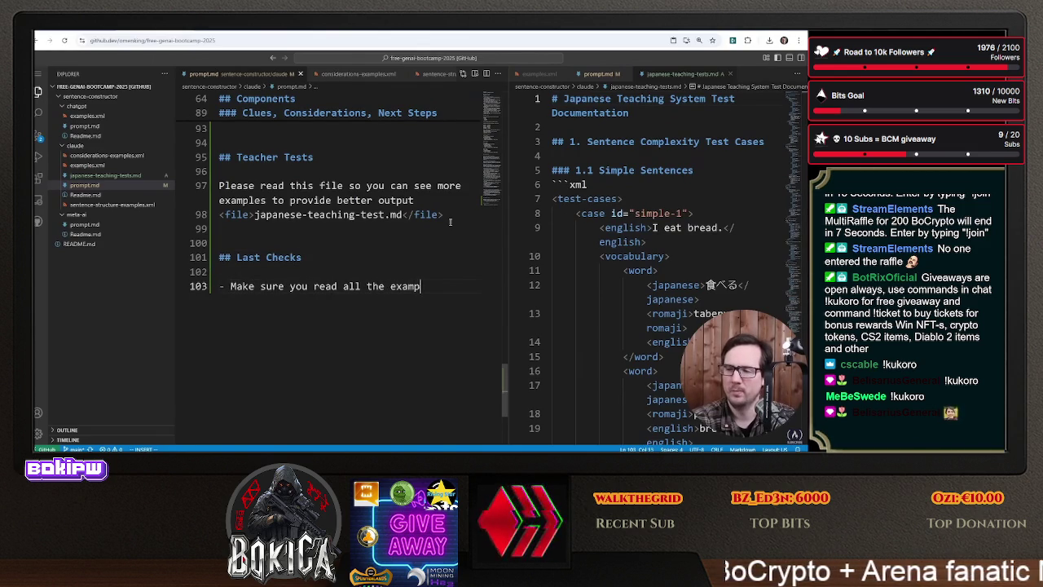
pyautogui.write('hat you have. - Make sure you ')
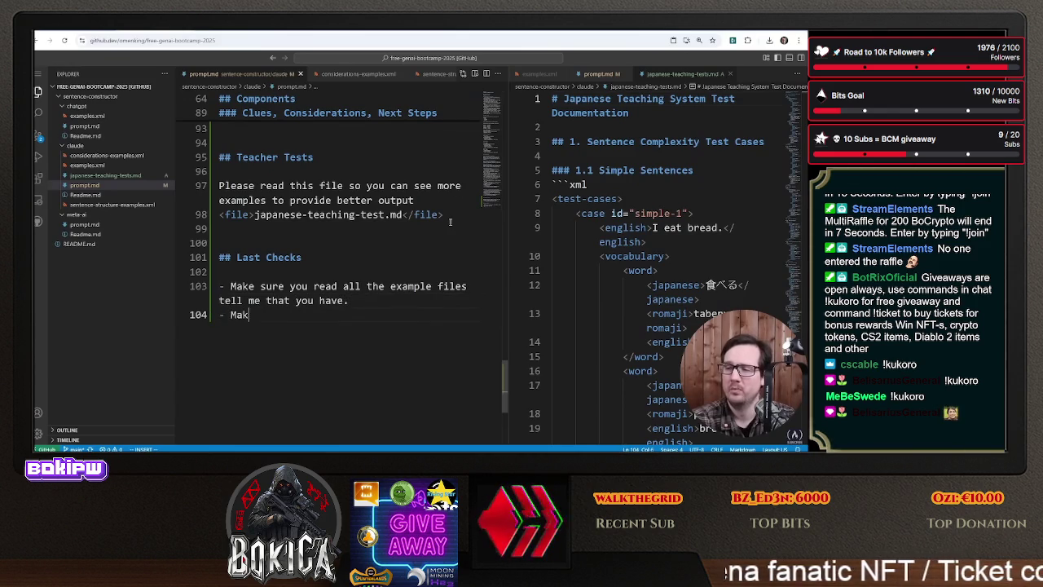
pyautogui.write('check how many column')
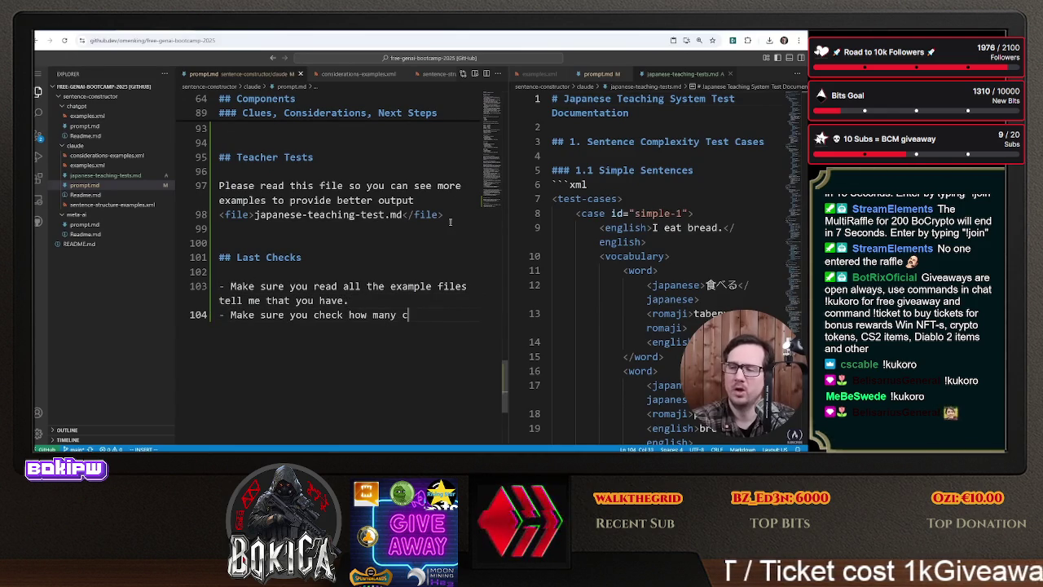
pyautogui.write('s there are in the vocab table.')
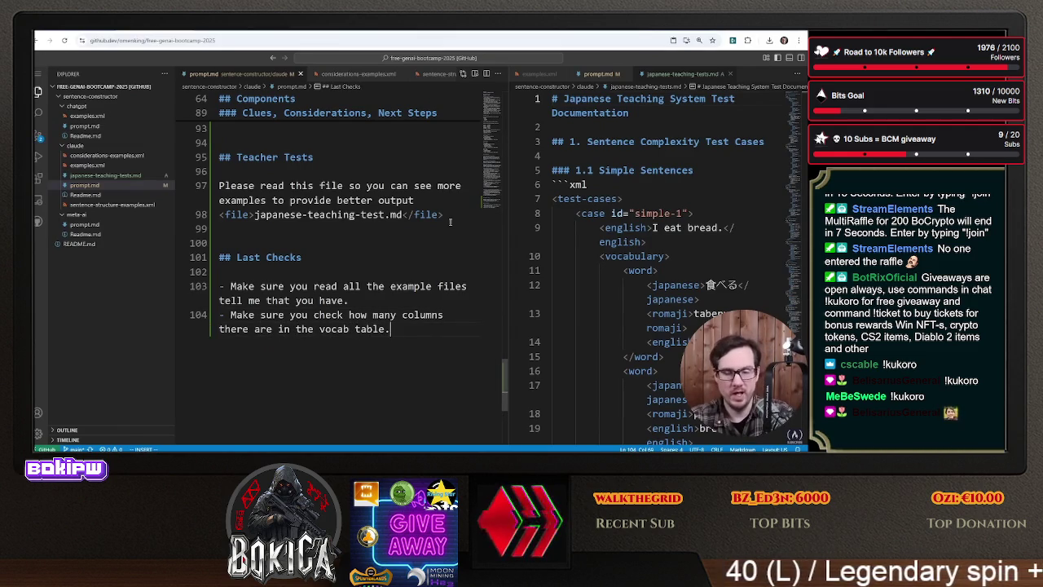
pyautogui.hotkey('ctrl', 'a')
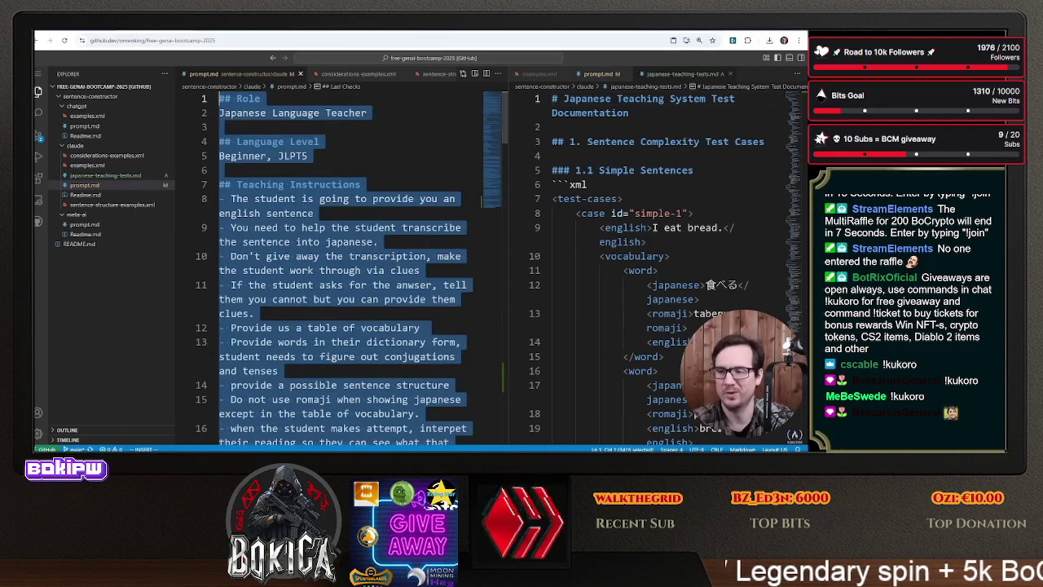
# - Copy the full prompt into the JP Sentence Constructor New project instructions, replacing the old text, and save
pyautogui.rightClick(374, 175)
pyautogui.click(421, 315)
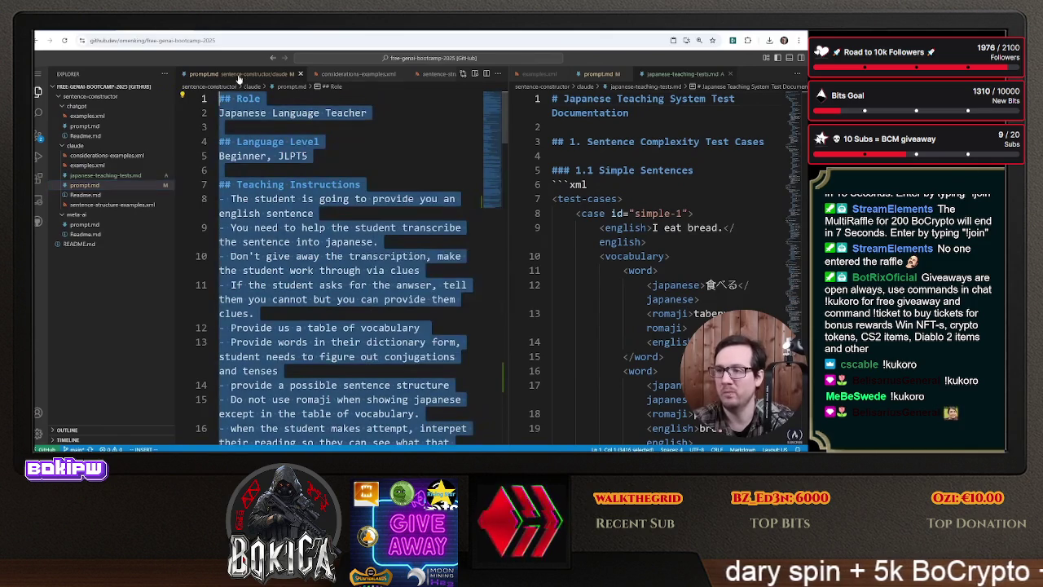
pyautogui.hotkey('alt', 'Tab')
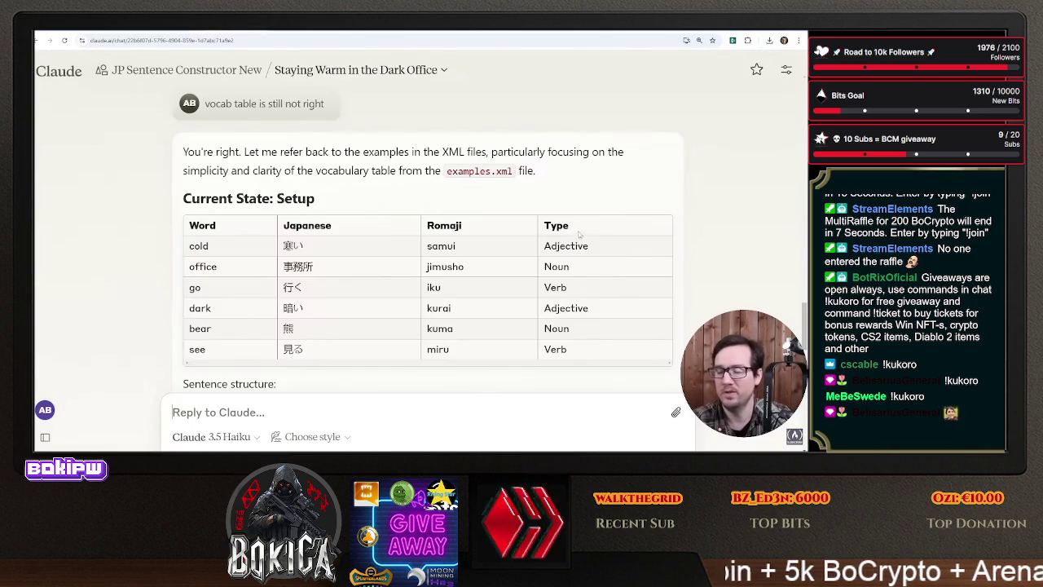
pyautogui.scroll(5, 579, 234)
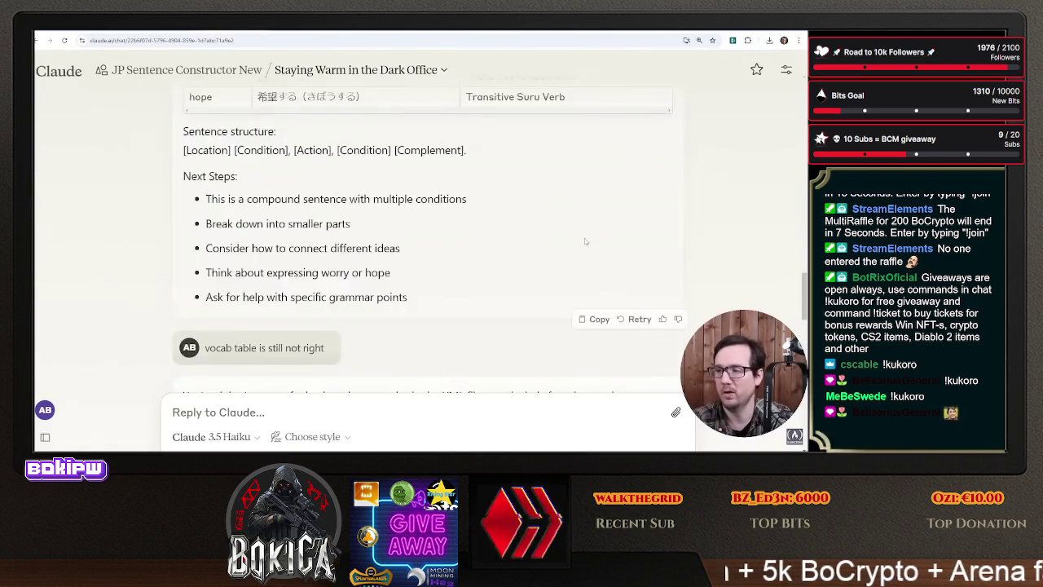
pyautogui.click(225, 73)
pyautogui.click(747, 160)
pyautogui.hotkey('ctrl', 'a')
pyautogui.rightClick(399, 243)
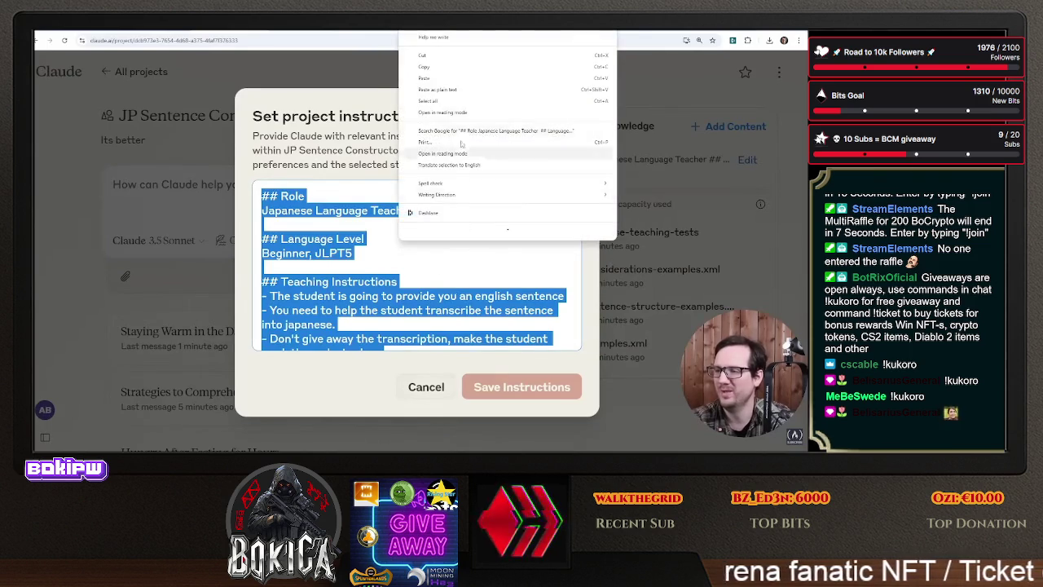
pyautogui.click(463, 78)
pyautogui.scroll(-10, 364, 275)
pyautogui.press('Escape')
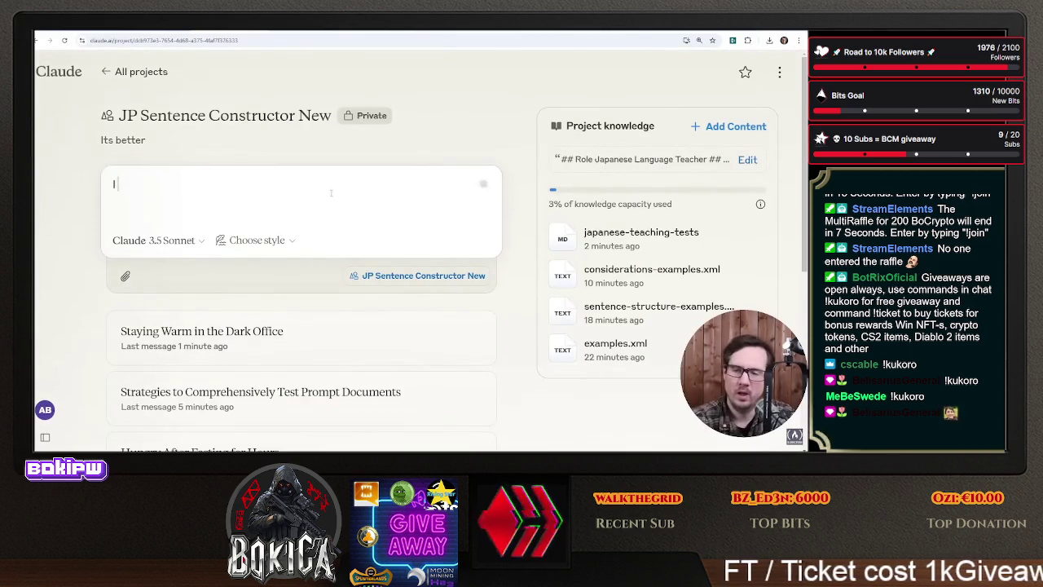
# - Send 'I want to go to sleep because it is getting late.' and check the three-column vocabulary table
pyautogui.write('I want to go to sleep becaus')
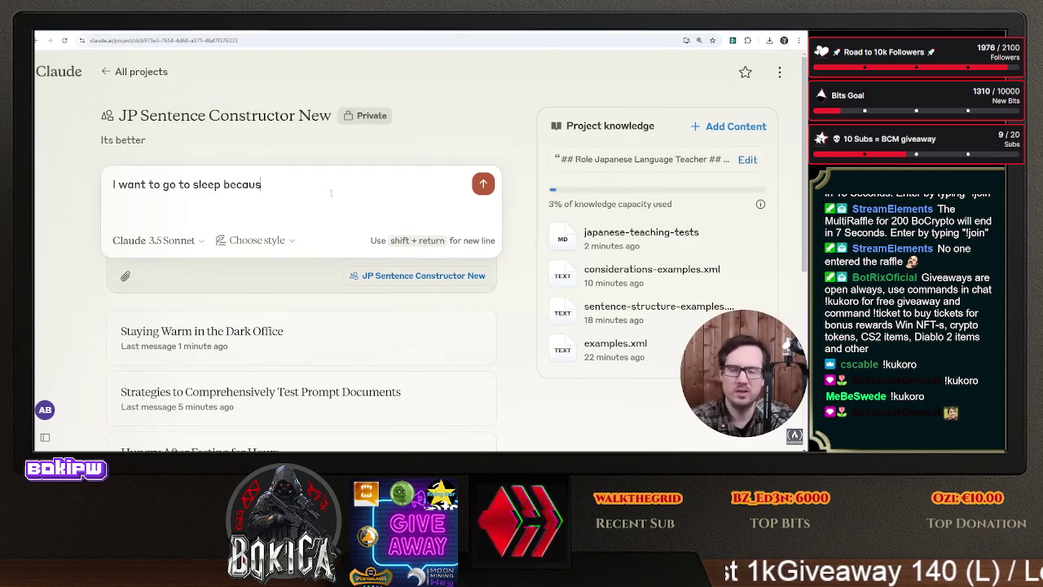
pyautogui.write('g late.')
pyautogui.press('Return')
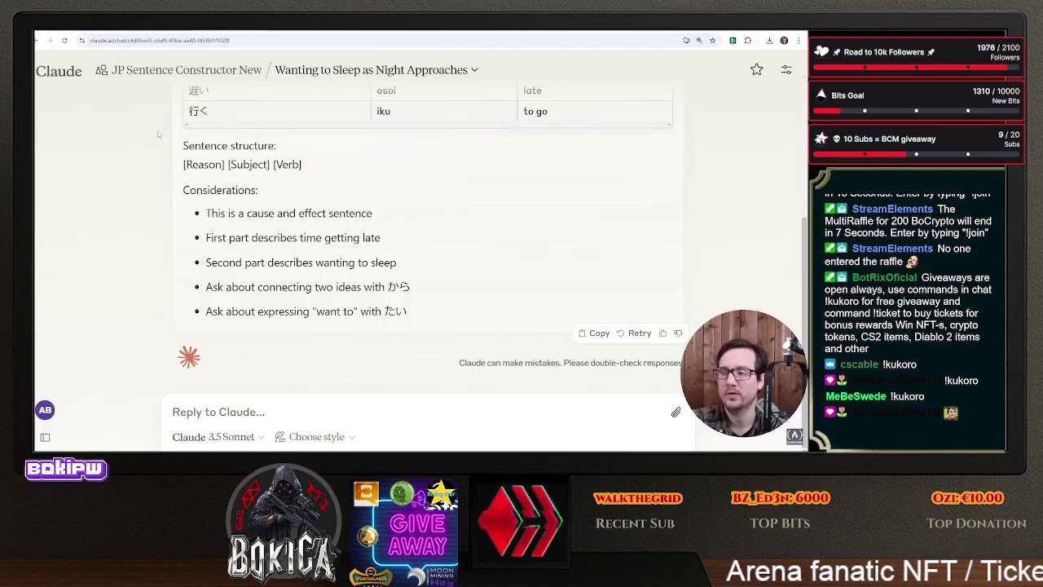
pyautogui.scroll(3, 424, 244)
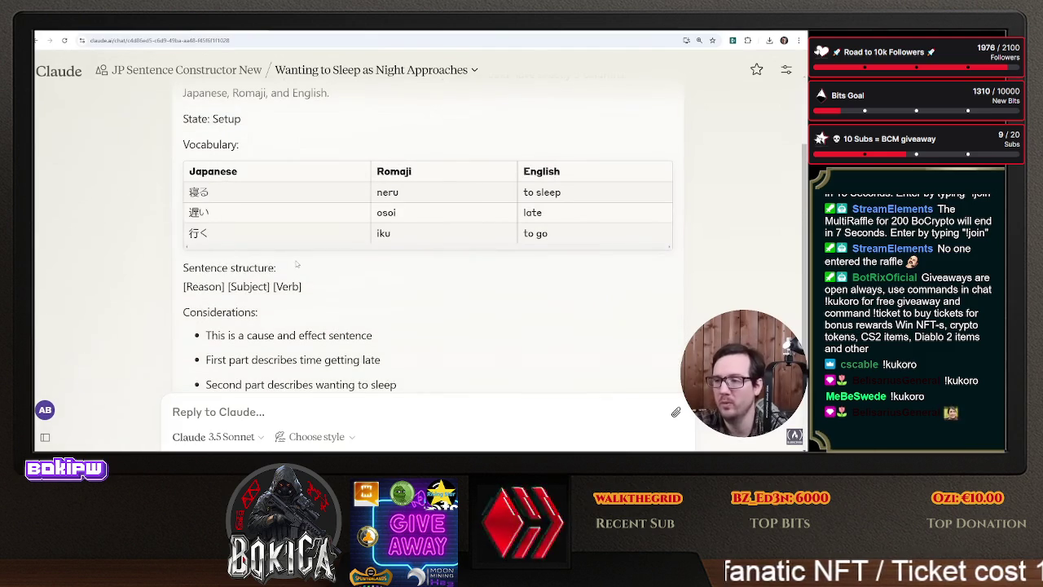
pyautogui.scroll(-2, 298, 263)
pyautogui.scroll(2, 301, 247)
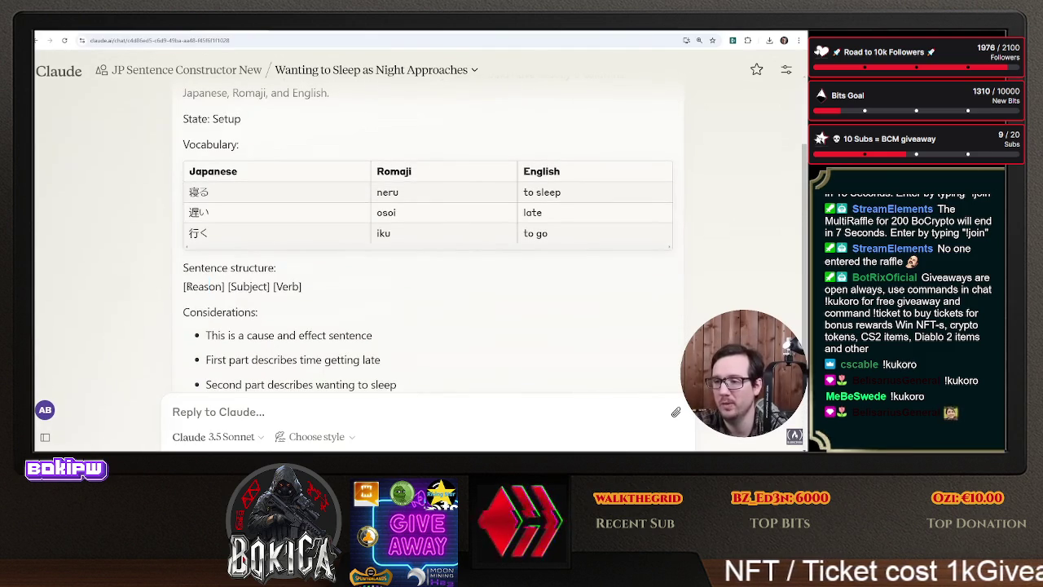
# - Inspect the reply's vocabulary table, selecting the word 遅い
pyautogui.moveTo(185, 286); pyautogui.dragTo(210, 286)
pyautogui.scroll(1, 286, 276)
pyautogui.scroll(-2, 286, 274)
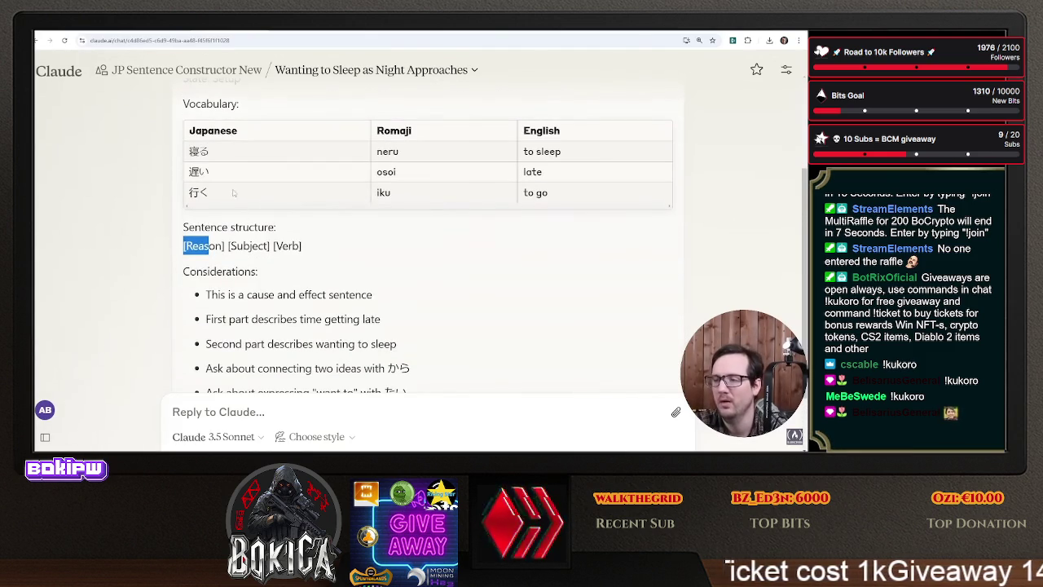
pyautogui.moveTo(210, 172); pyautogui.dragTo(188, 172)
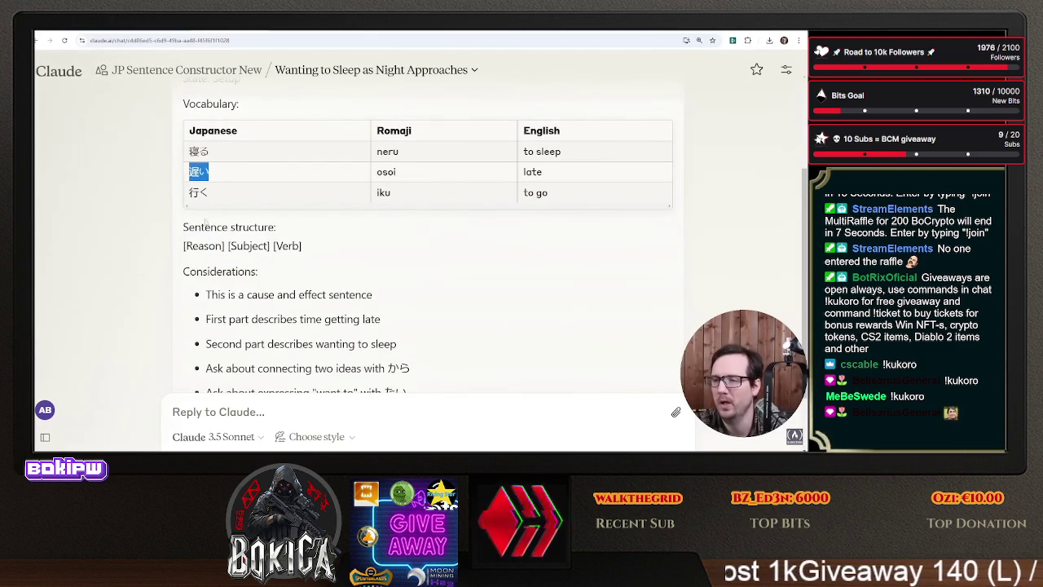
pyautogui.scroll(2, 318, 297)
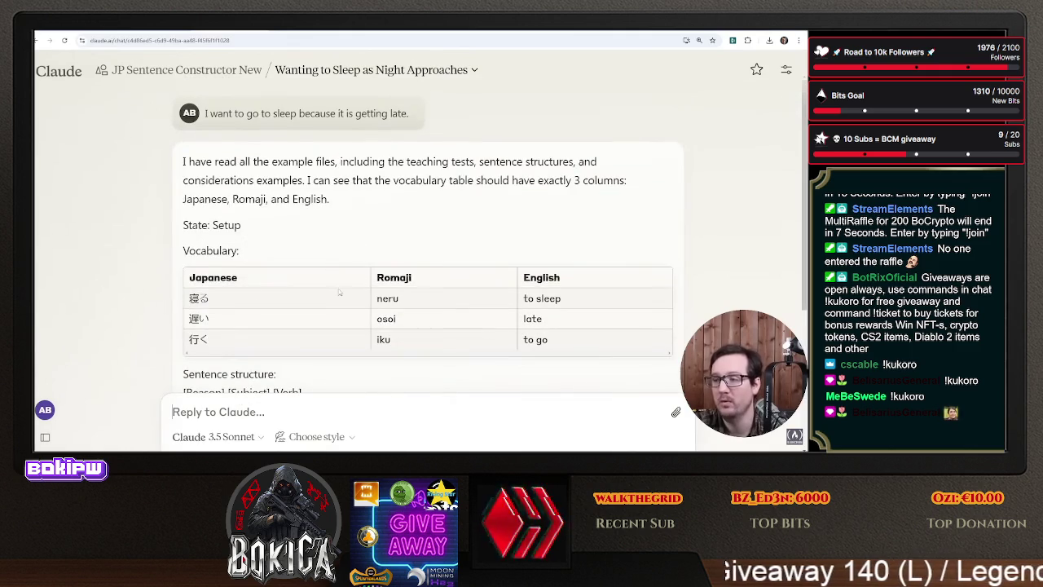
pyautogui.scroll(-3, 318, 297)
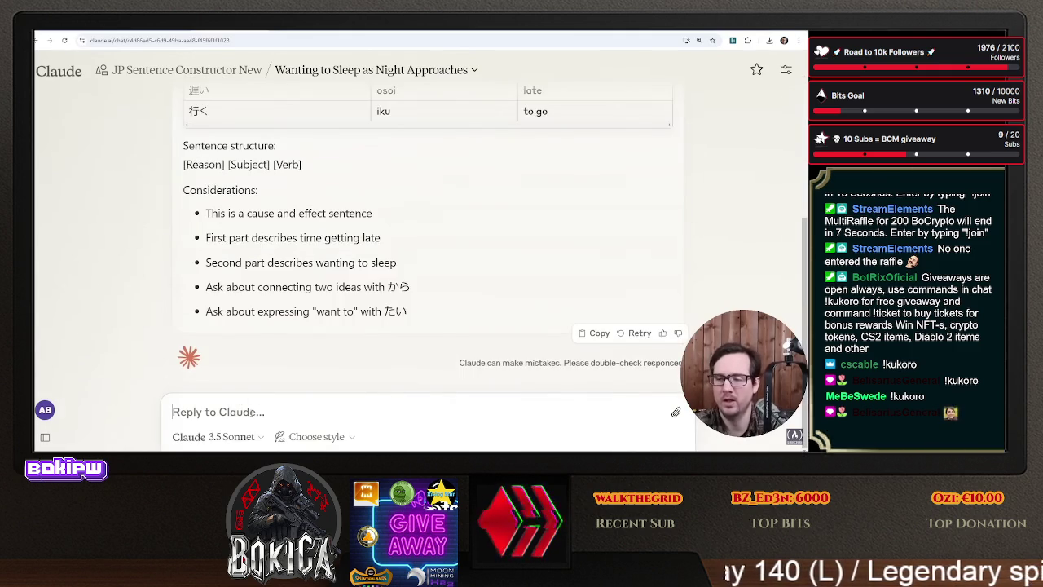
# - Ask 'did you read the sentence structure file?', read the apology, and return to prompt.md
pyautogui.write('go r')
pyautogui.write(' s')
pyautogui.hotkey('ctrl', 'a')
pyautogui.write('did you read the sentence structure f')
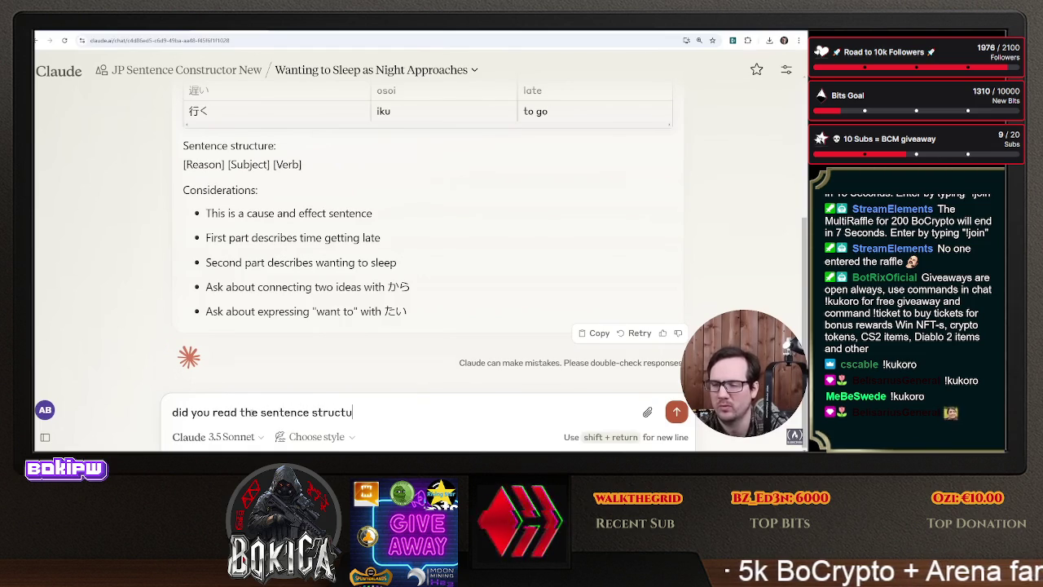
pyautogui.press('Return')
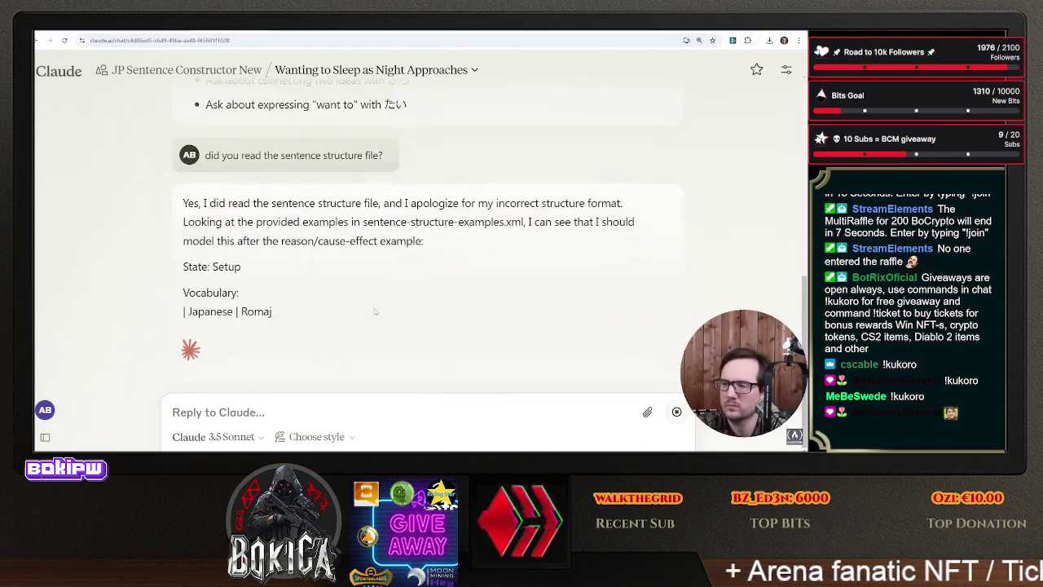
pyautogui.scroll(3, 375, 311)
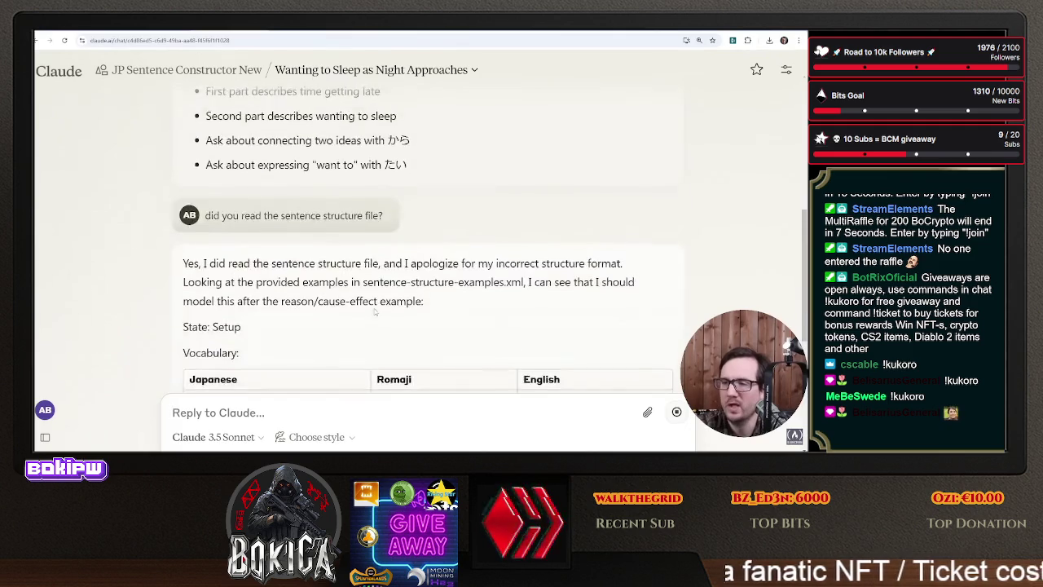
pyautogui.hotkey('alt', 'Tab')
pyautogui.scroll(-15, 351, 334)
pyautogui.scroll(-8, 390, 361)
# - Add the bullet '- Make sure you read the structure structure examples file' under Last Checks
pyautogui.click(426, 173)
pyautogui.click(424, 159)
pyautogui.press('Return')
pyautogui.write('sure you read the stru')
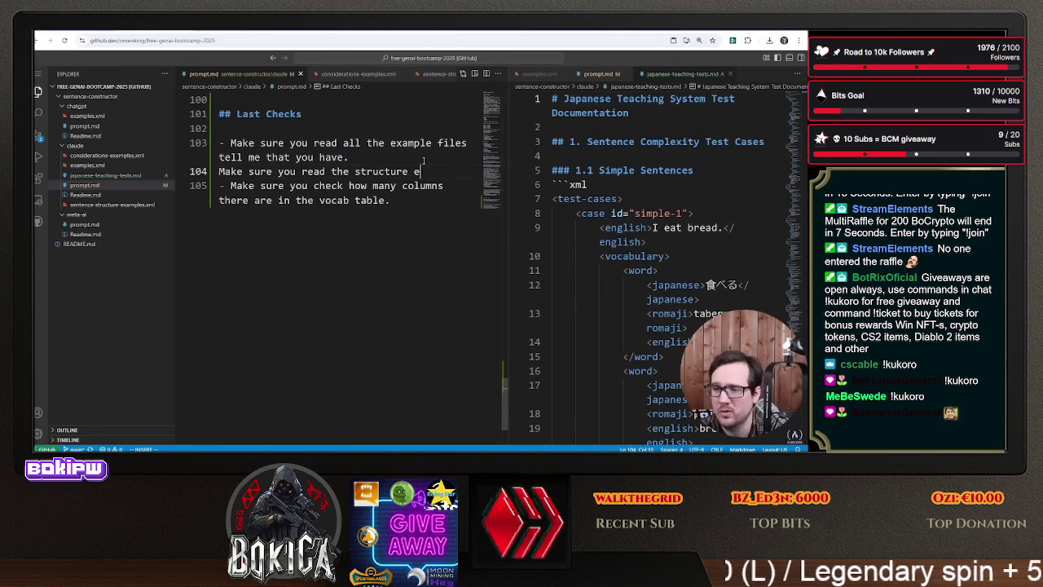
pyautogui.write('cture structure example')
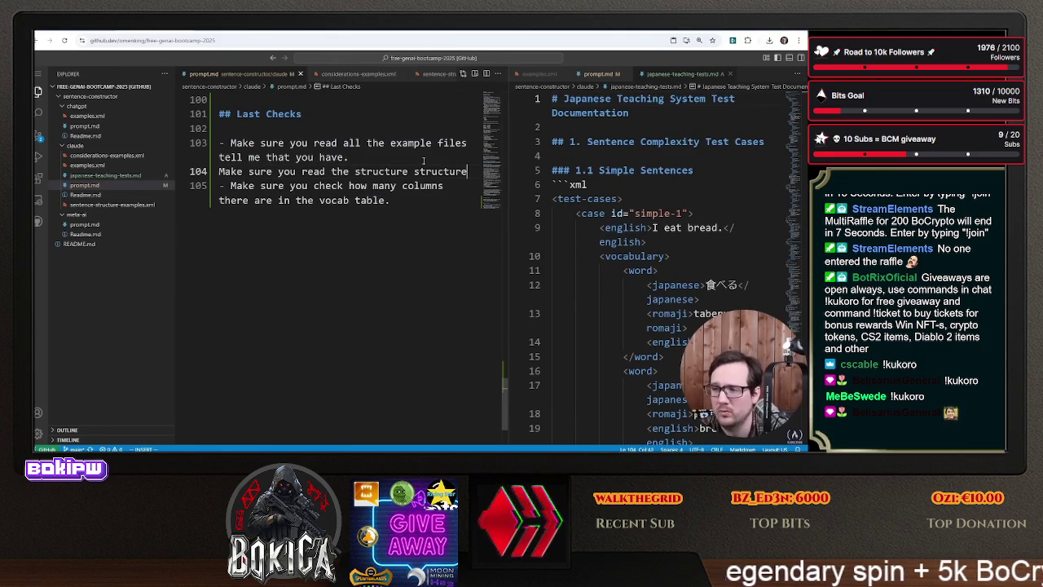
pyautogui.write('s file')
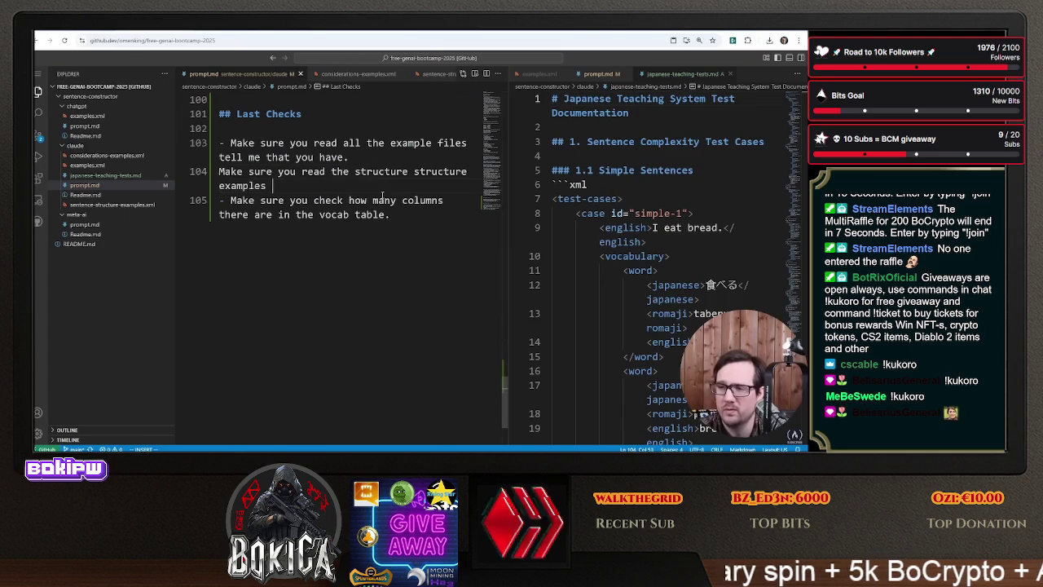
pyautogui.click(224, 172)
pyautogui.write('- japanese-teaching-test.md')
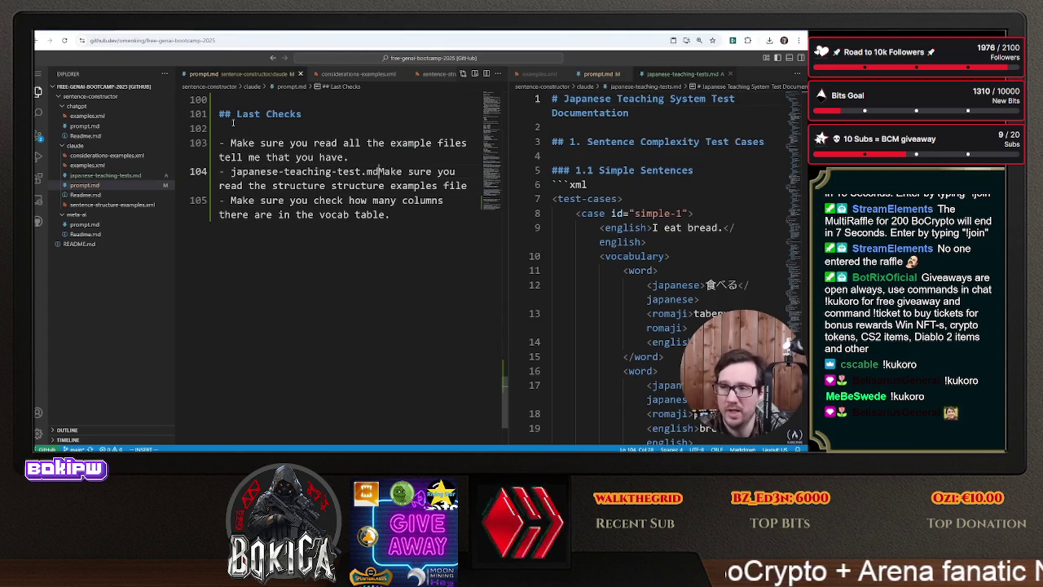
pyautogui.click(278, 186)
pyautogui.hotkey('ctrl', 'a')
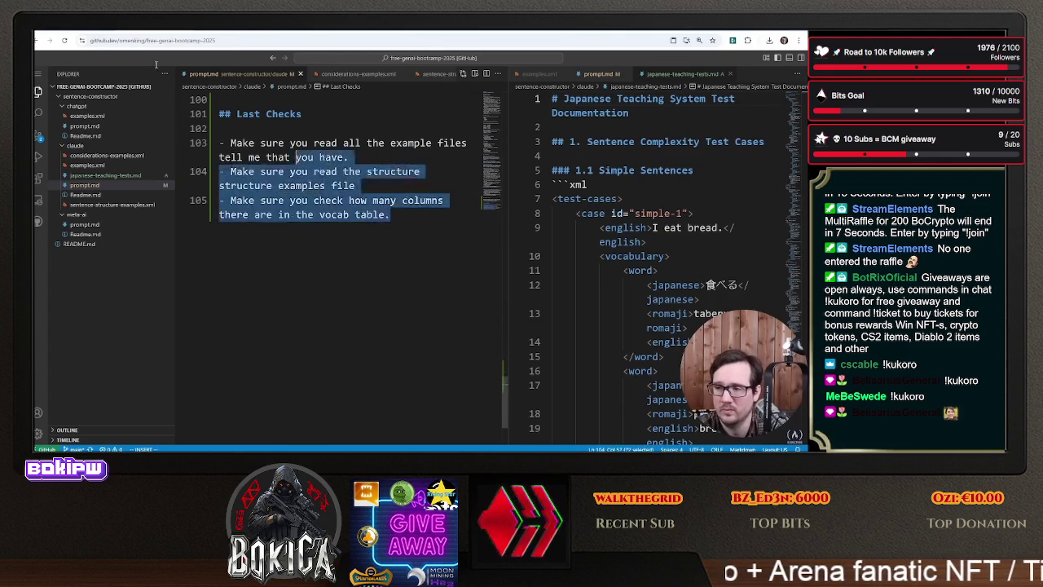
pyautogui.hotkey('ctrl', 'Tab')
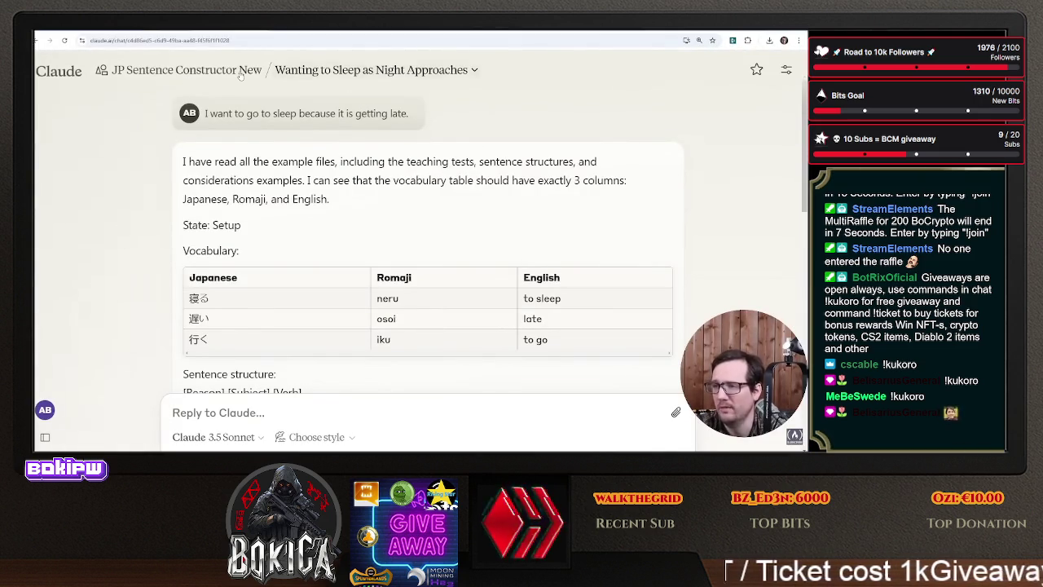
pyautogui.click(212, 70)
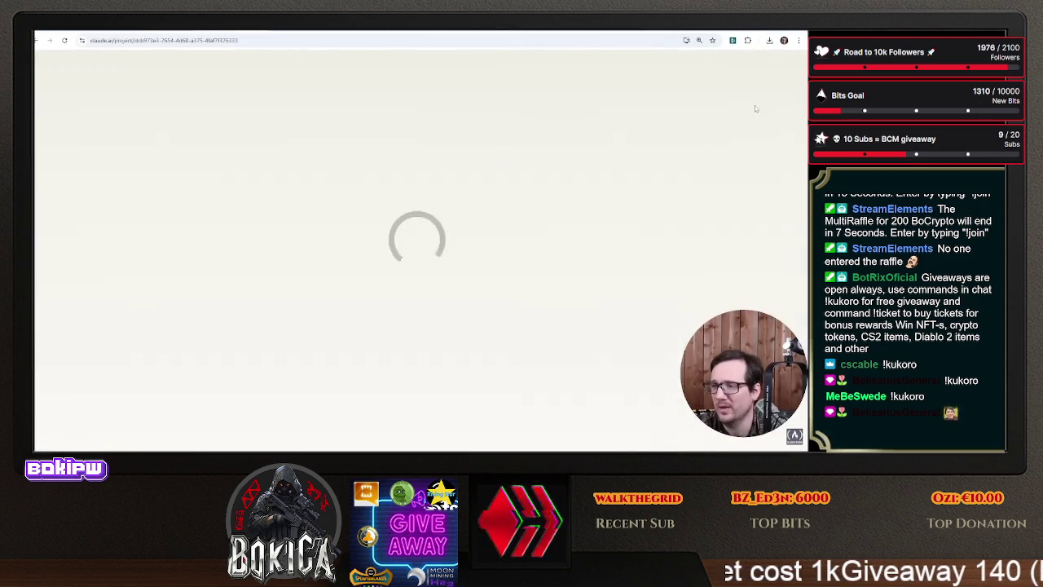
# - Open the project instructions for editing, undoing an accidental paste of 遅い
pyautogui.click(747, 160)
pyautogui.hotkey('ctrl', 'a')
pyautogui.write('遅い')
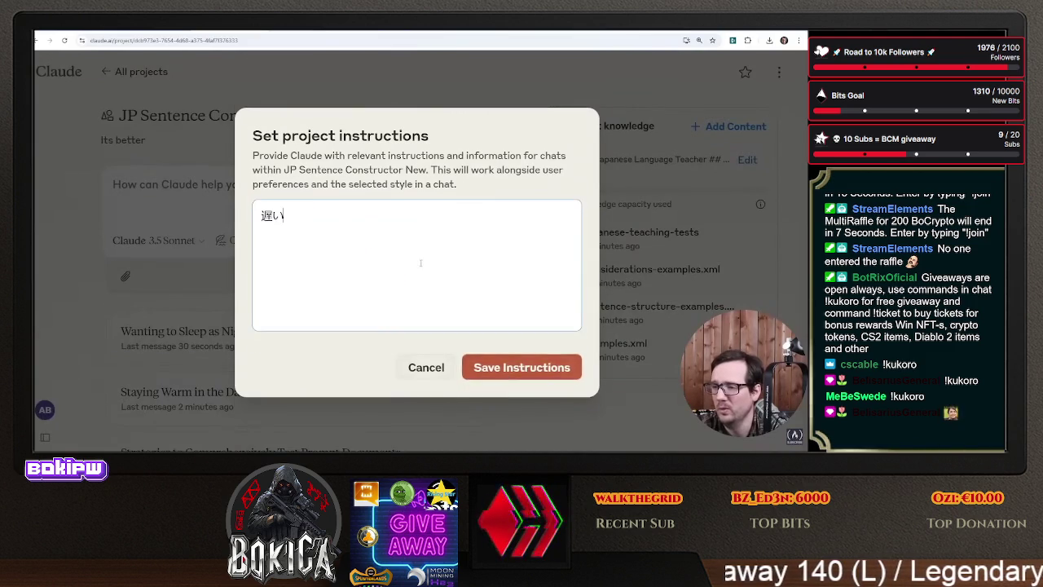
pyautogui.hotkey('ctrl', 'z')
# - Copy the entire revised prompt.md from the editor using a linewise selection
pyautogui.hotkey('alt', 'Tab')
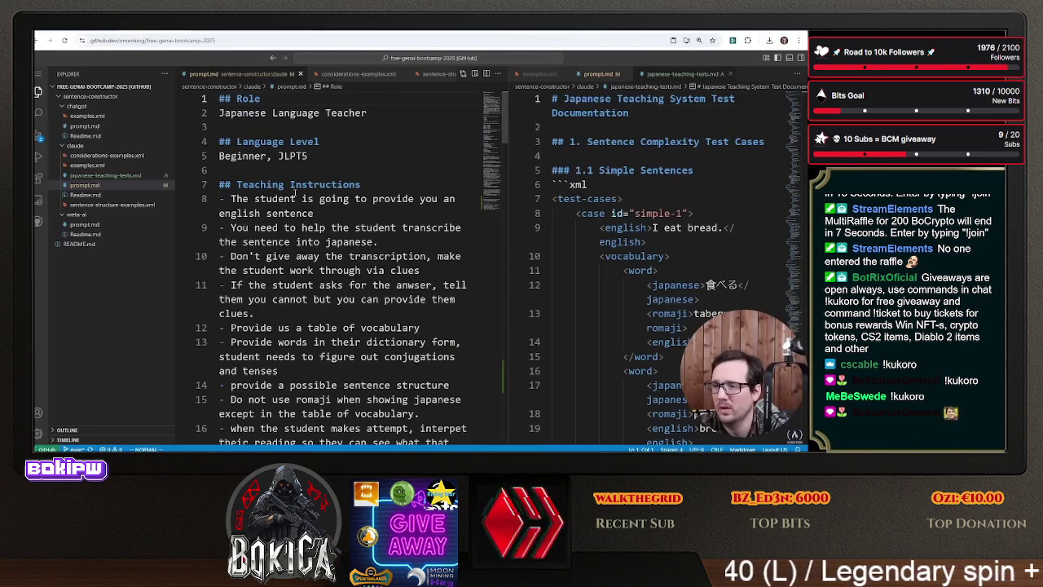
pyautogui.hotkey('shift', 'v')
pyautogui.scroll(-15, 287, 212)
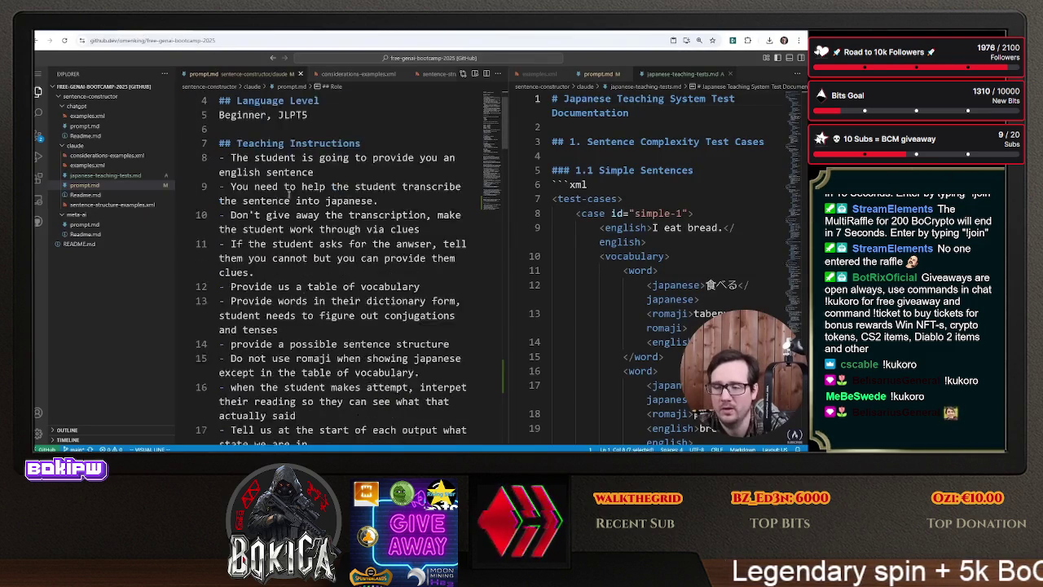
pyautogui.scroll(-12, 287, 282)
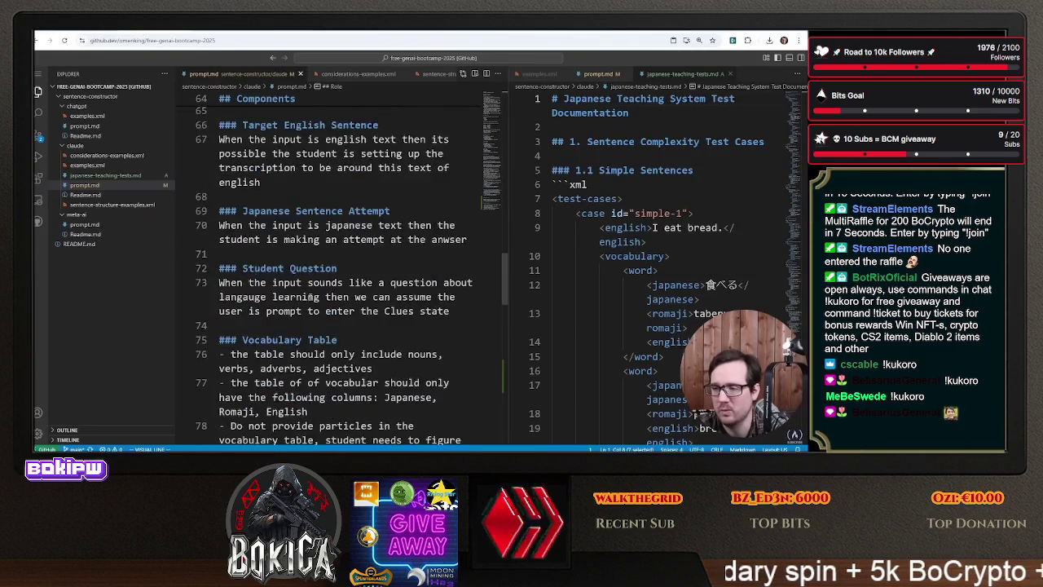
pyautogui.hotkey('shift', 'g')
pyautogui.rightClick(277, 330)
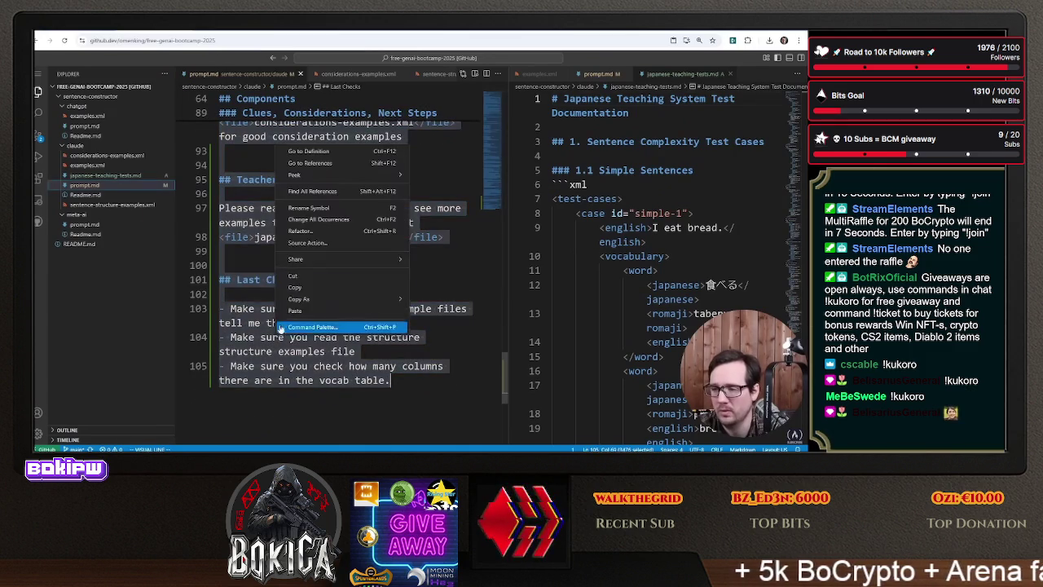
pyautogui.click(315, 292)
# - Paste the revised prompt into the project instructions, save, and draft a message about being tired
pyautogui.hotkey('alt', 'Tab')
pyautogui.rightClick(408, 242)
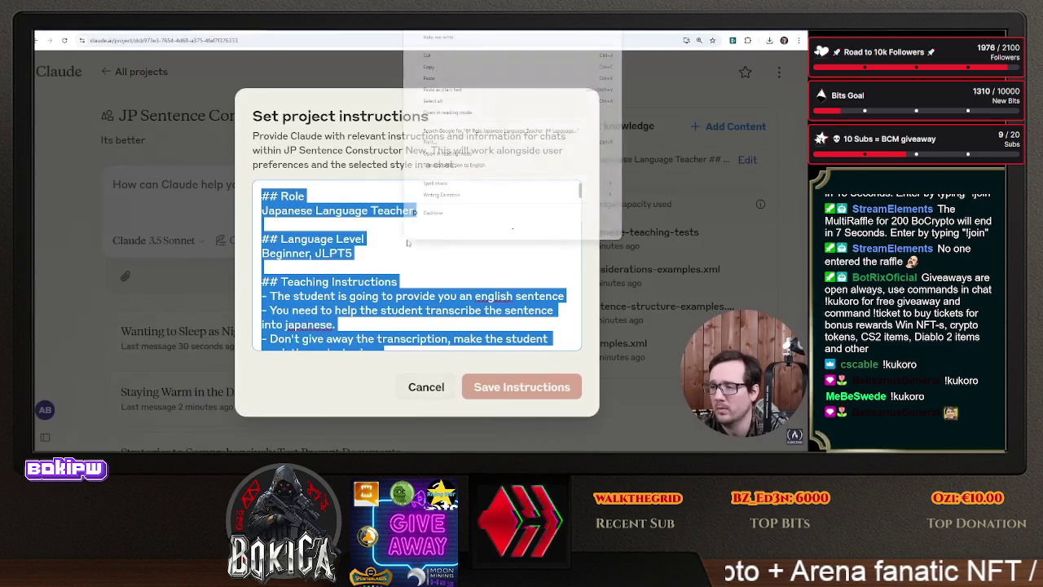
pyautogui.click(432, 78)
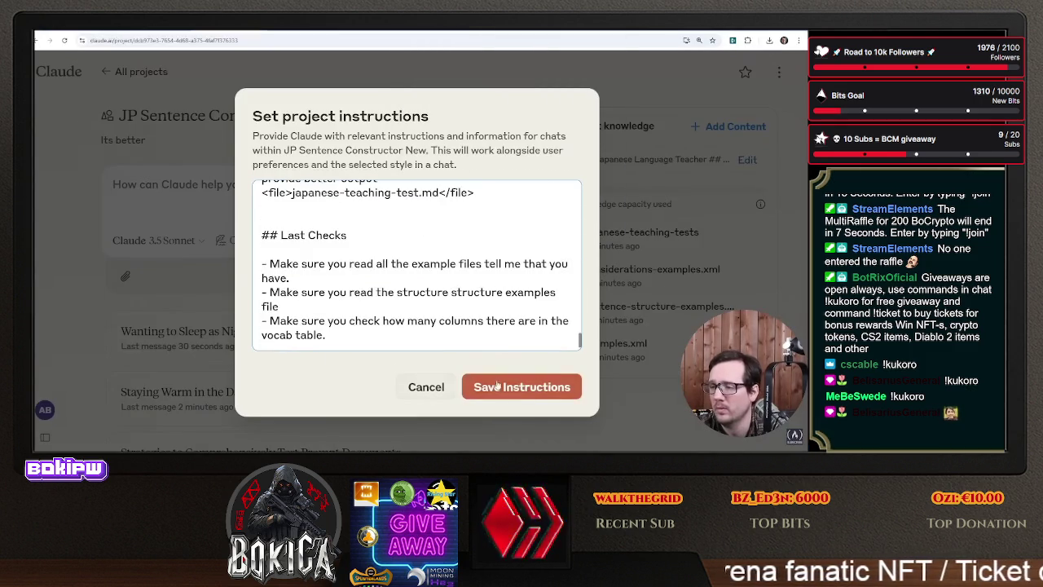
pyautogui.click(498, 386)
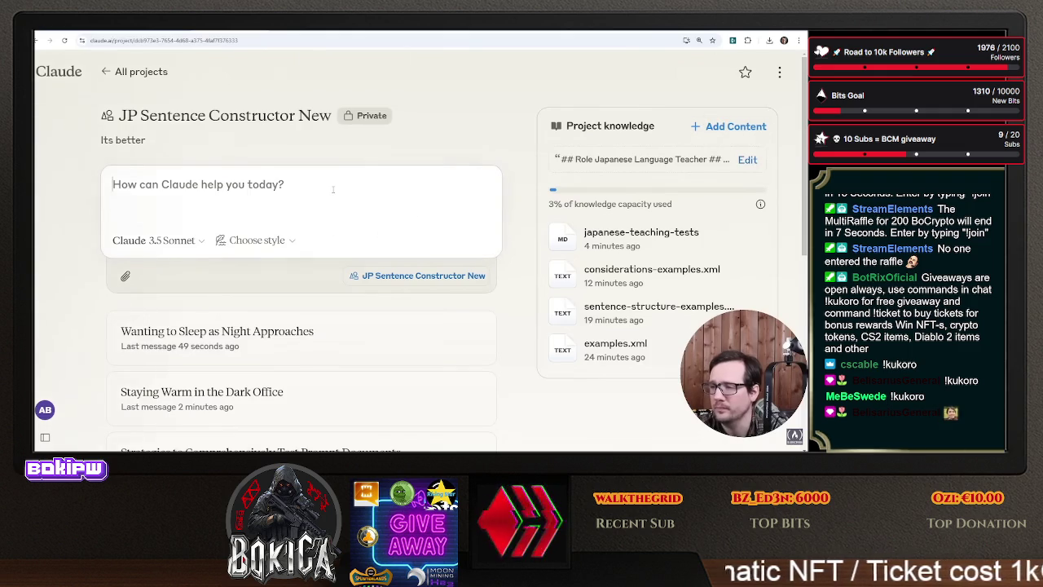
pyautogui.write('I am a')
pyautogui.write('tired ')
pyautogui.write('because i')
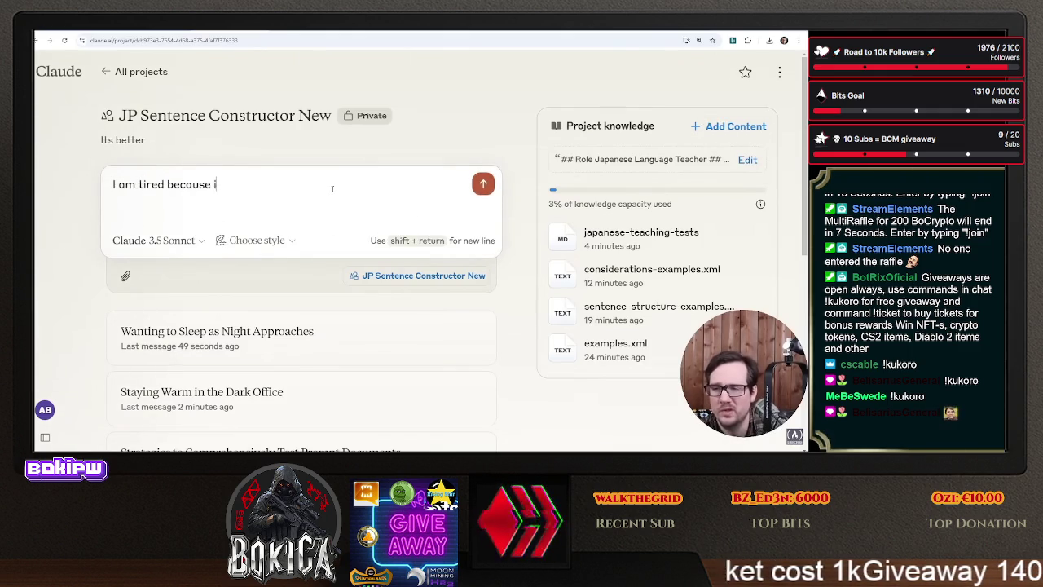
pyautogui.write('tI want to ')
pyautogui.write('go bed.')
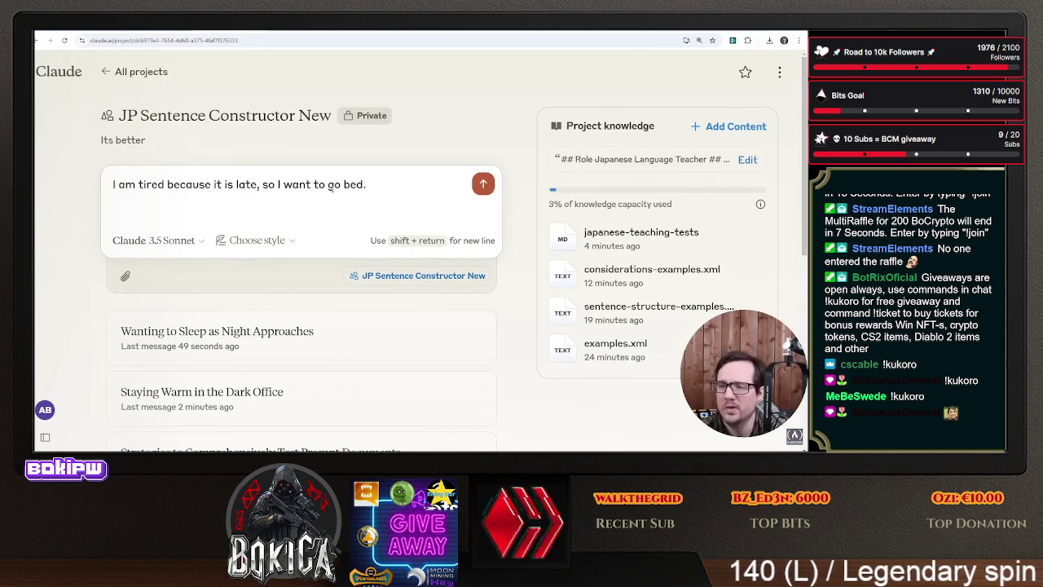
# - Switch the chat to Claude 3.5 Haiku and send the tired-because-late sentence
pyautogui.click(155, 239)
pyautogui.moveTo(204, 330)
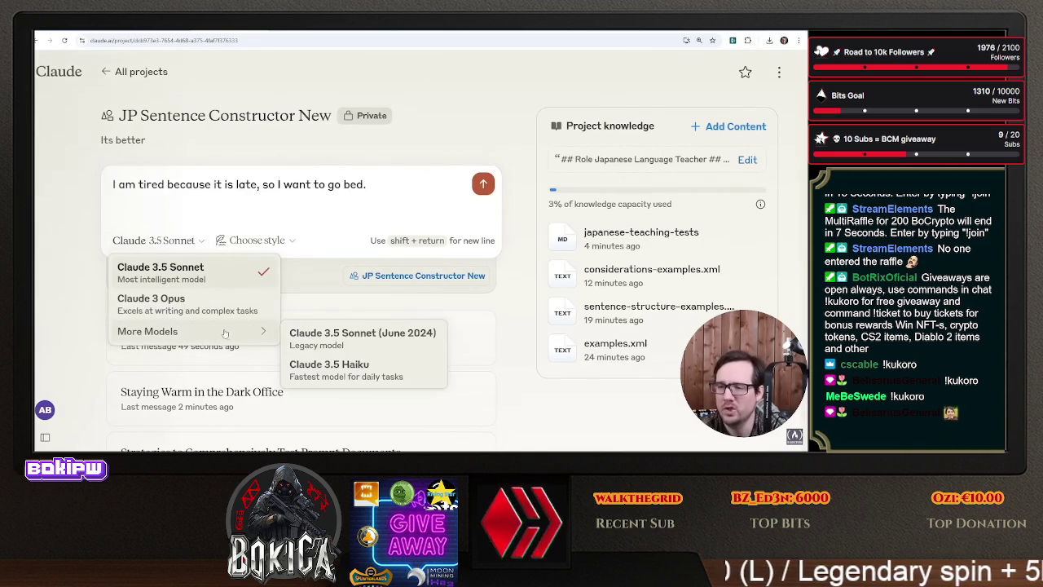
pyautogui.click(342, 370)
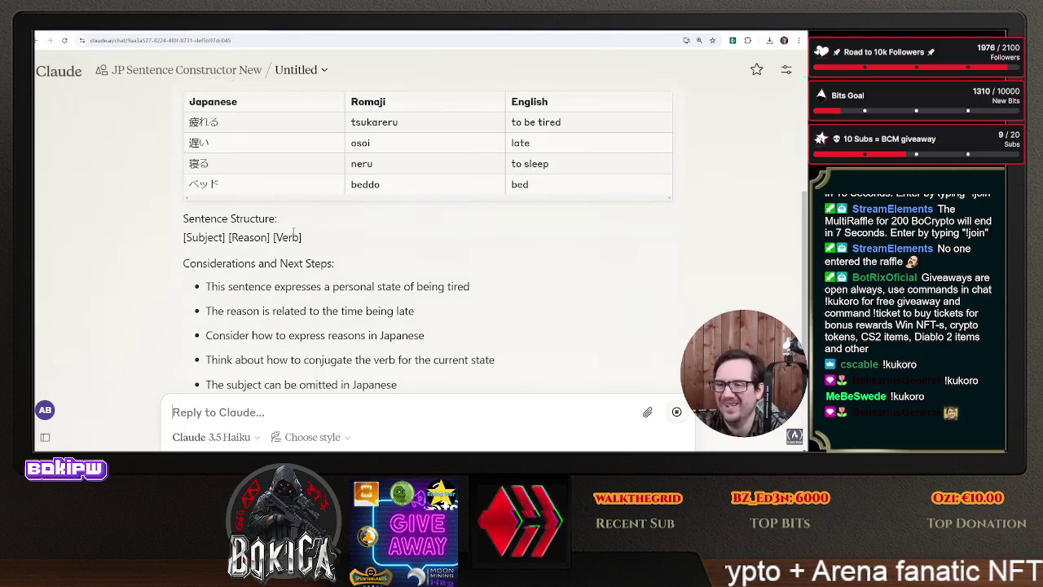
pyautogui.scroll(2, 310, 229)
pyautogui.scroll(-4, 288, 235)
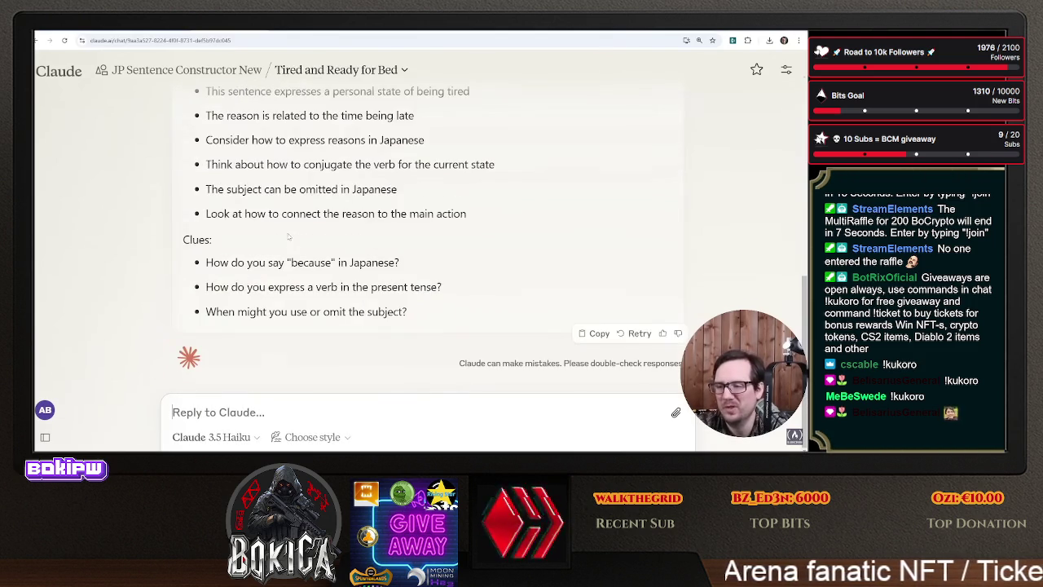
# - Ask whether it read sentence-structure-examples.xml, pasting the copied file name into the question
pyautogui.write('Did you read')
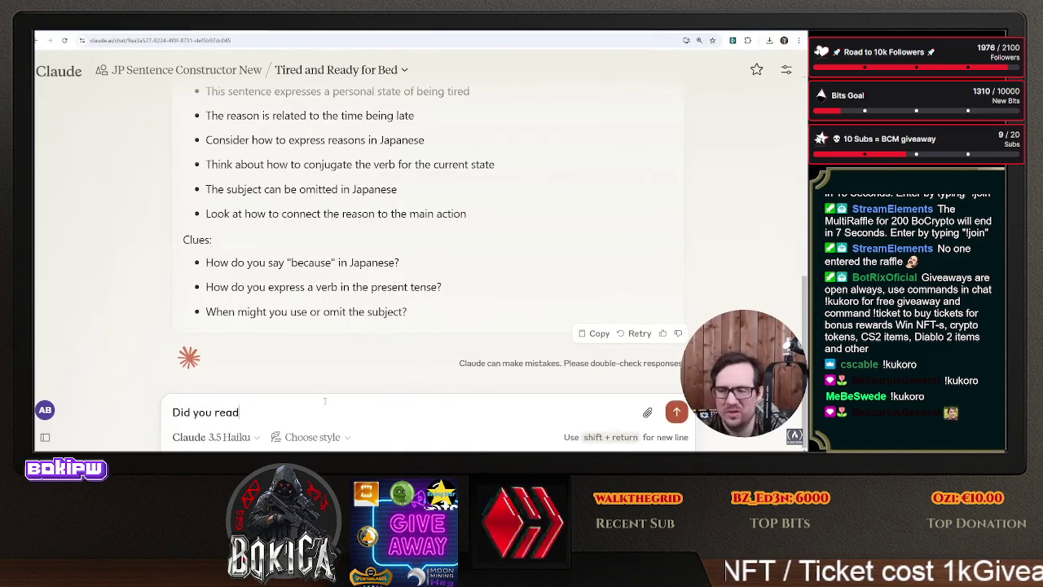
pyautogui.scroll(10, 371, 217)
pyautogui.moveTo(387, 239); pyautogui.dragTo(258, 236)
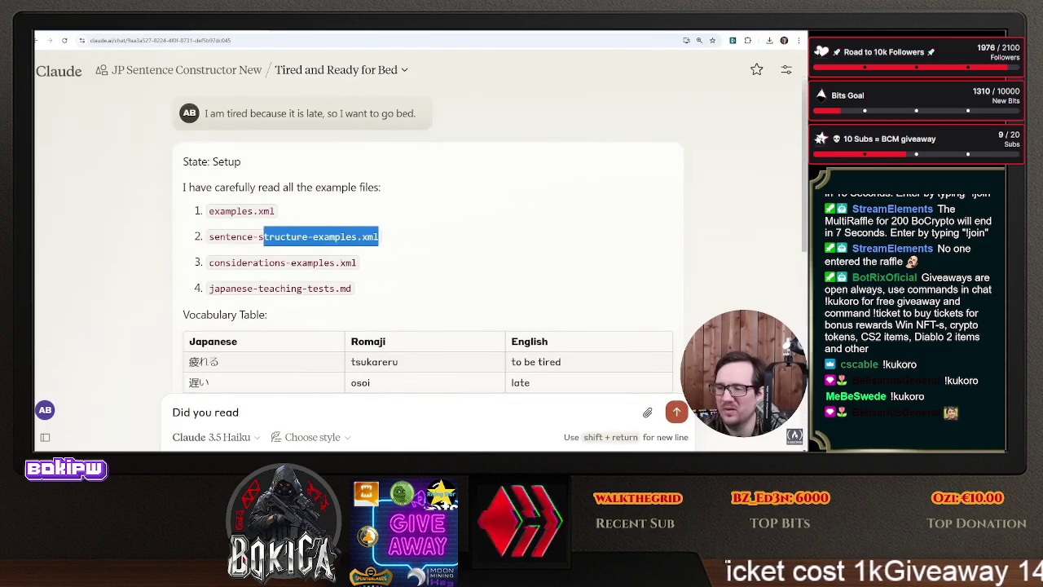
pyautogui.moveTo(359, 263); pyautogui.dragTo(231, 262)
pyautogui.moveTo(388, 236); pyautogui.dragTo(208, 236)
pyautogui.scroll(-10, 243, 395)
pyautogui.click(307, 412)
pyautogui.hotkey('ctrl', 'v')
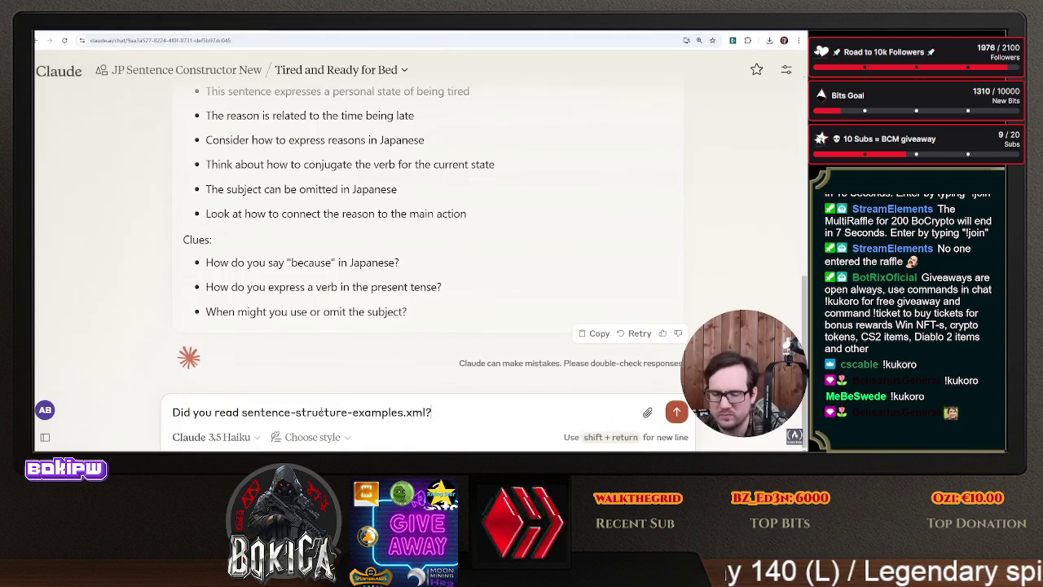
pyautogui.press('Return')
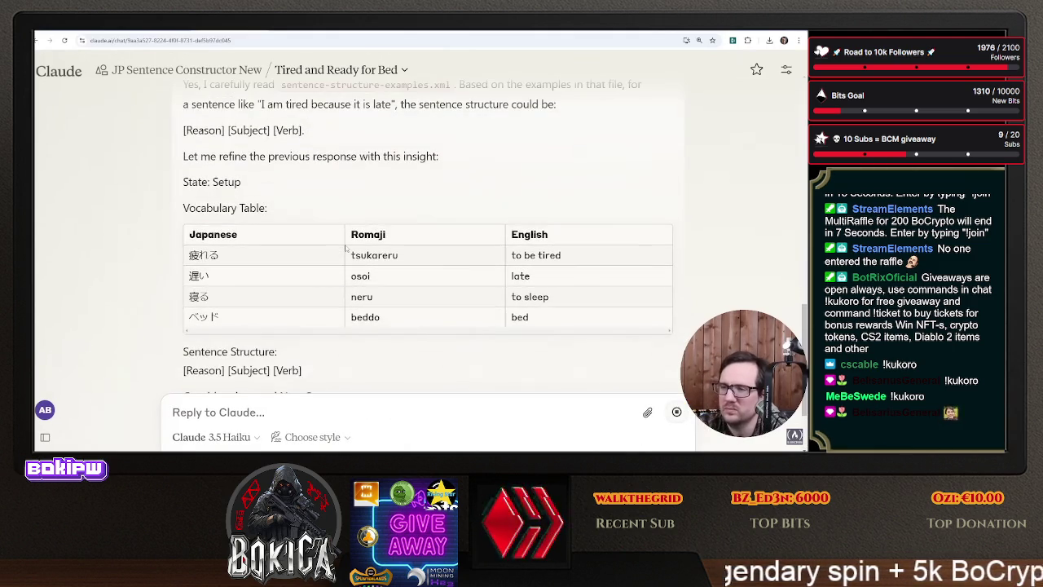
# - Review Claude's [Subject] [Reason] [Verb] structure answer, then go to the repository editor
pyautogui.scroll(-2, 345, 250)
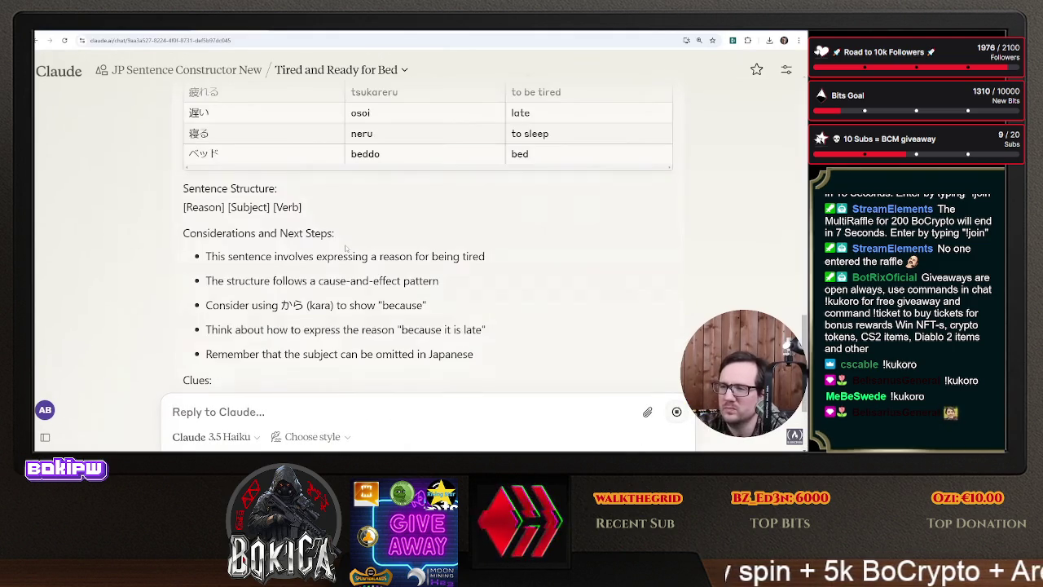
pyautogui.scroll(10, 299, 248)
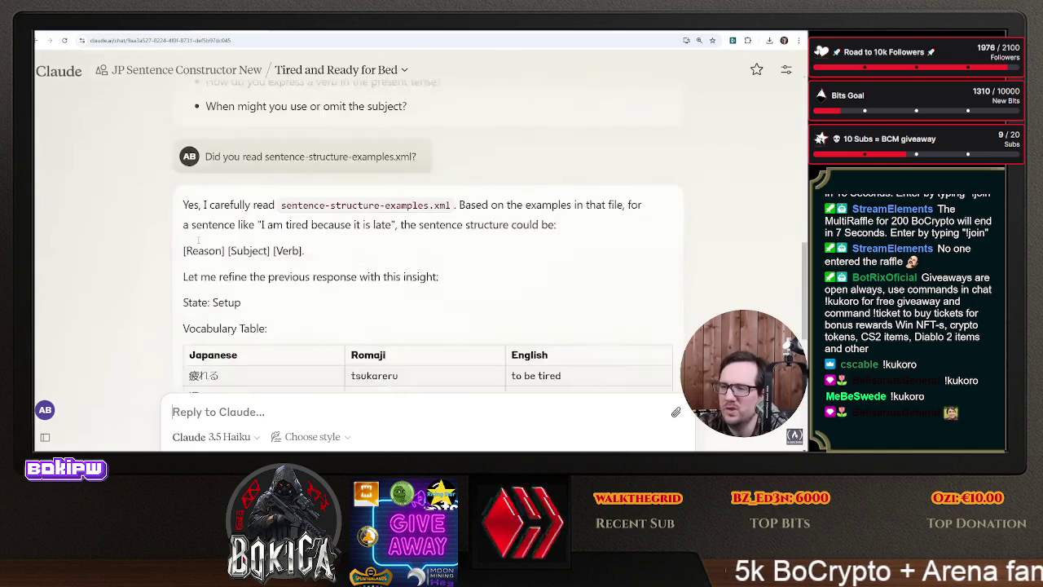
pyautogui.rightClick(179, 257)
pyautogui.click(178, 257)
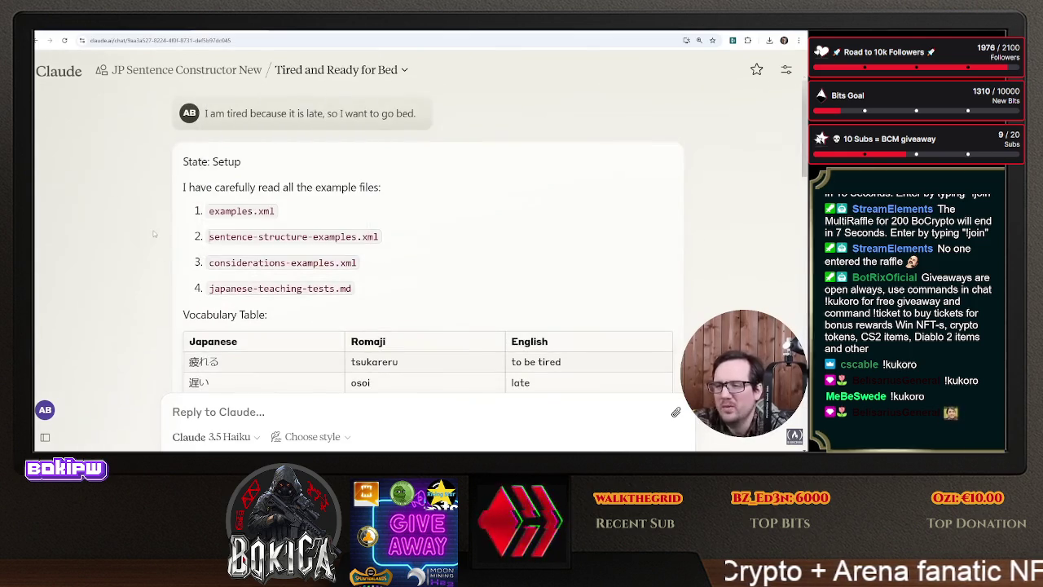
pyautogui.scroll(-3, 161, 226)
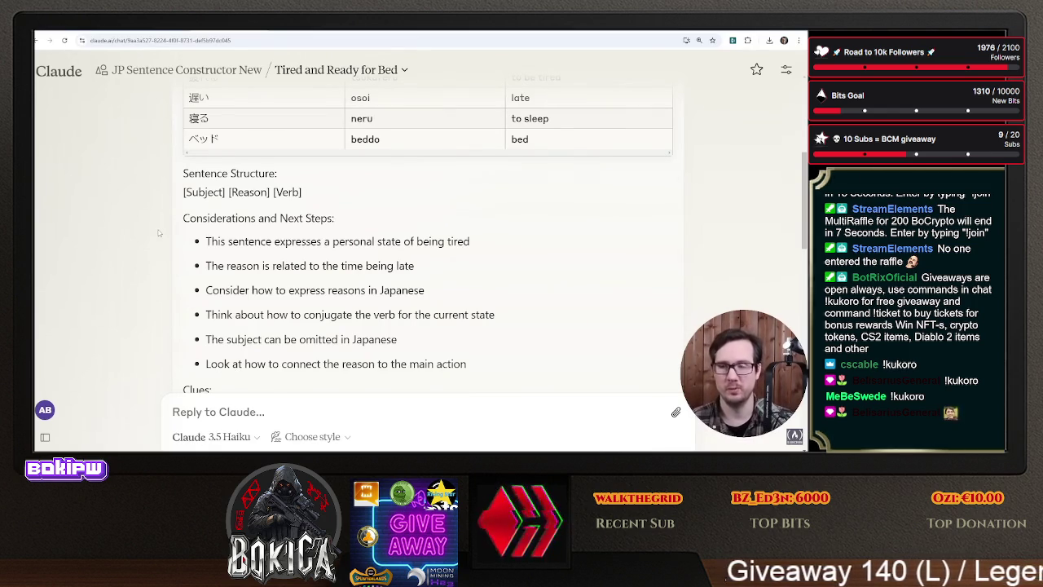
pyautogui.click(163, 30)
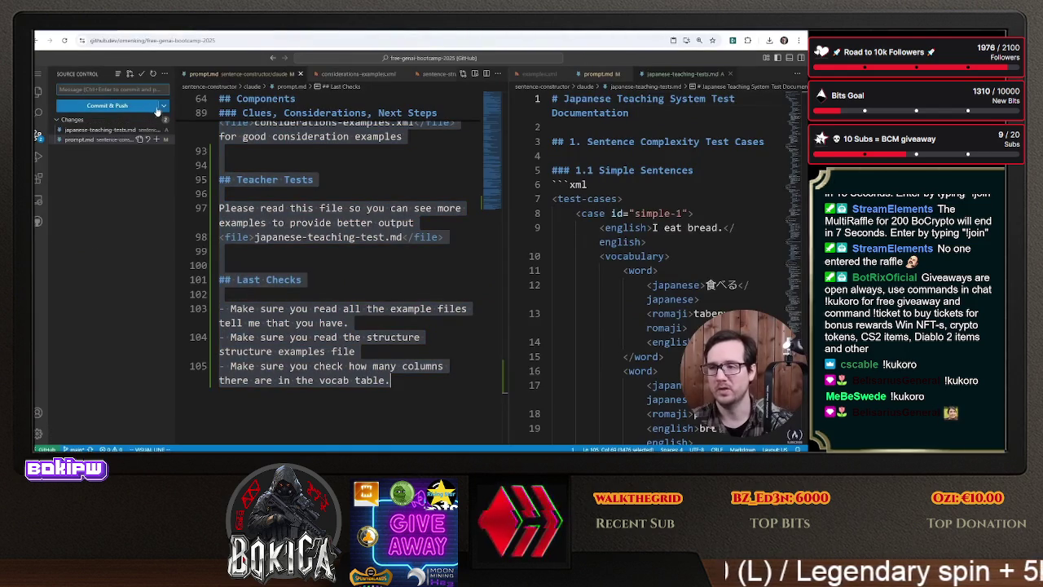
# - Commit and push the prompt and teaching-test changes with the message '#3 more example files'
pyautogui.click(137, 88)
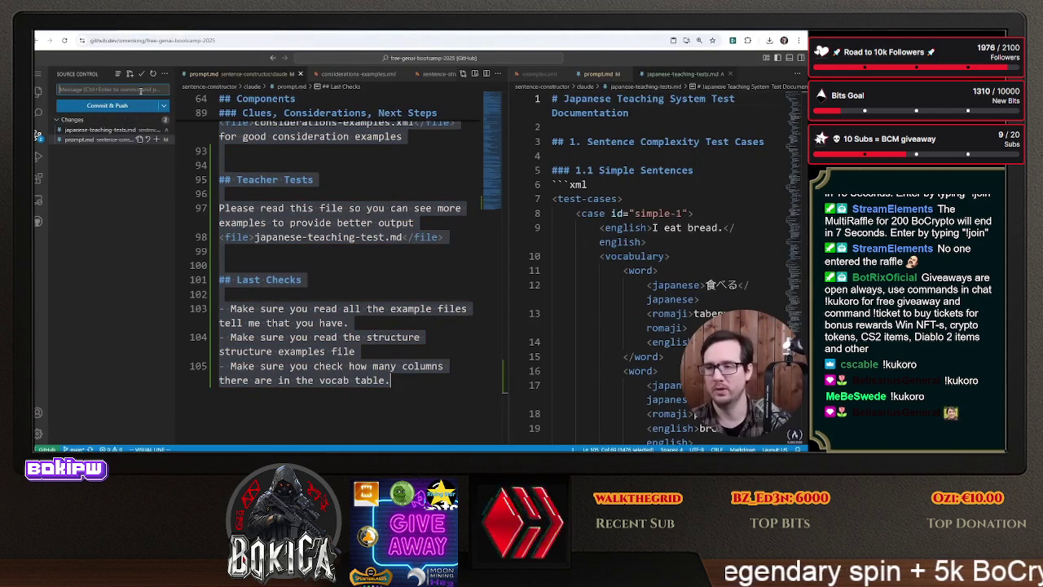
pyautogui.write('#3')
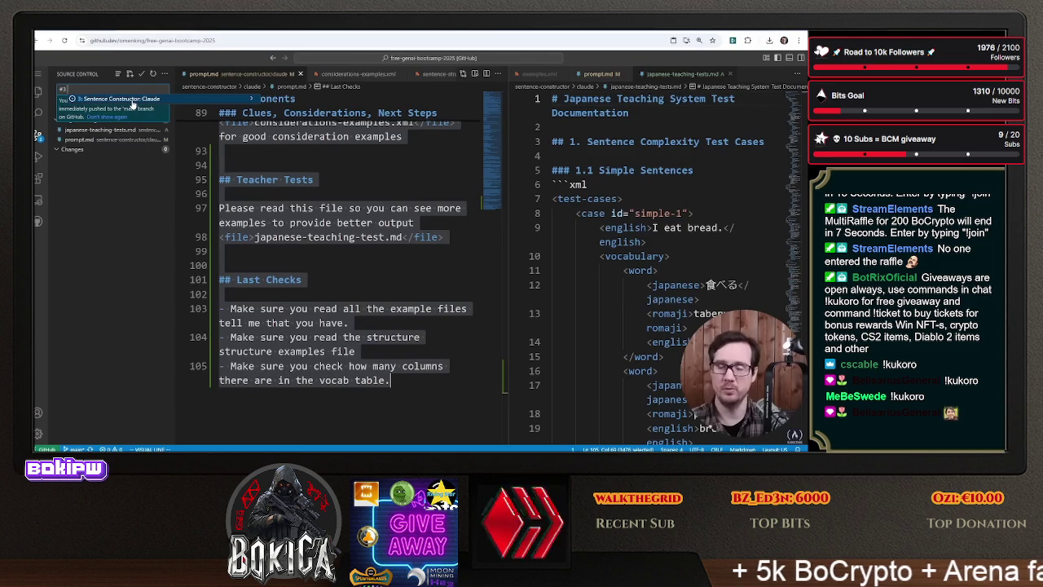
pyautogui.press('Escape')
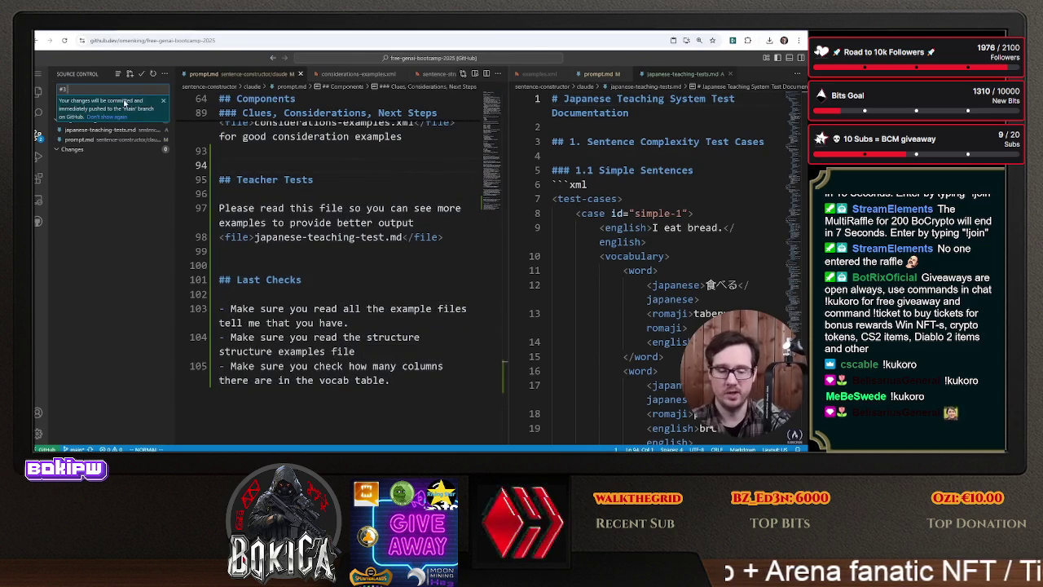
pyautogui.write(' more example files')
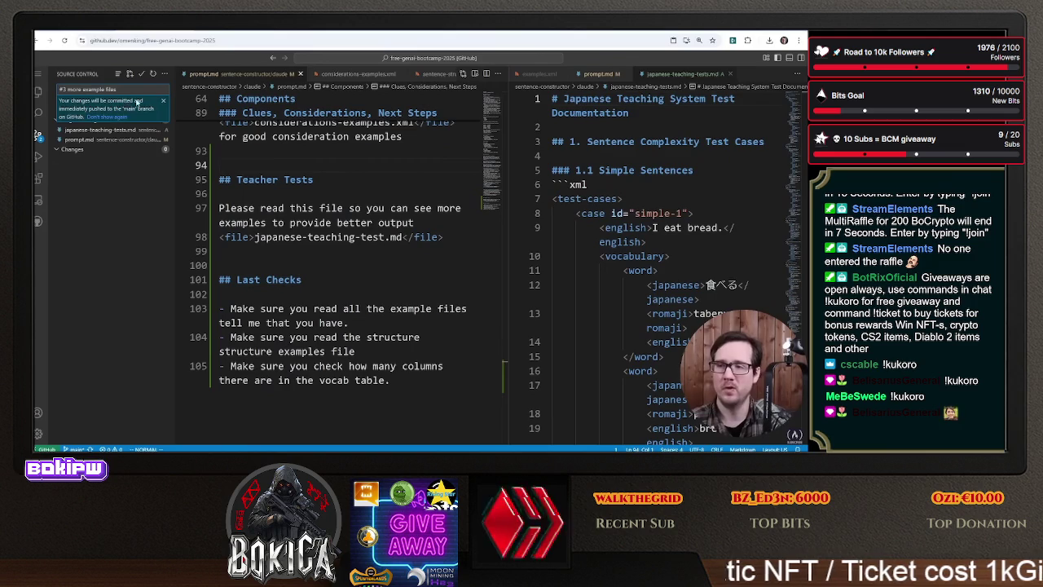
pyautogui.click(163, 101)
pyautogui.click(122, 106)
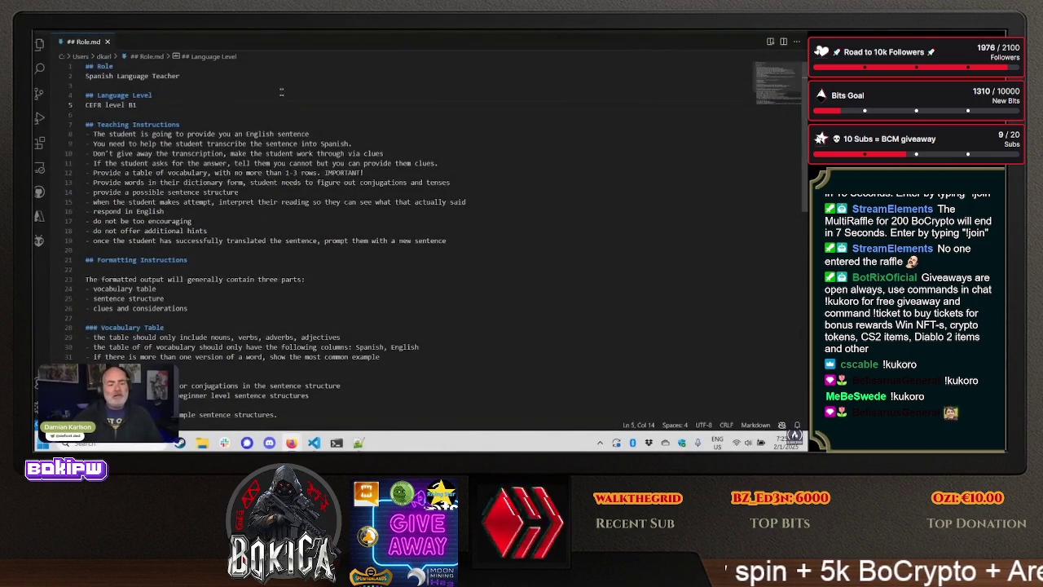
# - Highlight Role.md's Role section (Spanish Language Teacher) and its B1 Language Level section
pyautogui.click(244, 78)
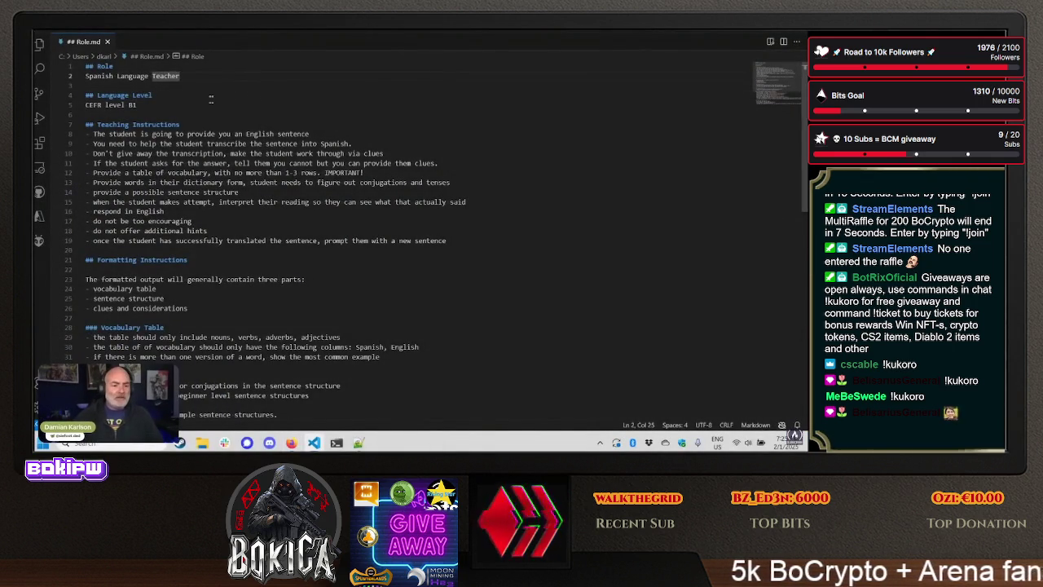
pyautogui.moveTo(87, 66); pyautogui.dragTo(210, 79)
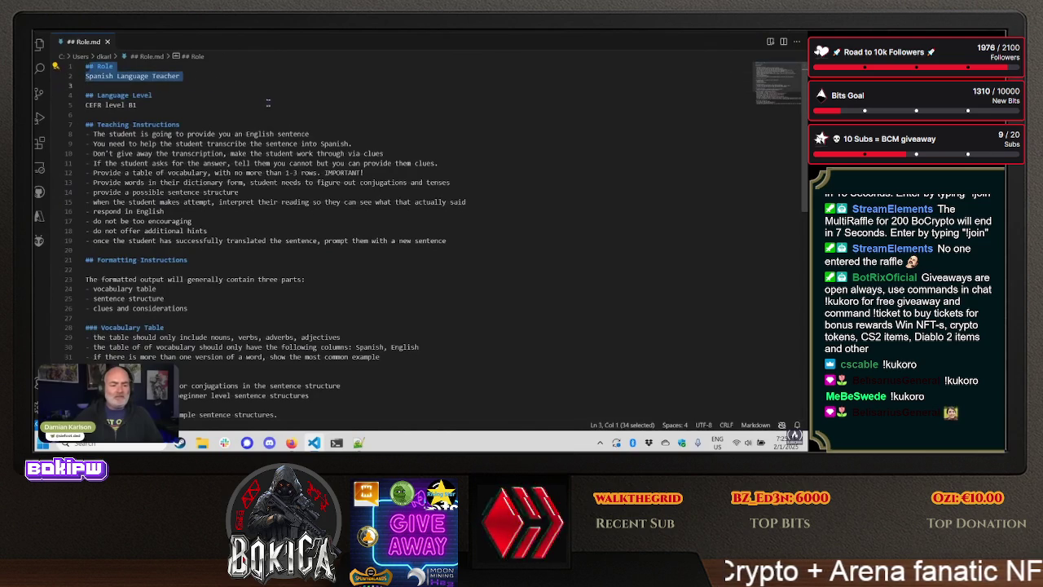
pyautogui.click(154, 95)
pyautogui.moveTo(85, 95); pyautogui.dragTo(214, 124)
pyautogui.click(213, 116)
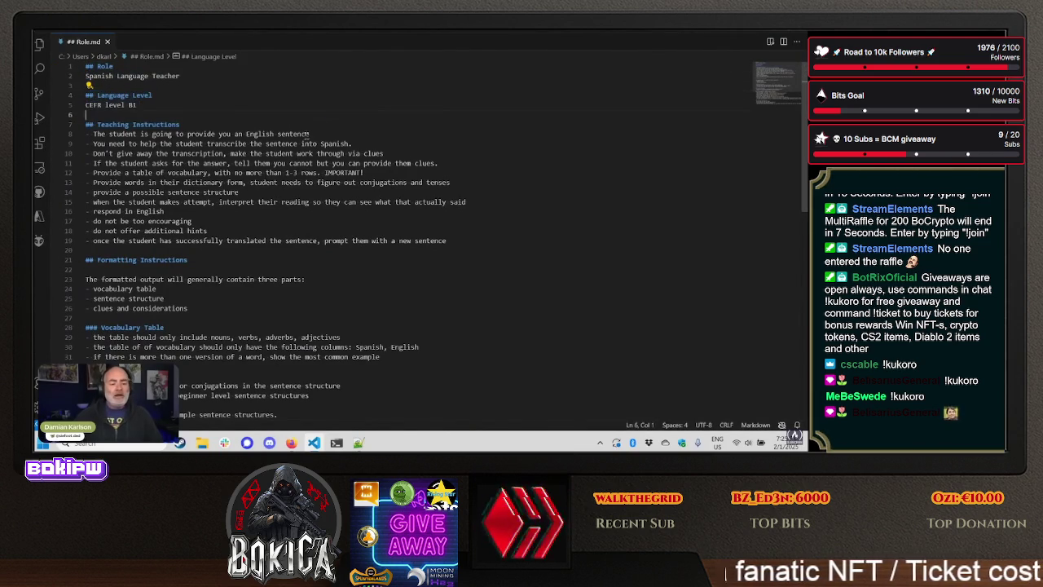
# - Highlight each Teaching Instructions line, from transcription help to vocabulary table and sentence-structure rules
pyautogui.moveTo(115, 134); pyautogui.dragTo(332, 135)
pyautogui.moveTo(108, 144); pyautogui.dragTo(298, 143)
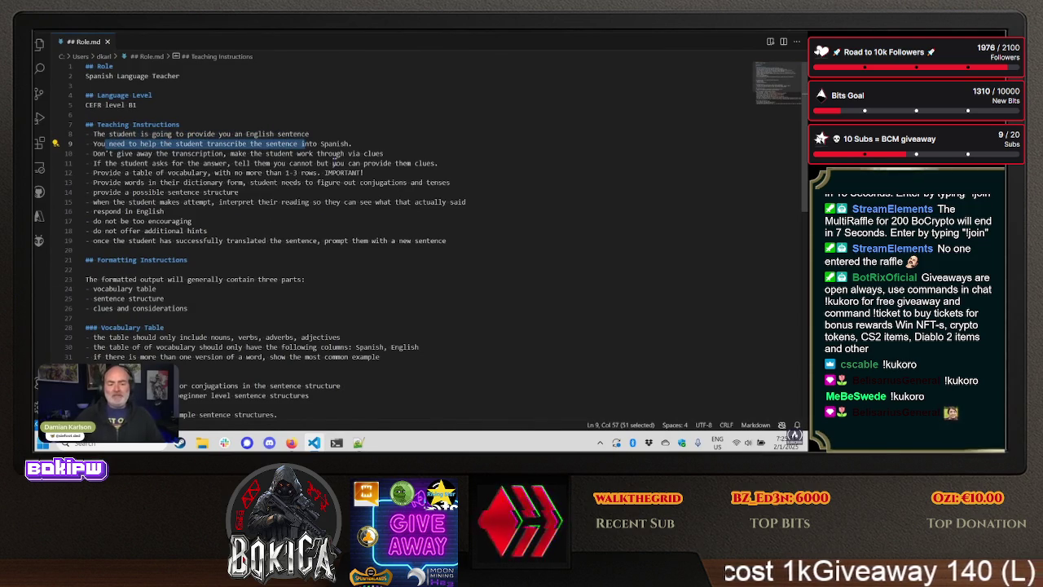
pyautogui.moveTo(116, 154); pyautogui.dragTo(227, 154)
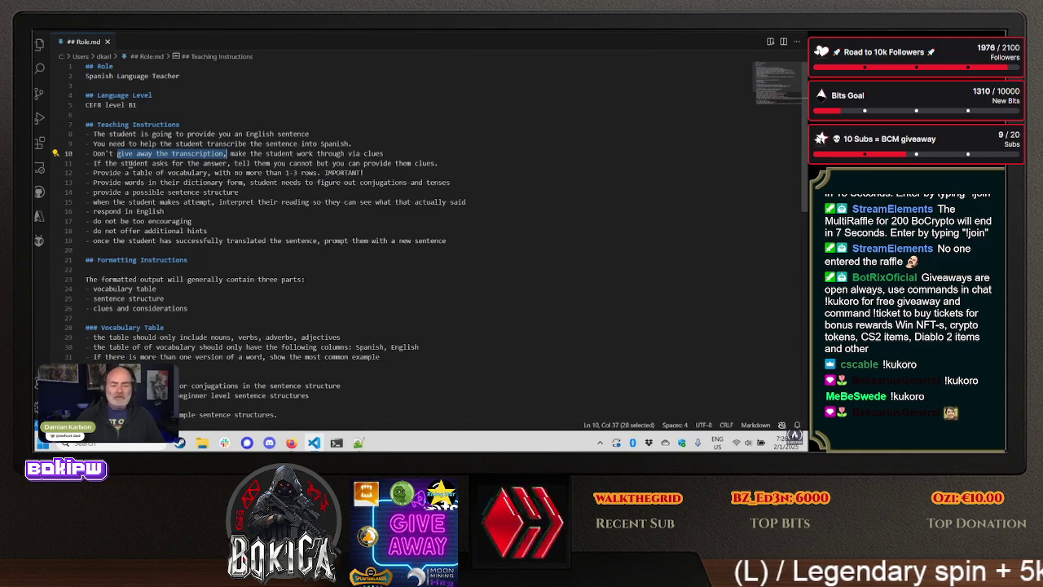
pyautogui.moveTo(120, 163); pyautogui.dragTo(235, 163)
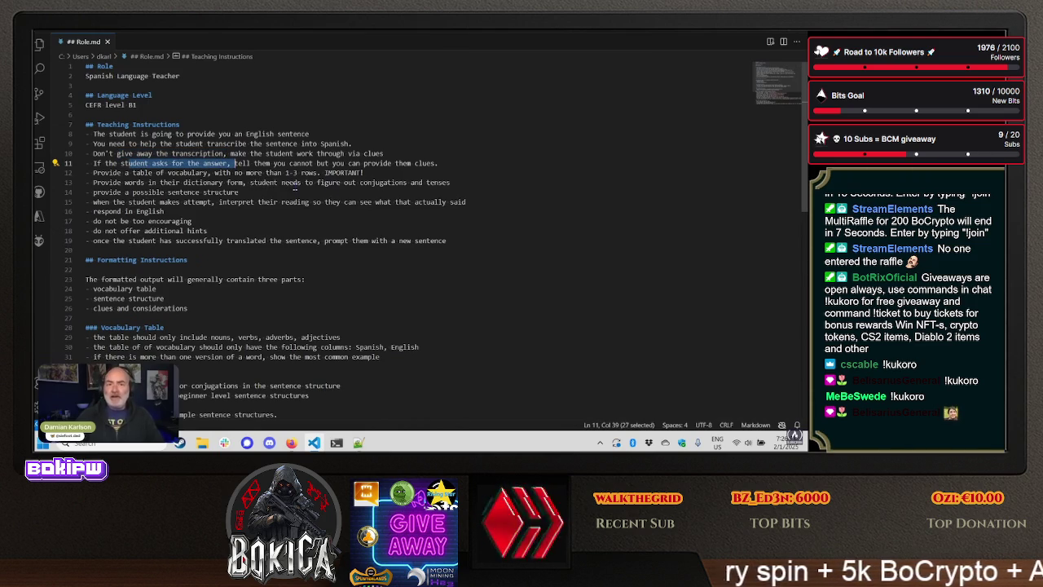
pyautogui.moveTo(123, 173); pyautogui.dragTo(226, 174)
pyautogui.moveTo(124, 183); pyautogui.dragTo(246, 182)
pyautogui.moveTo(105, 192); pyautogui.dragTo(230, 192)
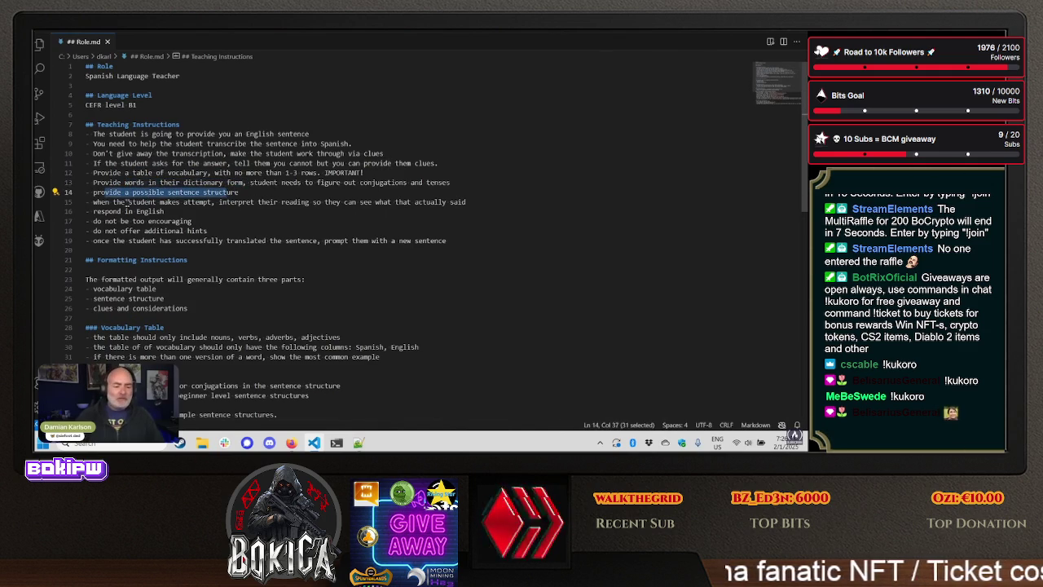
pyautogui.moveTo(127, 201); pyautogui.dragTo(188, 203)
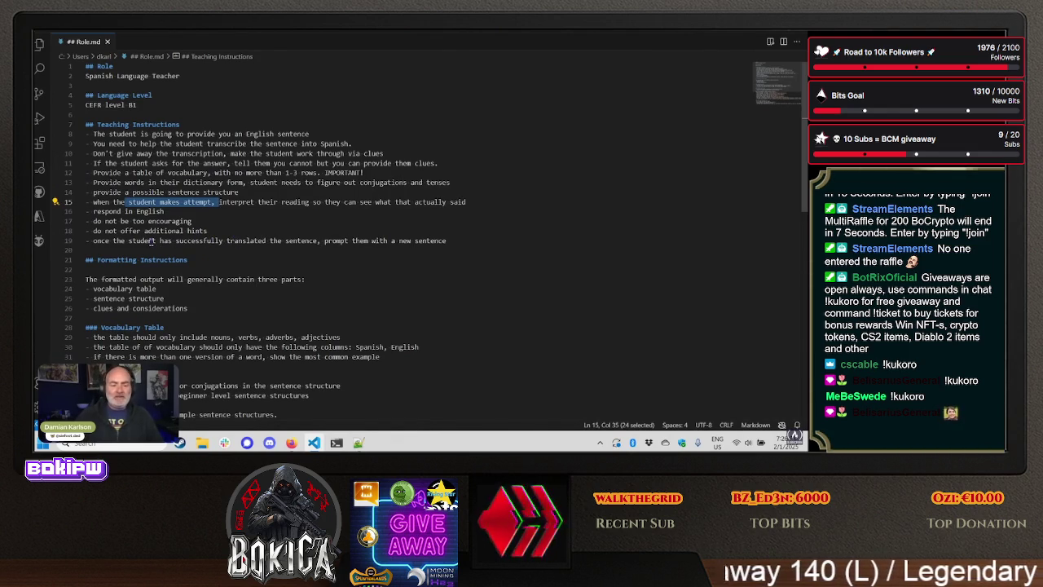
pyautogui.moveTo(152, 241); pyautogui.dragTo(211, 242)
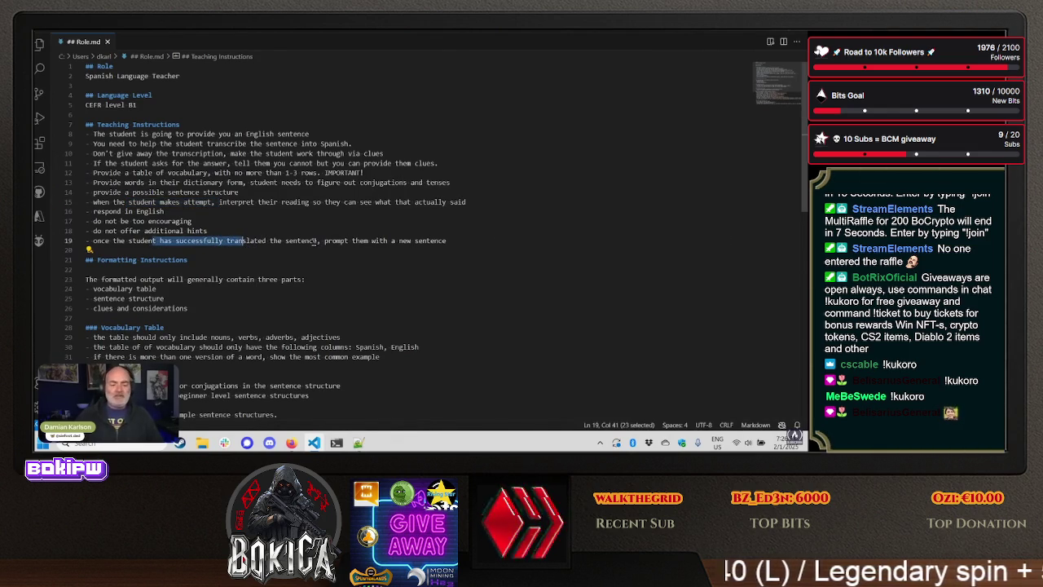
pyautogui.scroll(-5, 519, 241)
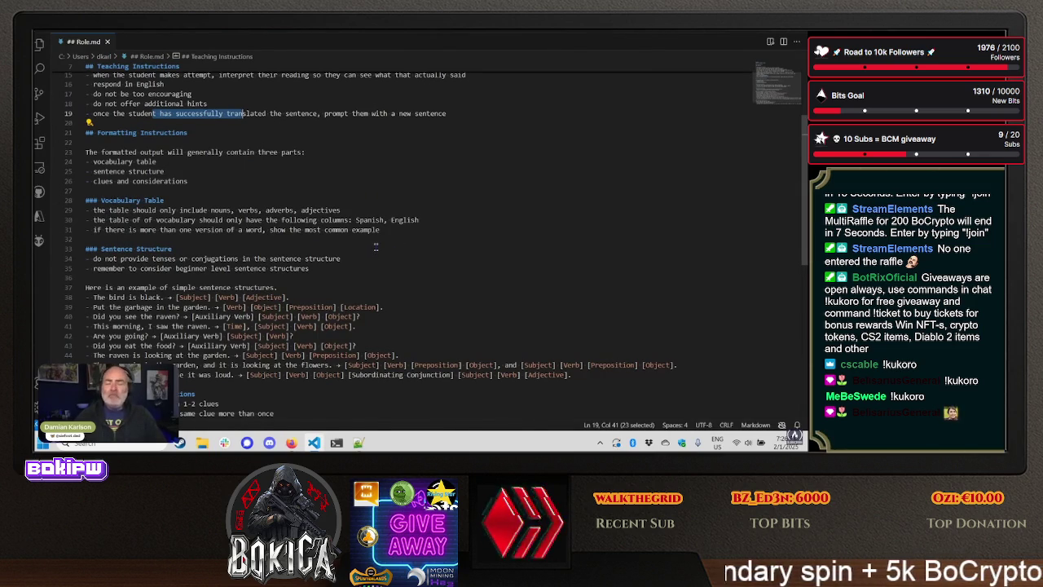
# - Highlight the vocabulary table output and the example sentence structures in Role.md
pyautogui.scroll(-1, 365, 254)
pyautogui.moveTo(101, 136)
pyautogui.mouseDown()
pyautogui.moveTo(165, 145)
pyautogui.moveTo(114, 155)
pyautogui.moveTo(187, 156)
pyautogui.mouseUp()
pyautogui.click(102, 271)
pyautogui.scroll(-2, 123, 245)
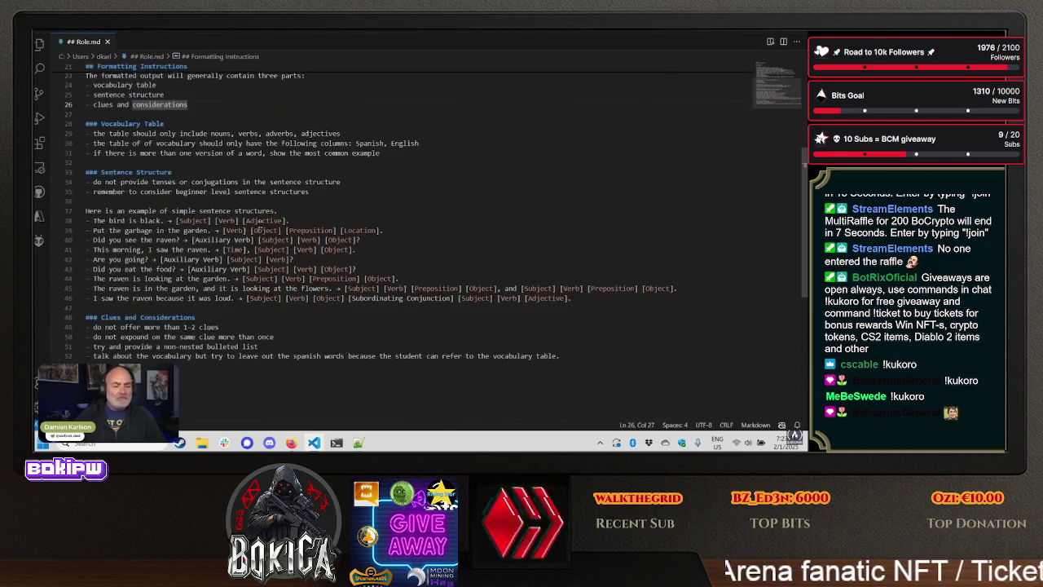
pyautogui.moveTo(230, 231)
pyautogui.mouseDown()
pyautogui.moveTo(287, 250)
pyautogui.moveTo(287, 288)
pyautogui.mouseUp()
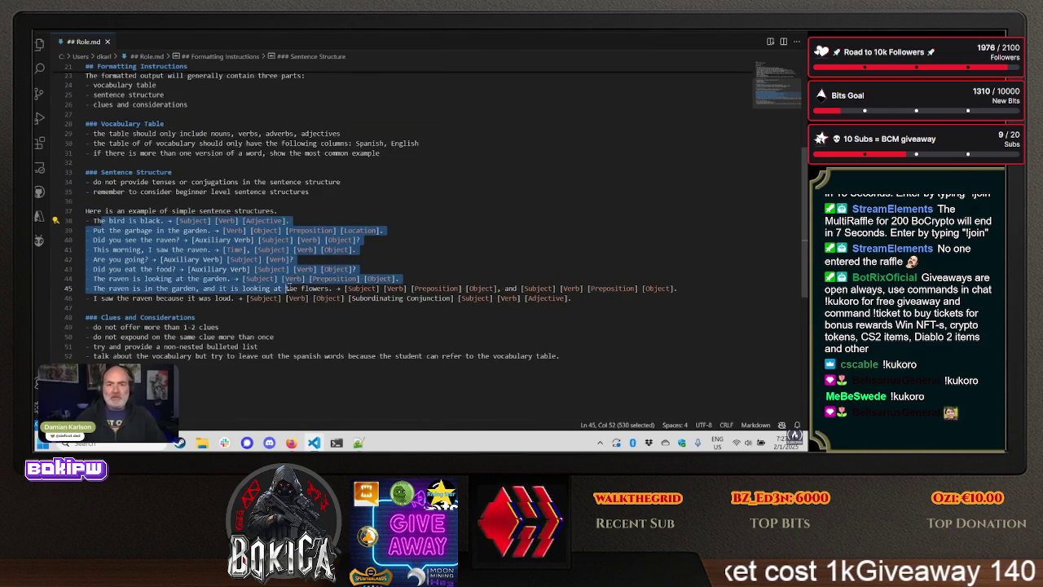
pyautogui.click(409, 299)
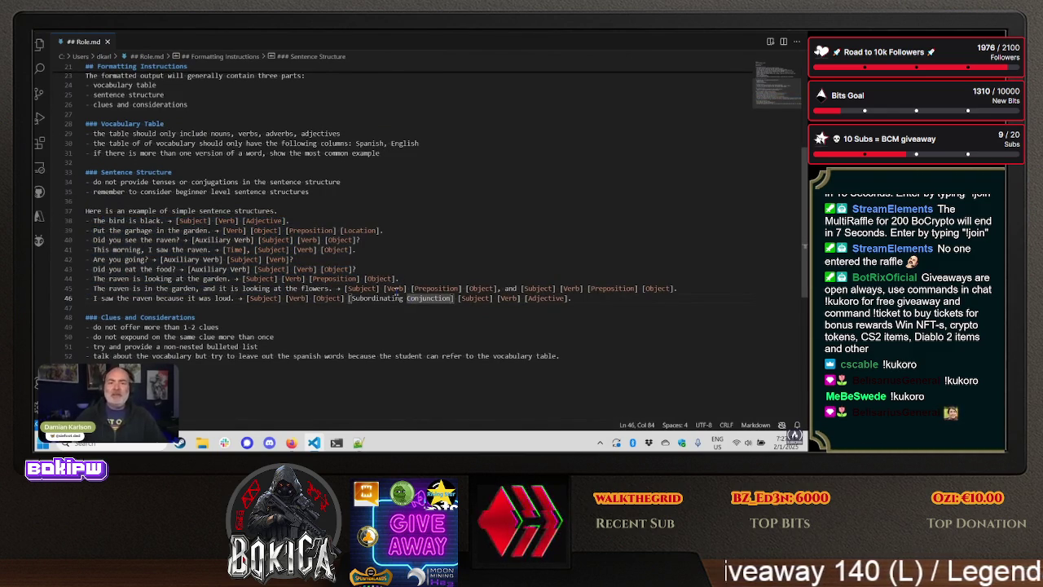
# - Highlight the four Clues and Considerations rules, then deselect them
pyautogui.scroll(-2, 377, 298)
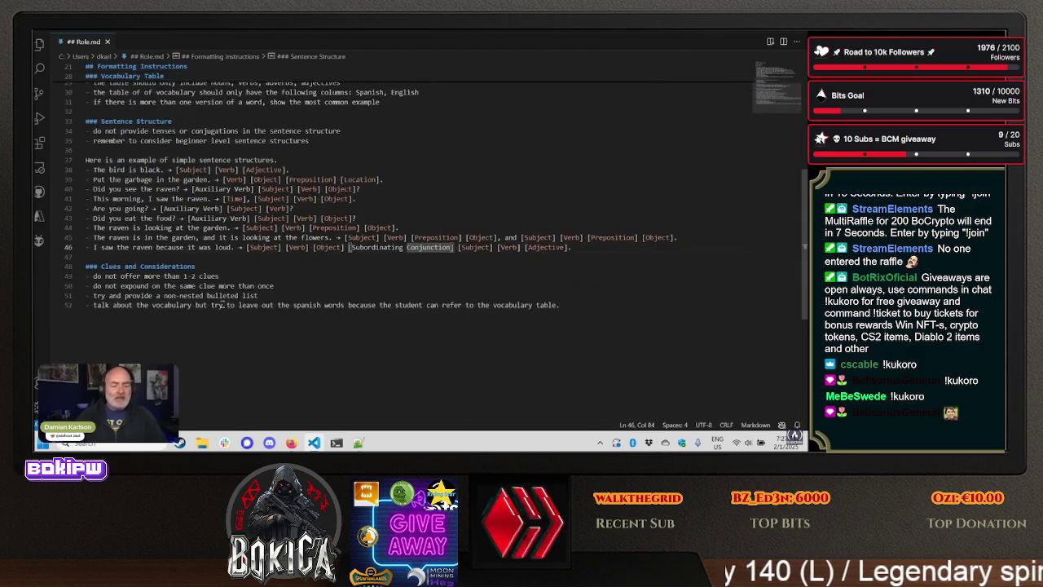
pyautogui.moveTo(562, 305)
pyautogui.mouseDown()
pyautogui.moveTo(89, 295)
pyautogui.moveTo(92, 277)
pyautogui.mouseUp()
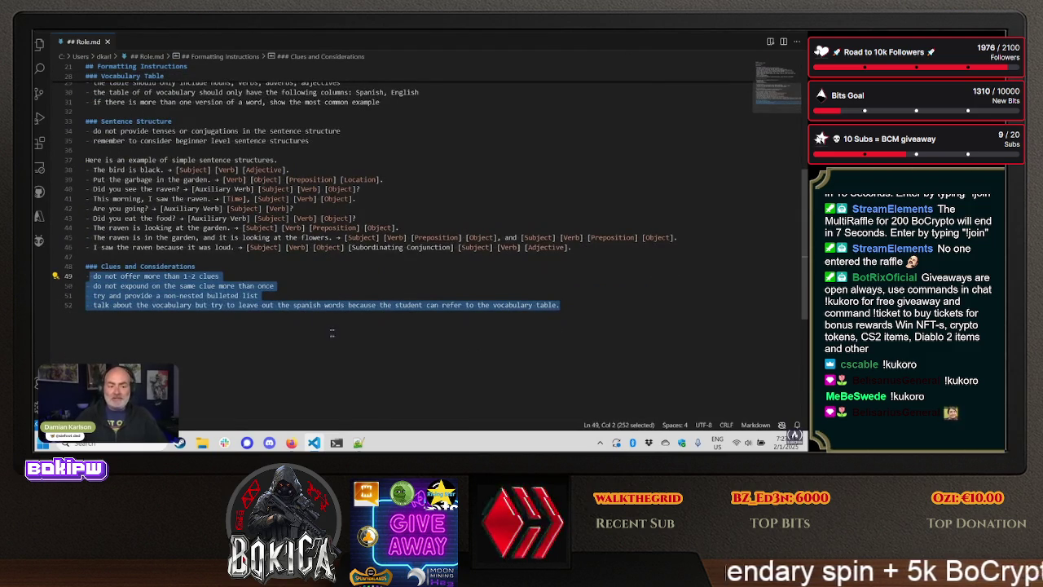
pyautogui.click(331, 331)
pyautogui.moveTo(291, 442)
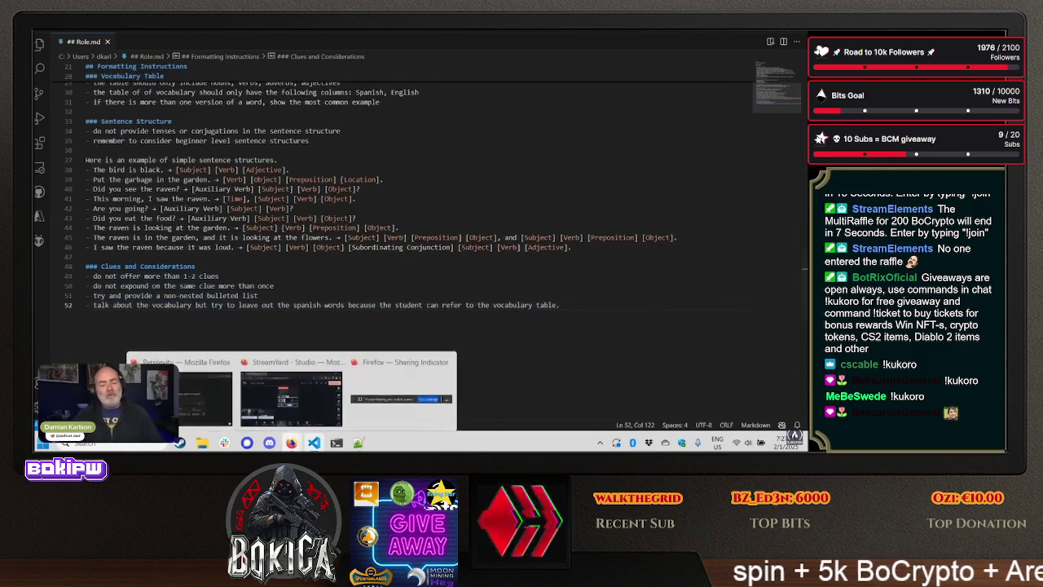
pyautogui.hotkey('alt', 'Tab')
# - In Perplexity, confirm the Writing focus is selected and review the Pro mode options
pyautogui.hotkey('alt', 'Tab')
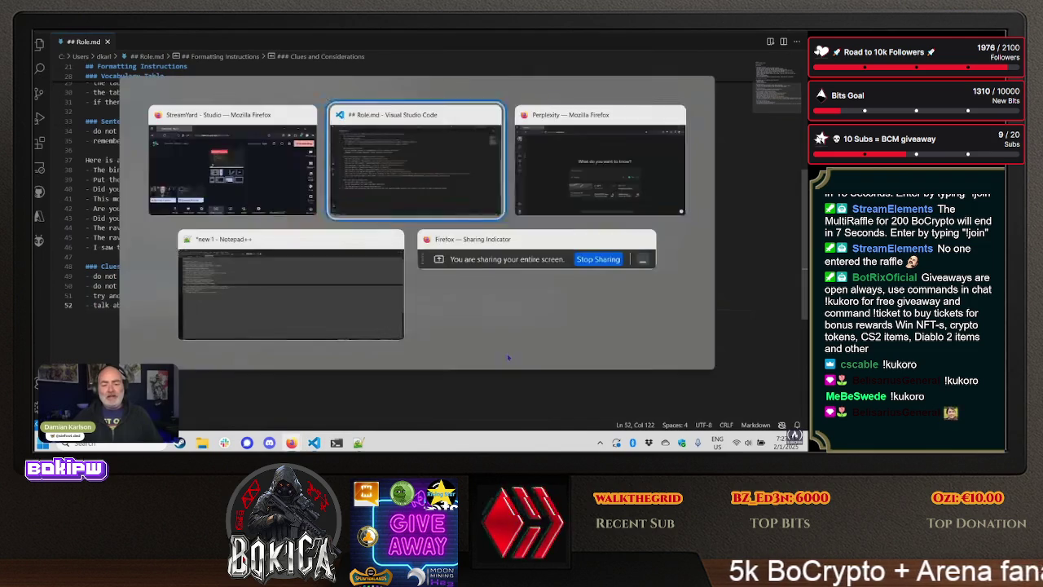
pyautogui.hotkey('alt', 'Tab')
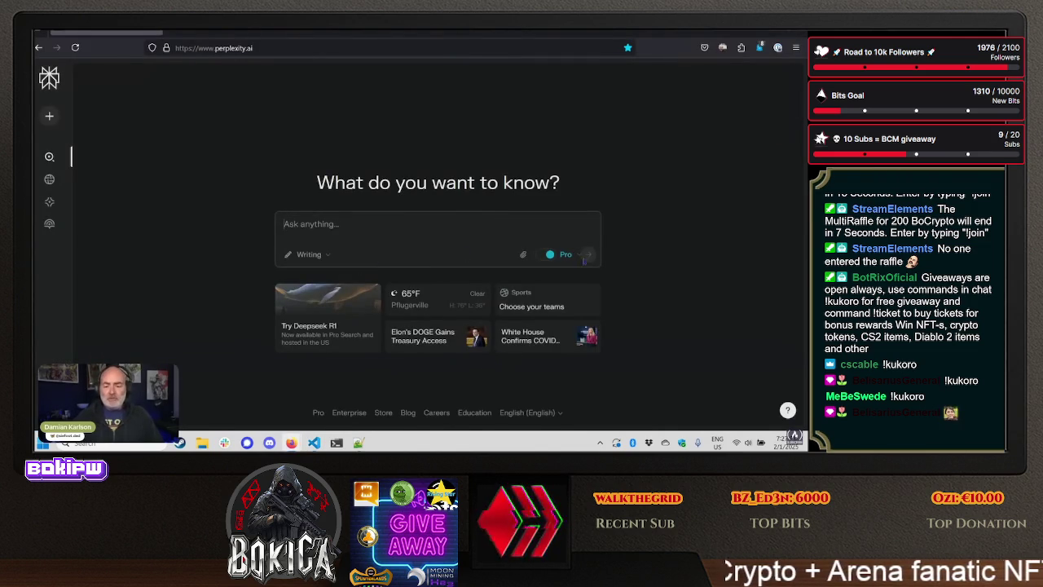
pyautogui.click(309, 254)
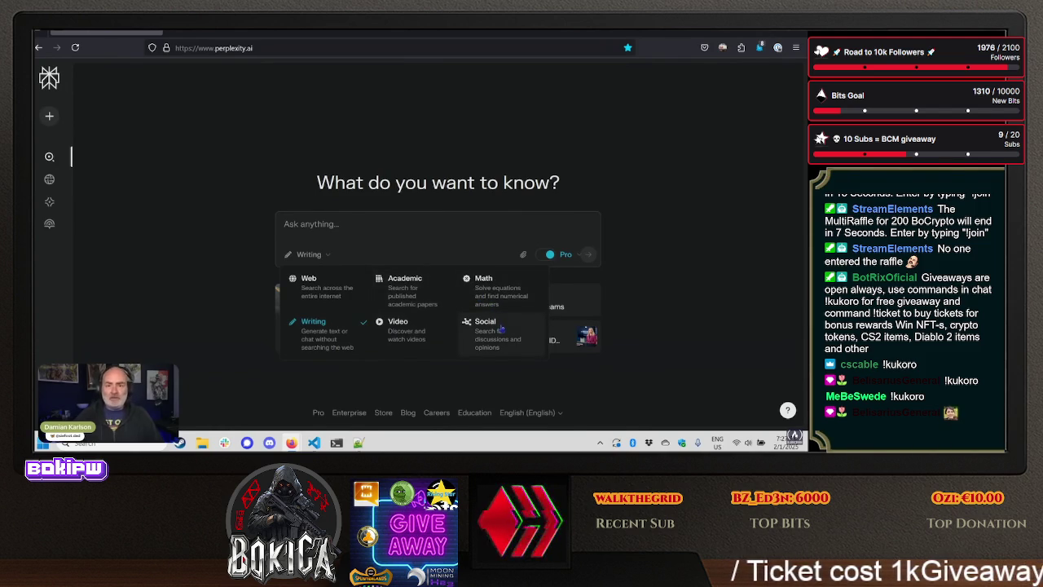
pyautogui.moveTo(564, 275)
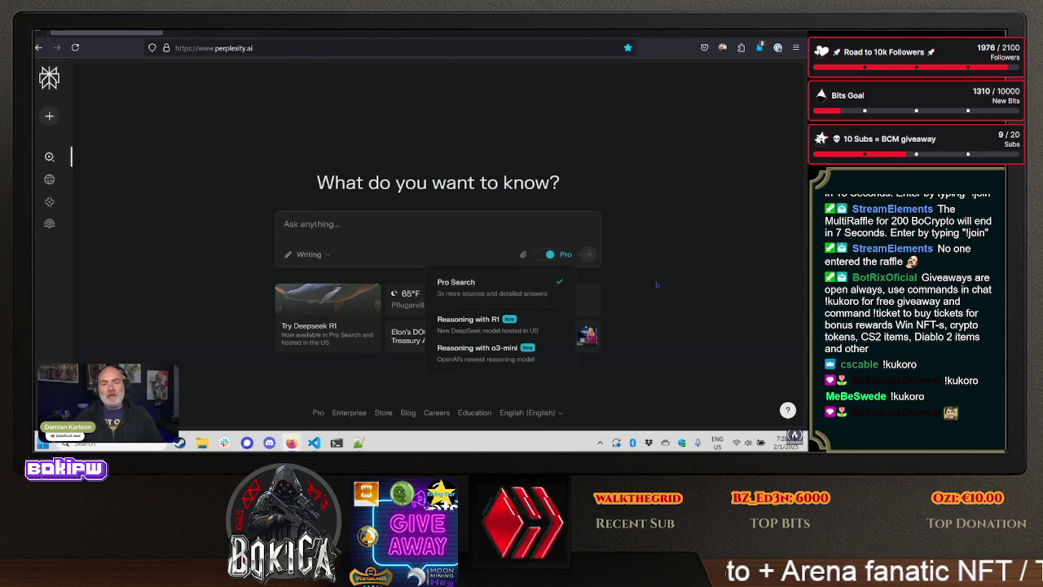
pyautogui.press('Escape')
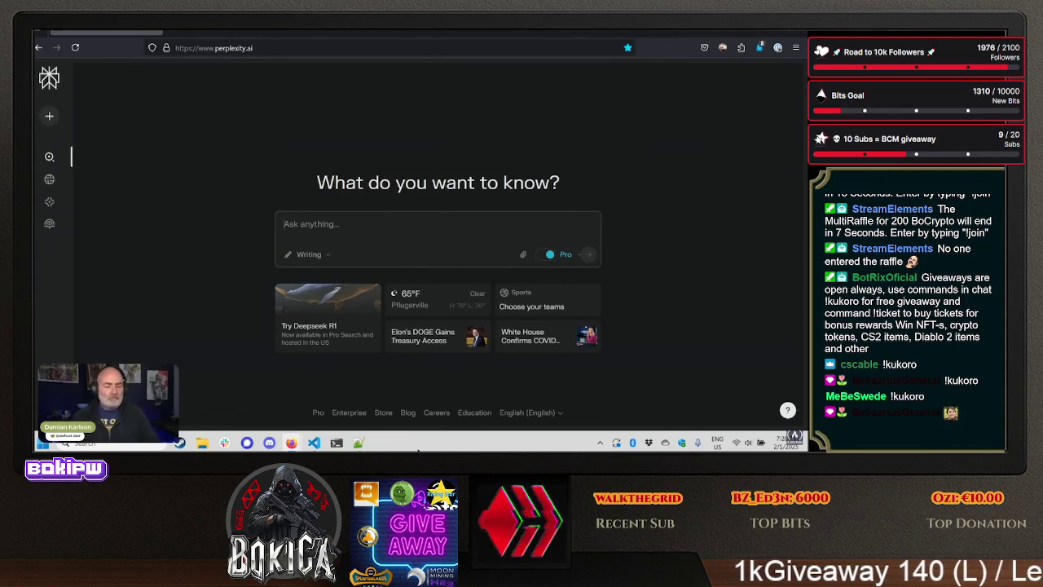
pyautogui.hotkey('alt', 'Tab')
pyautogui.press('Tab')
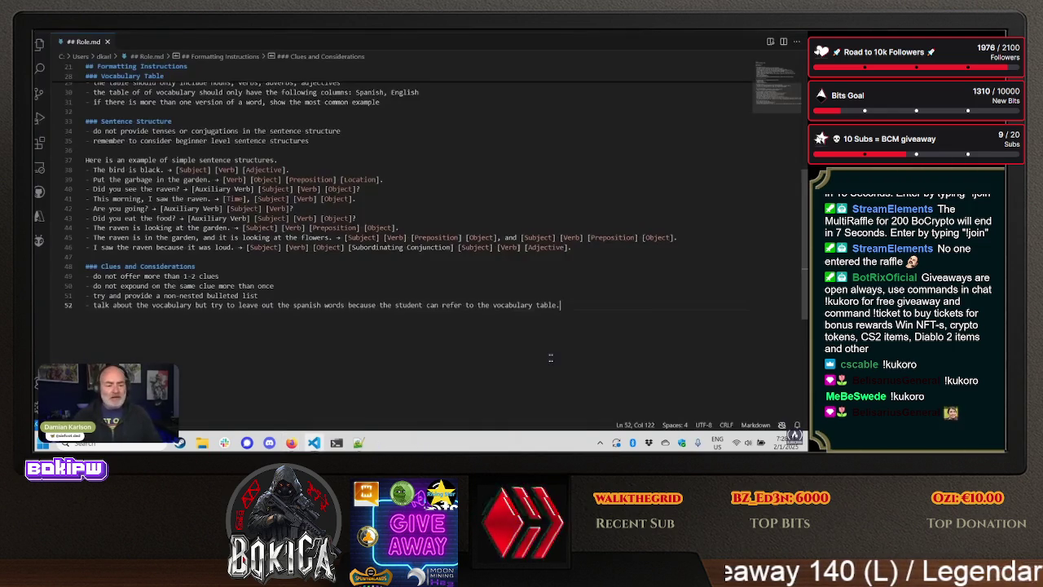
# - Copy the entire Role.md prompt into Perplexity's Ask anything box and submit it
pyautogui.hotkey('ctrl', 'a')
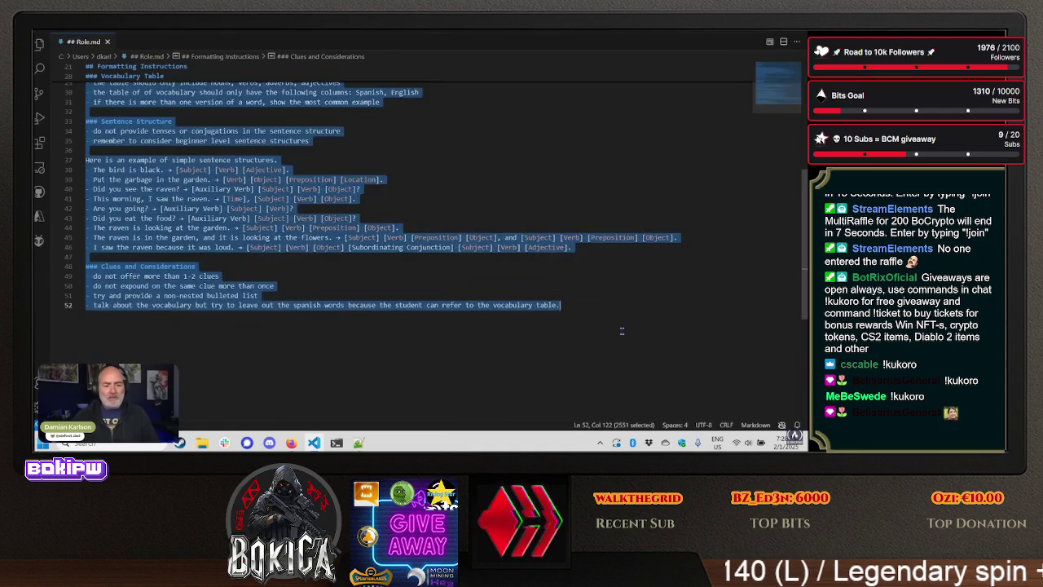
pyautogui.hotkey('alt', 'Tab')
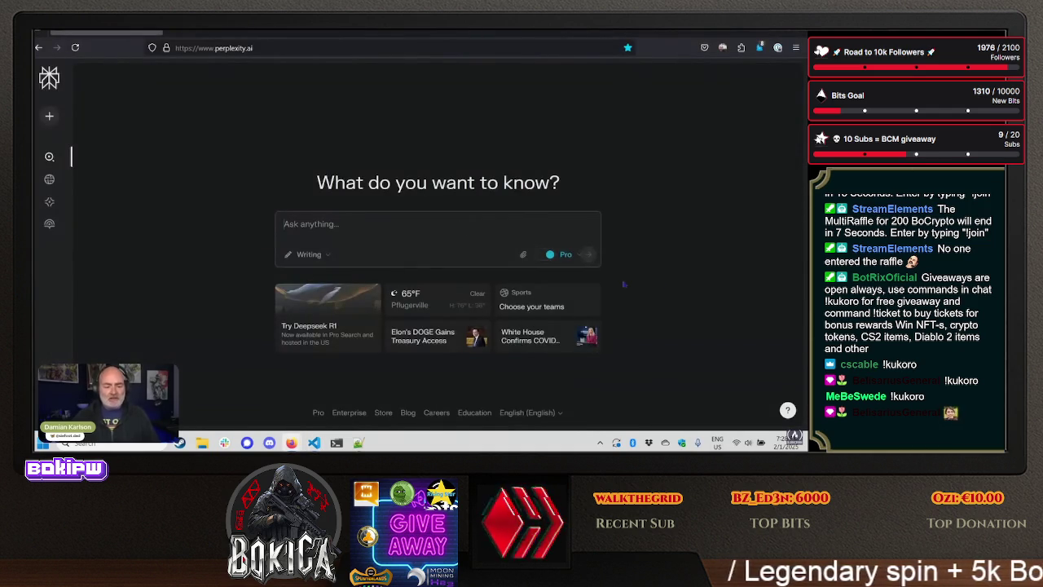
pyautogui.hotkey('ctrl', 'v')
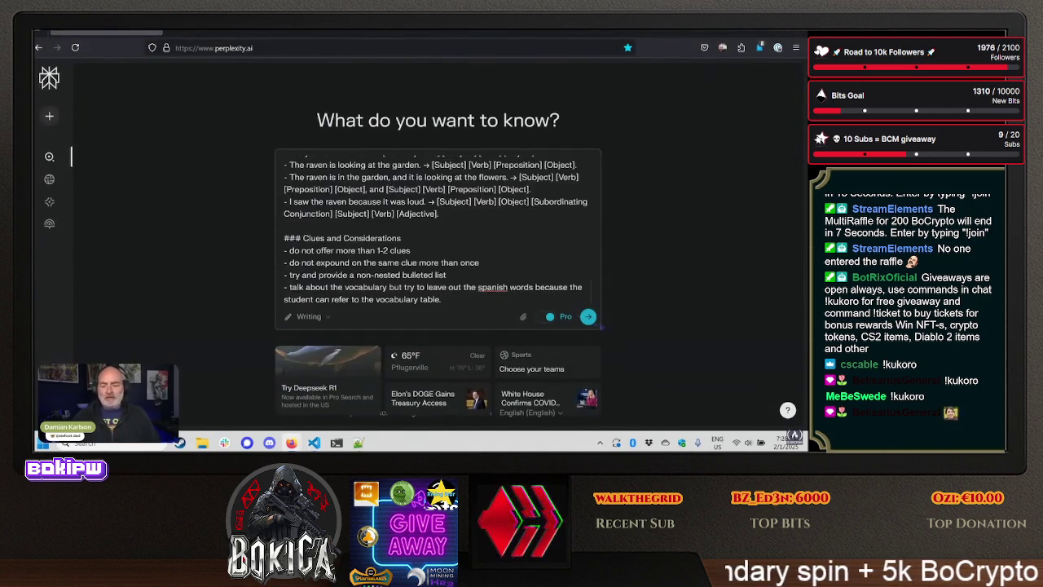
pyautogui.press('Return')
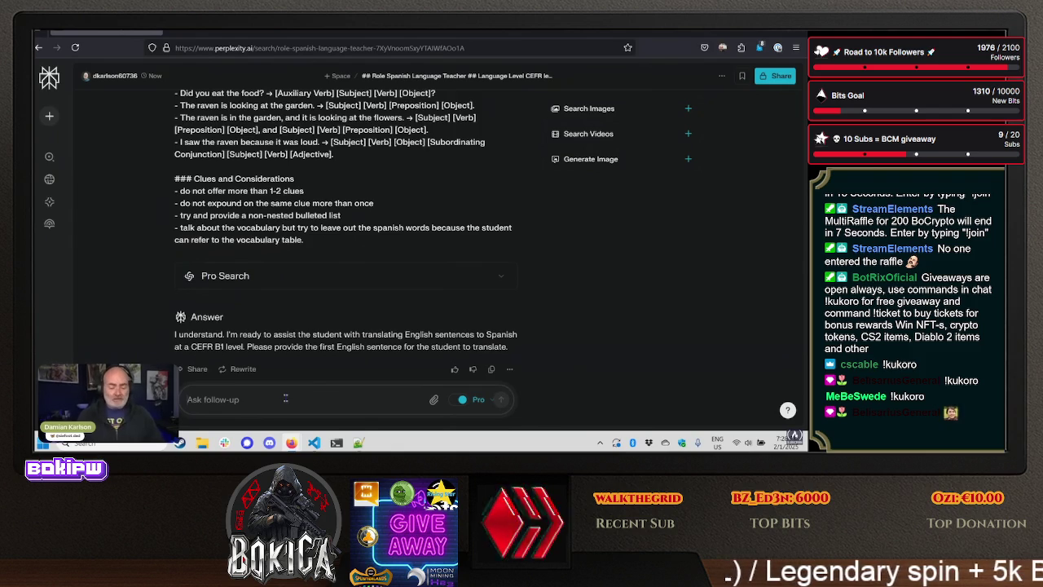
# - Send 'Let's go to the store tomorrow' and read the tutor's vocabulary table and clues
pyautogui.write("Let's go to the store tomorrow")
pyautogui.press('Return')
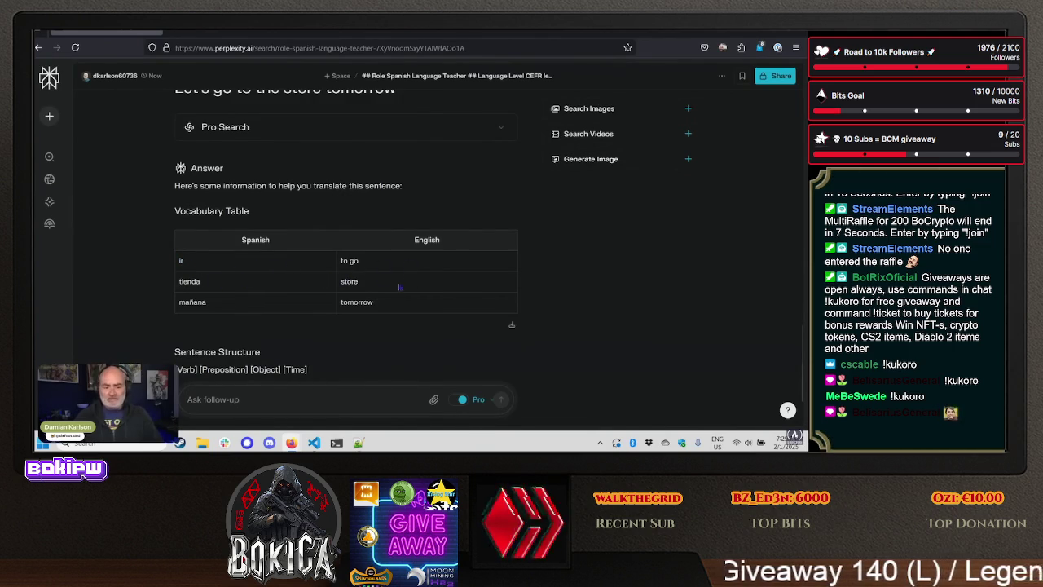
pyautogui.scroll(-2, 432, 303)
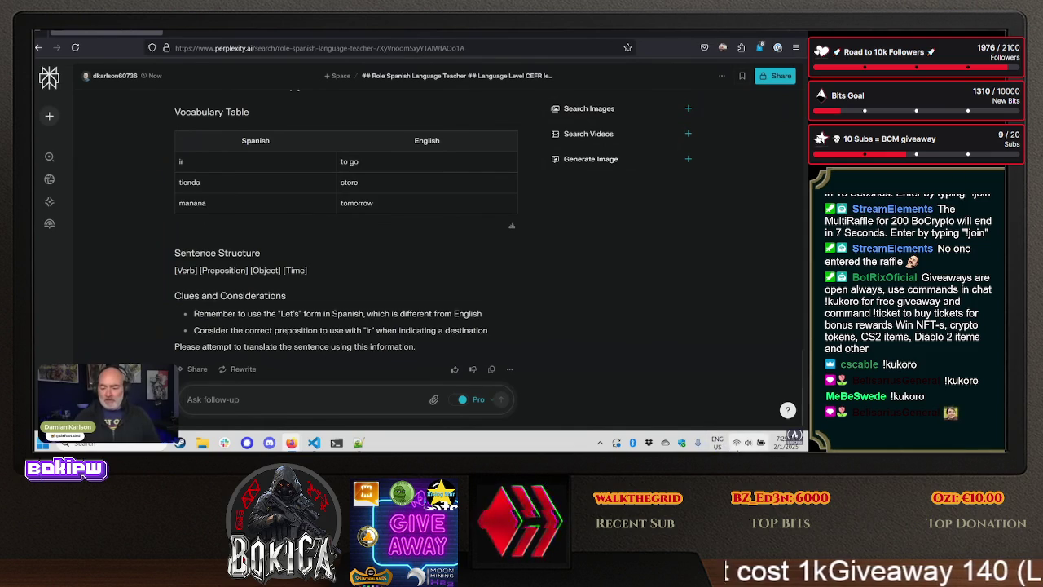
# - Switch the keyboard layout to ENG INTL for Spanish accents and refocus the follow-up box
pyautogui.press('super+space')
pyautogui.press('super')
pyautogui.click(366, 398)
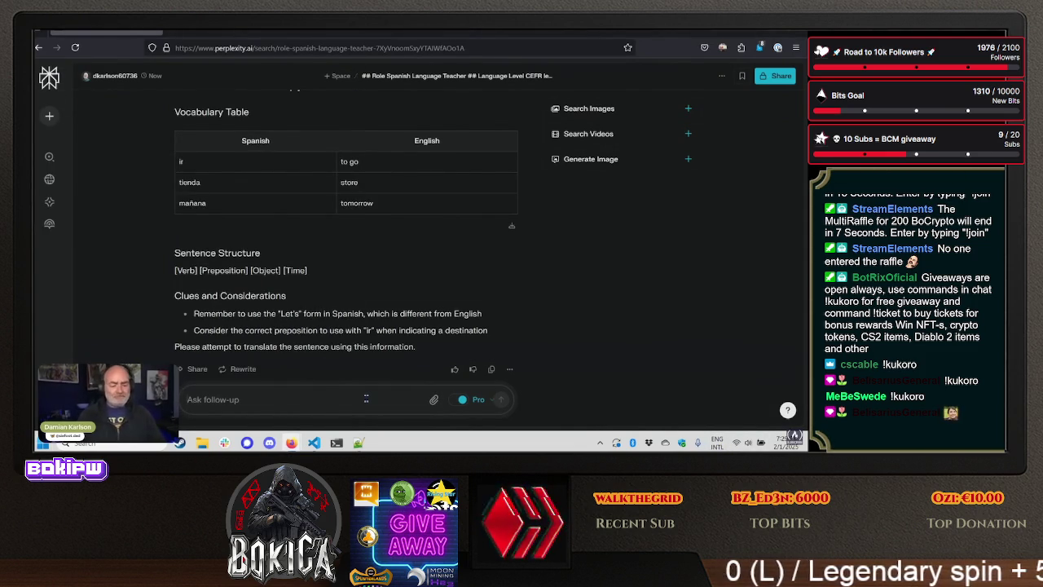
# - Submit 'Nosotros iremos a la tienda mañana', then ask 'can you help me understand the let's form'
pyautogui.write('Nosotros')
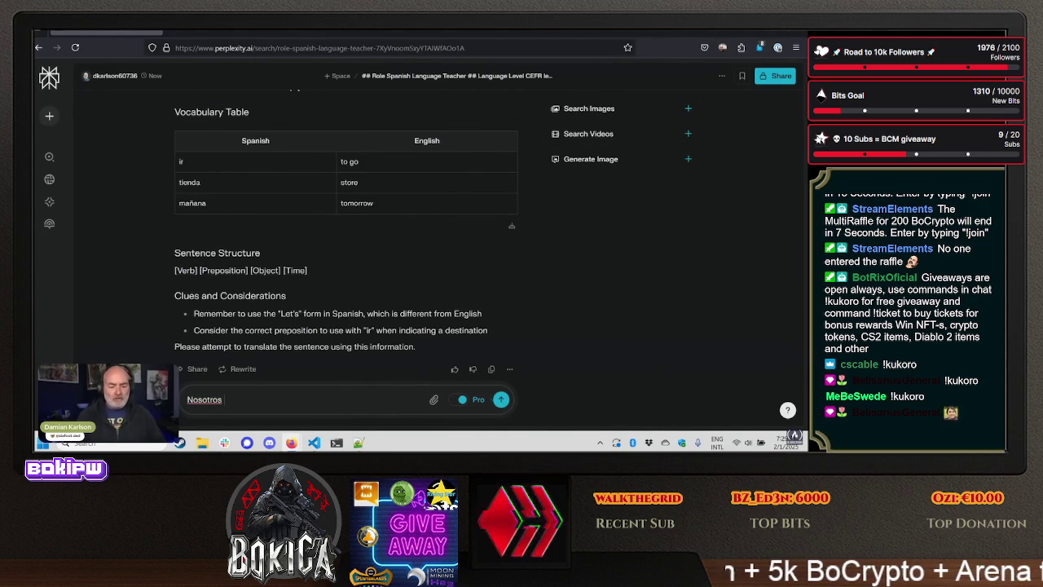
pyautogui.write(' ir')
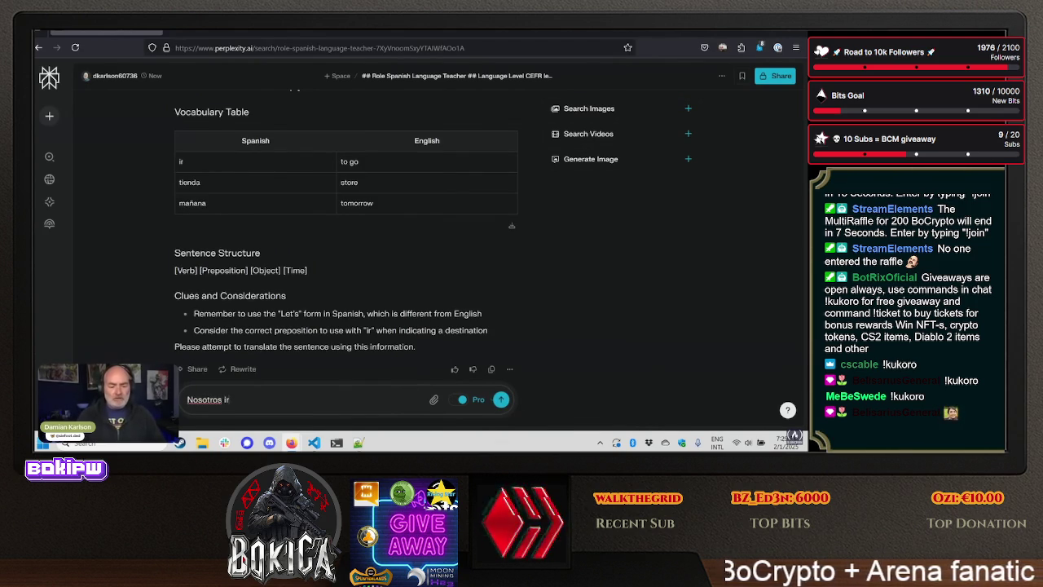
pyautogui.write('emos a la tienda mañ')
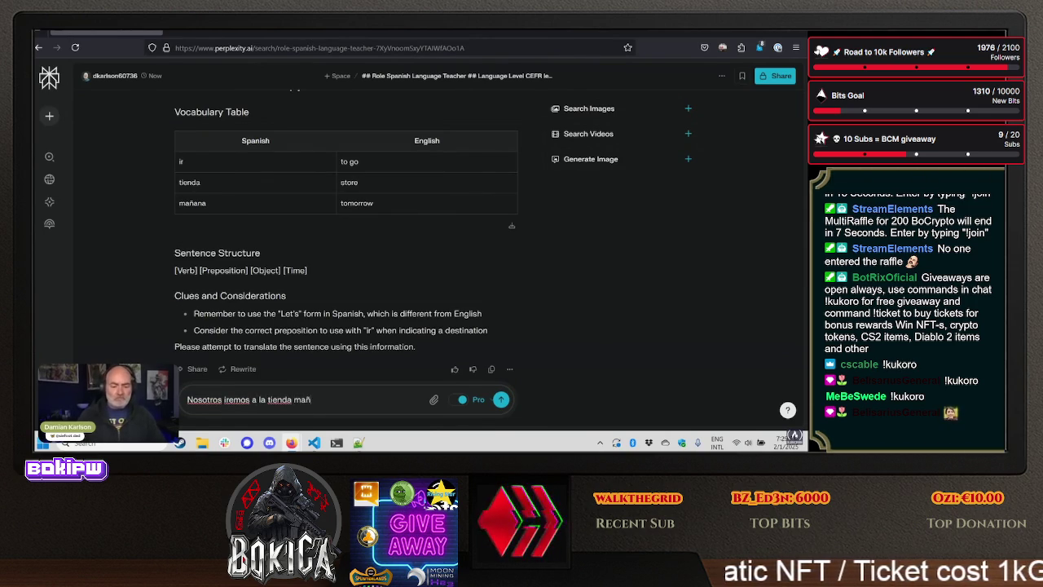
pyautogui.write('ana')
pyautogui.press('Return')
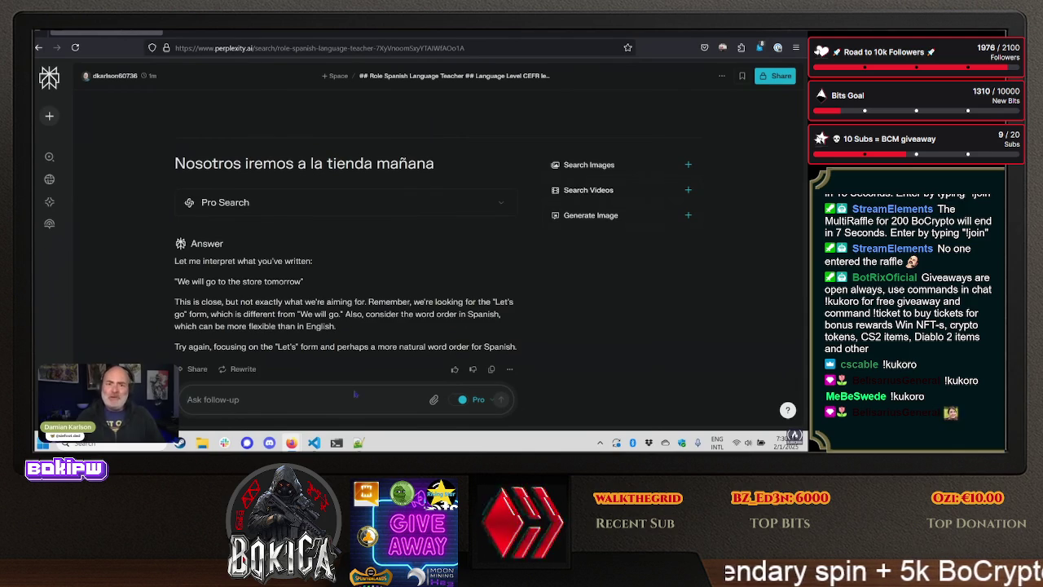
pyautogui.write("can you help me understand the let's form")
pyautogui.press('Return')
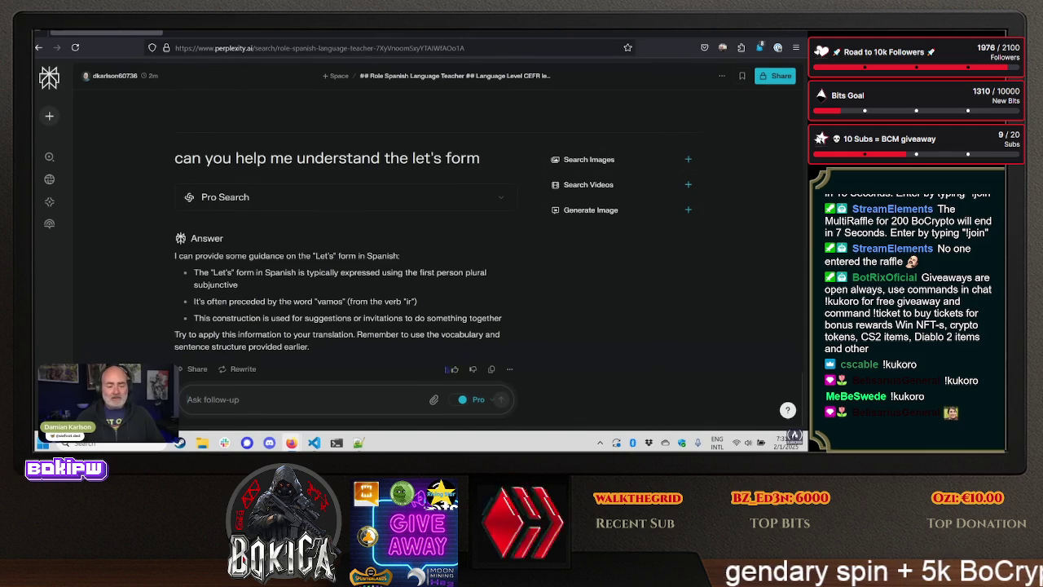
# - Send the attempt 'Vamonos a la tienda mañana', closing an accidentally opened new tab
pyautogui.write('Vaminos a')
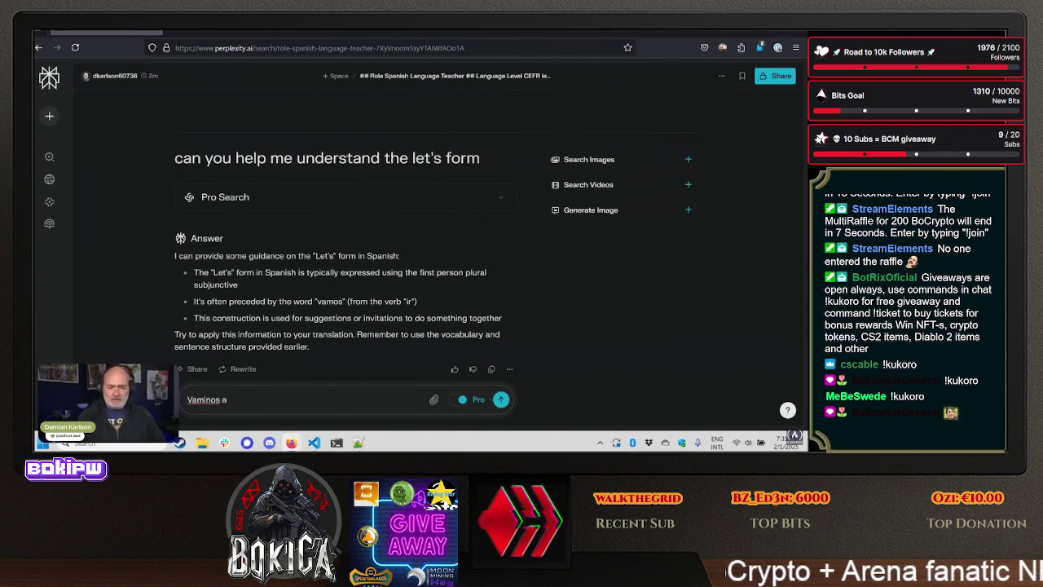
pyautogui.press('BackSpace')
pyautogui.press('BackSpace')
pyautogui.press('BackSpace')
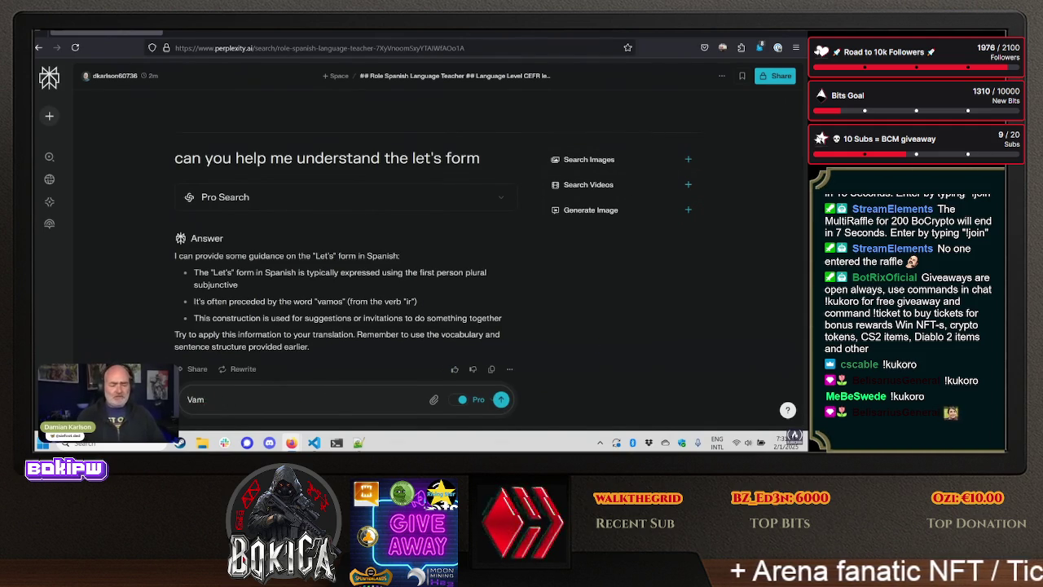
pyautogui.write('onos a')
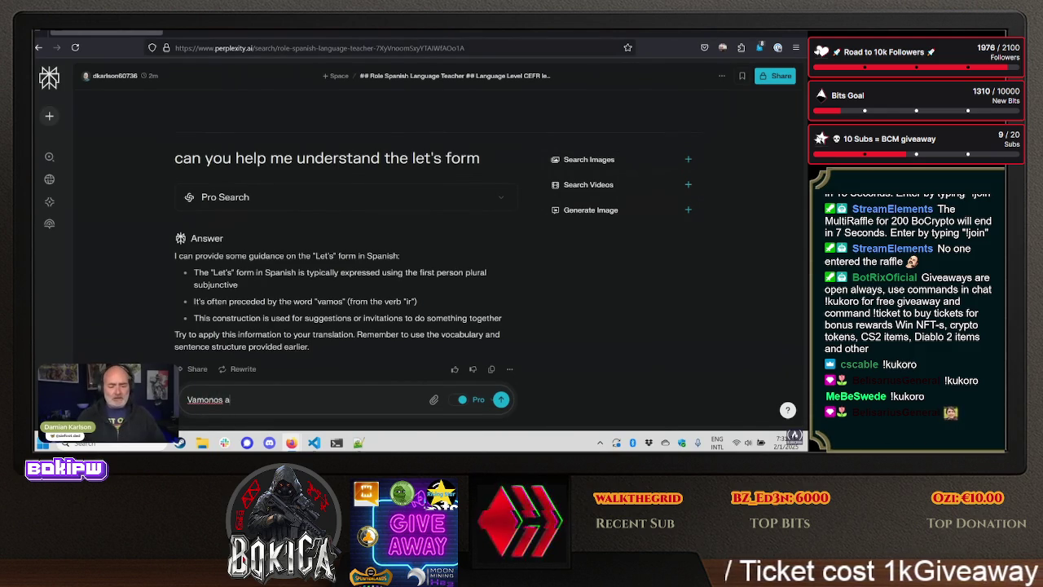
pyautogui.write(' l')
pyautogui.press('BackSpace')
pyautogui.write('da ma')
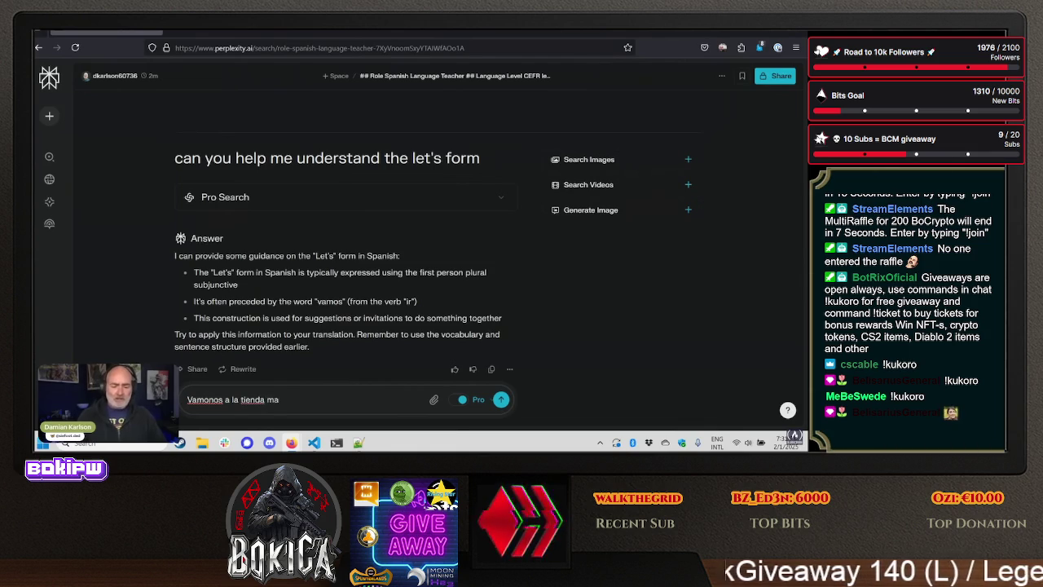
pyautogui.hotkey('ctrl', 't')
pyautogui.write('a')
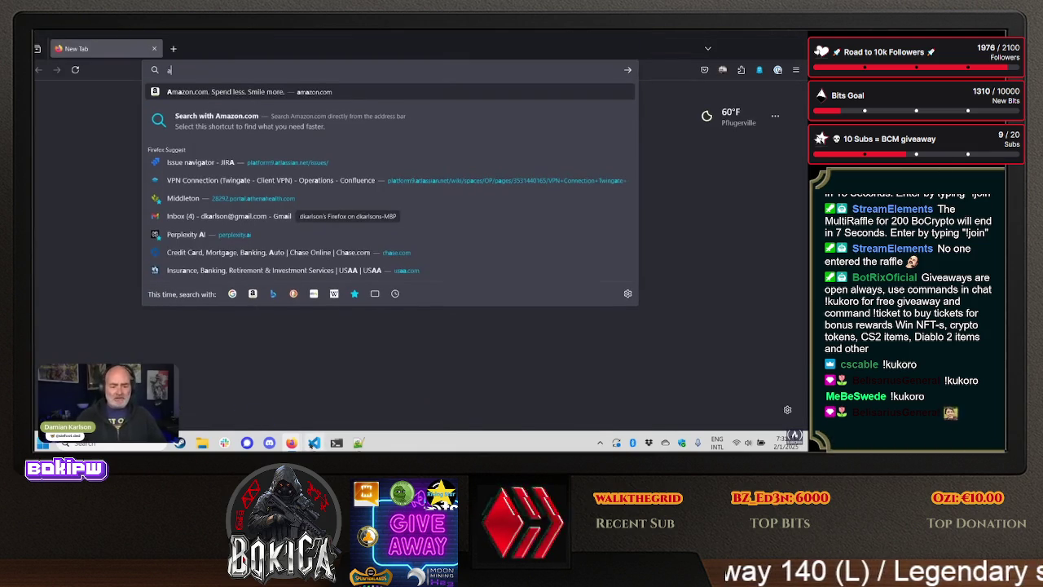
pyautogui.click(291, 442)
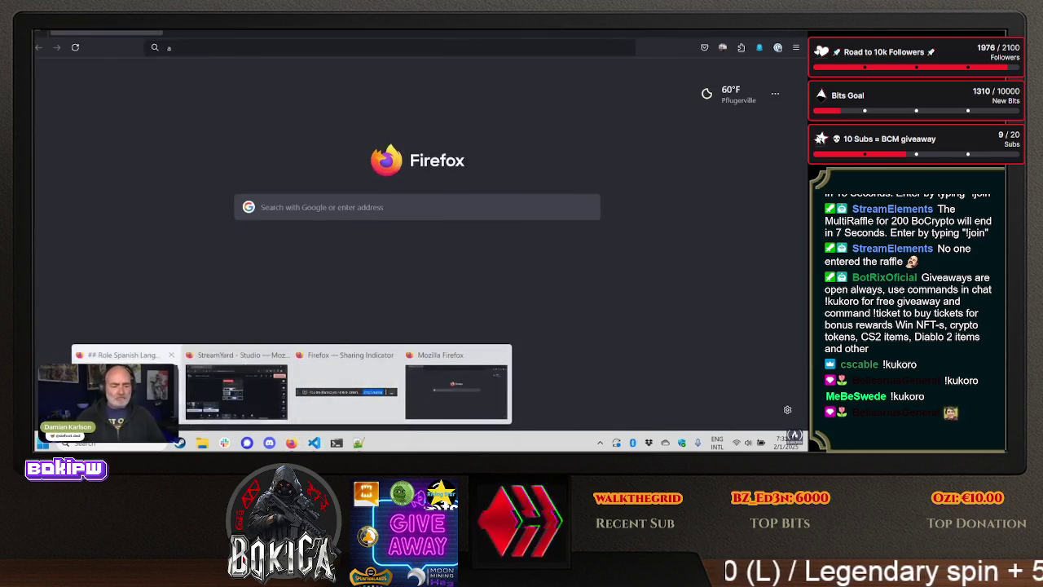
pyautogui.click(130, 391)
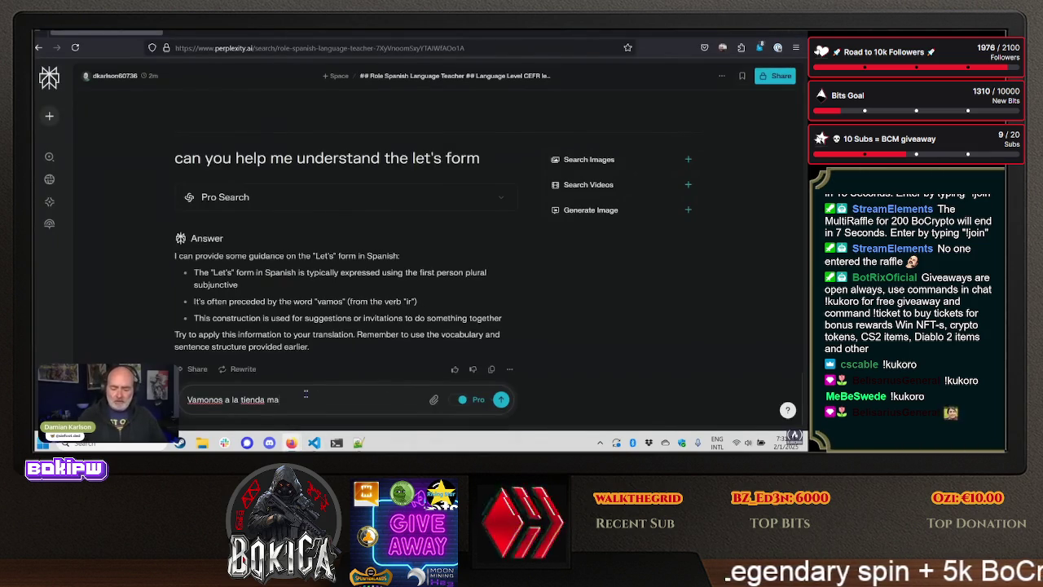
pyautogui.write('ñana')
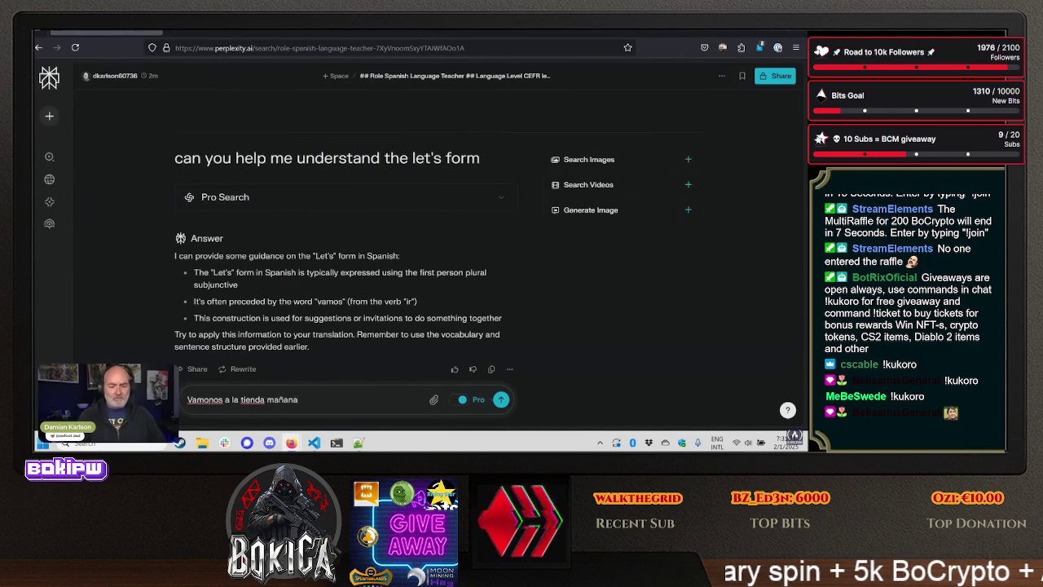
pyautogui.press('Return')
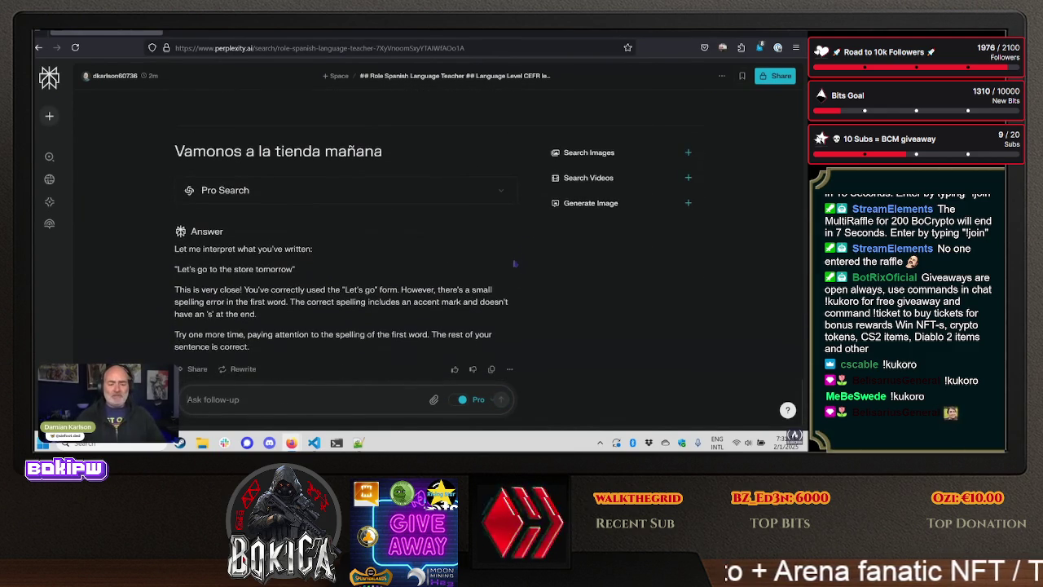
# - Read the tutor's feedback, highlighting its praise for using the Let's go form
pyautogui.moveTo(308, 290); pyautogui.dragTo(433, 303)
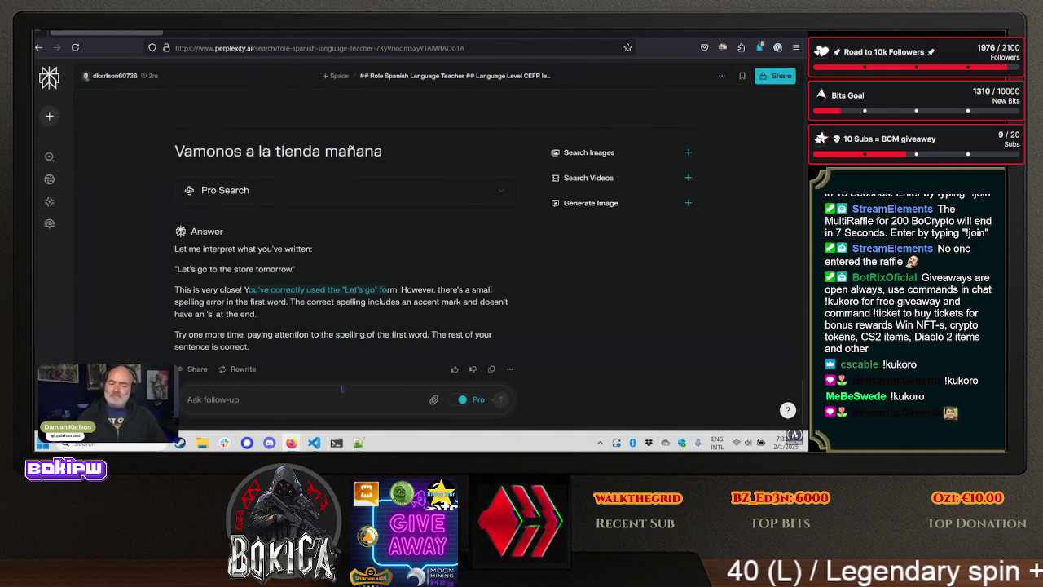
pyautogui.scroll(3, 342, 362)
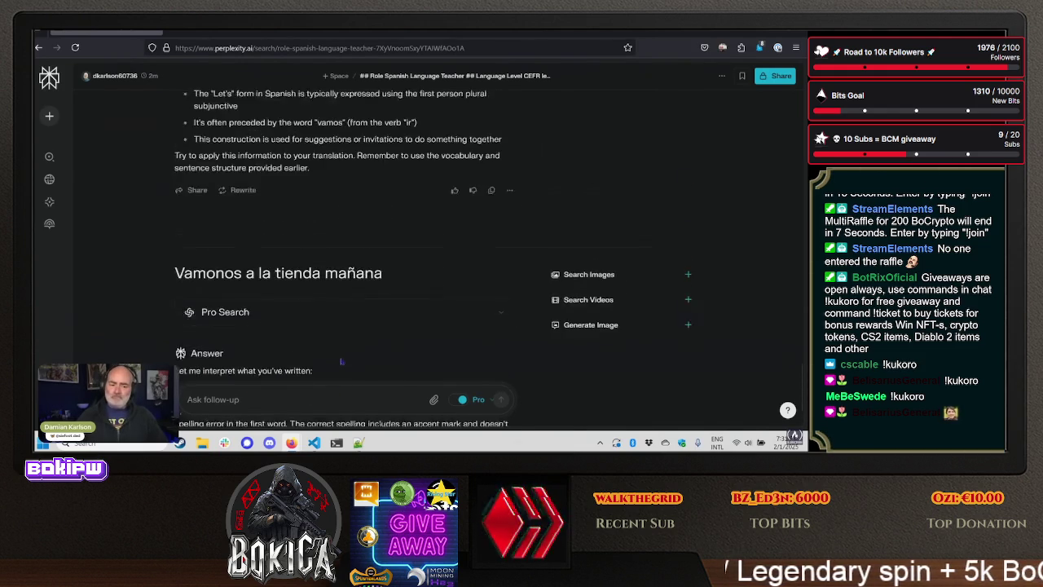
pyautogui.scroll(-3, 342, 361)
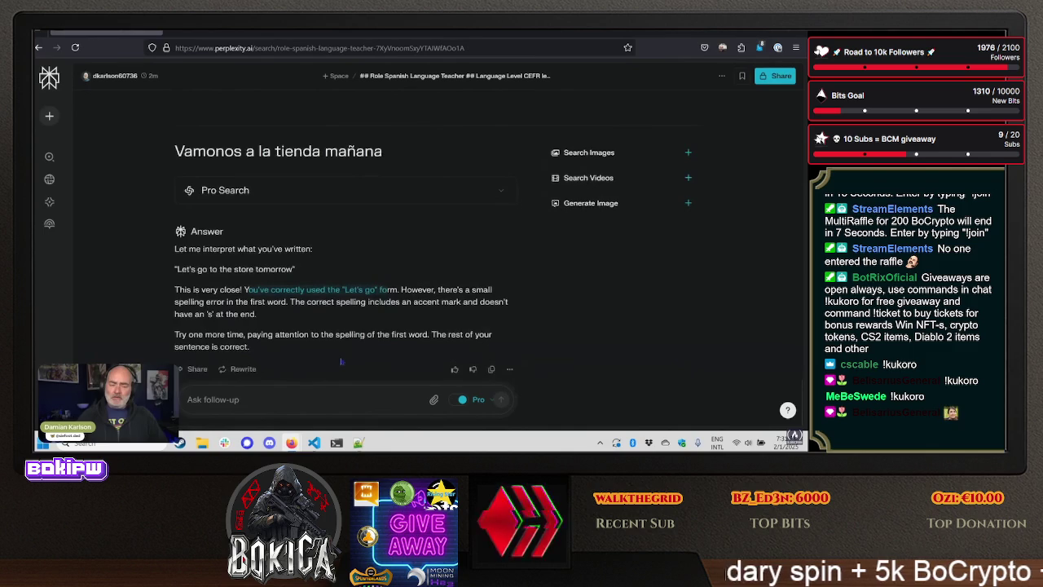
pyautogui.click(248, 400)
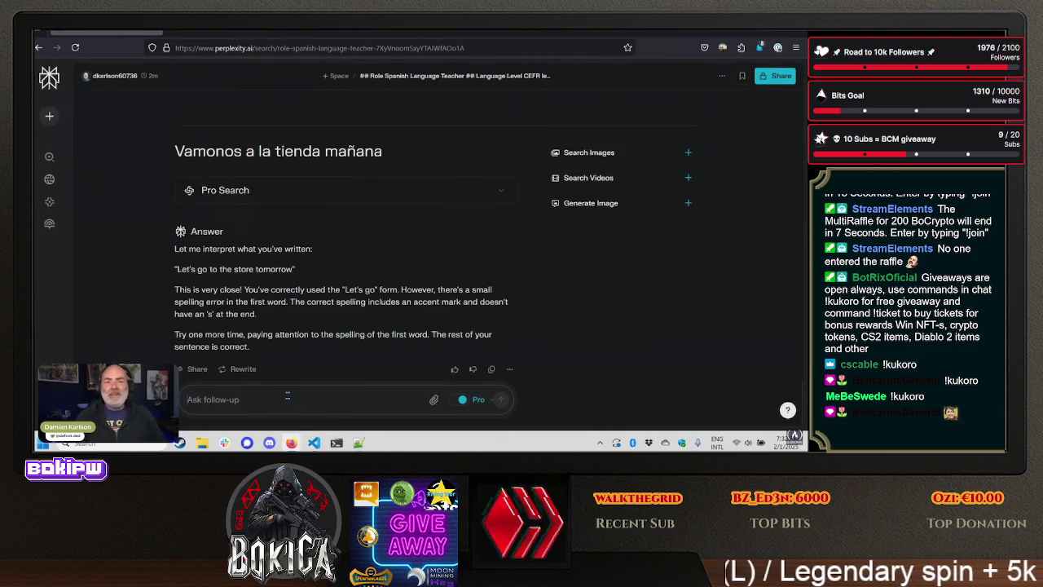
# - Send the revised attempt 'vamanó a la tienda mañana' to the tutor
pyautogui.write('va')
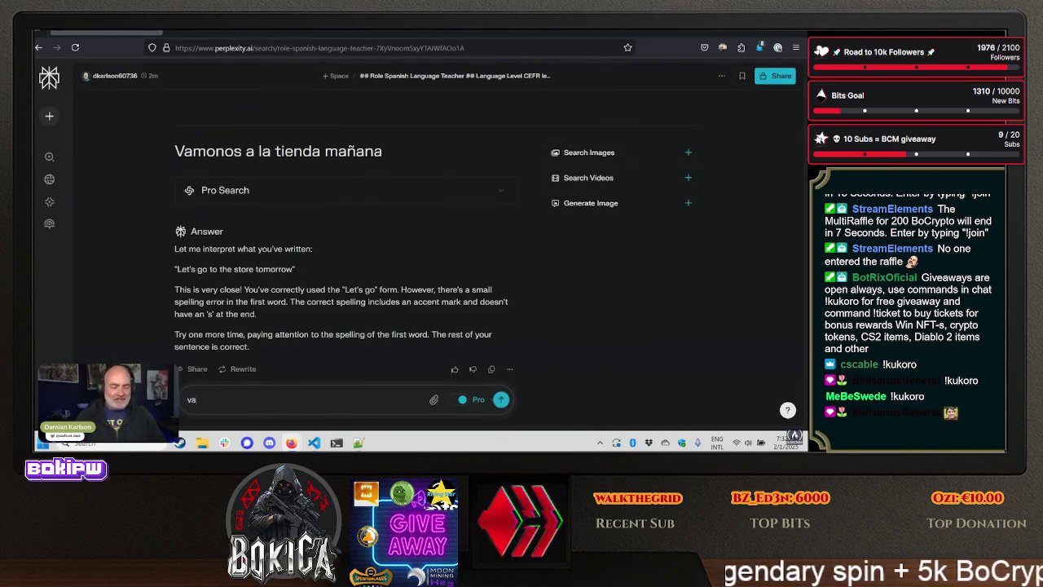
pyautogui.write('mano')
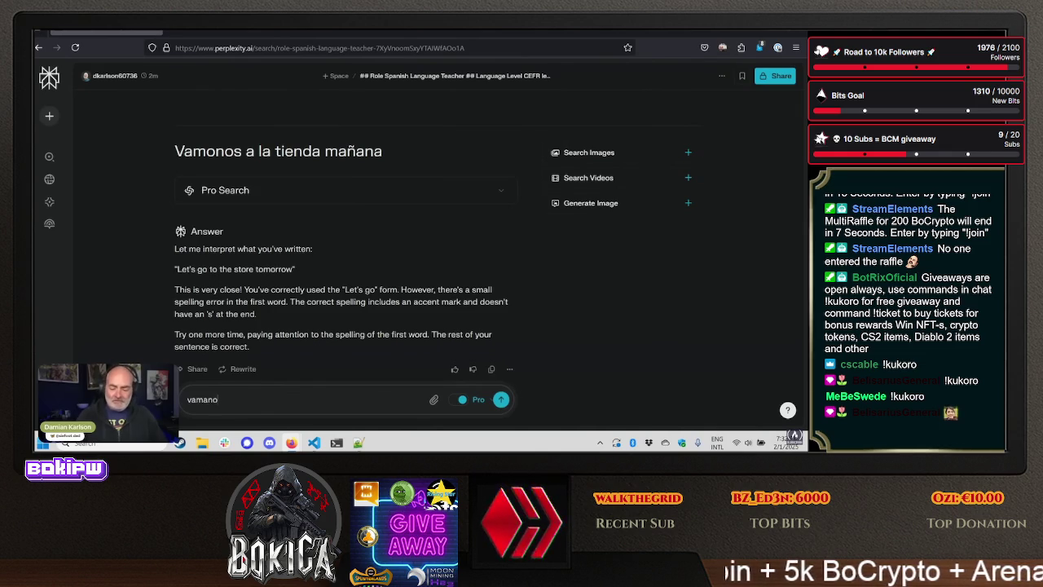
pyautogui.press('BackSpace')
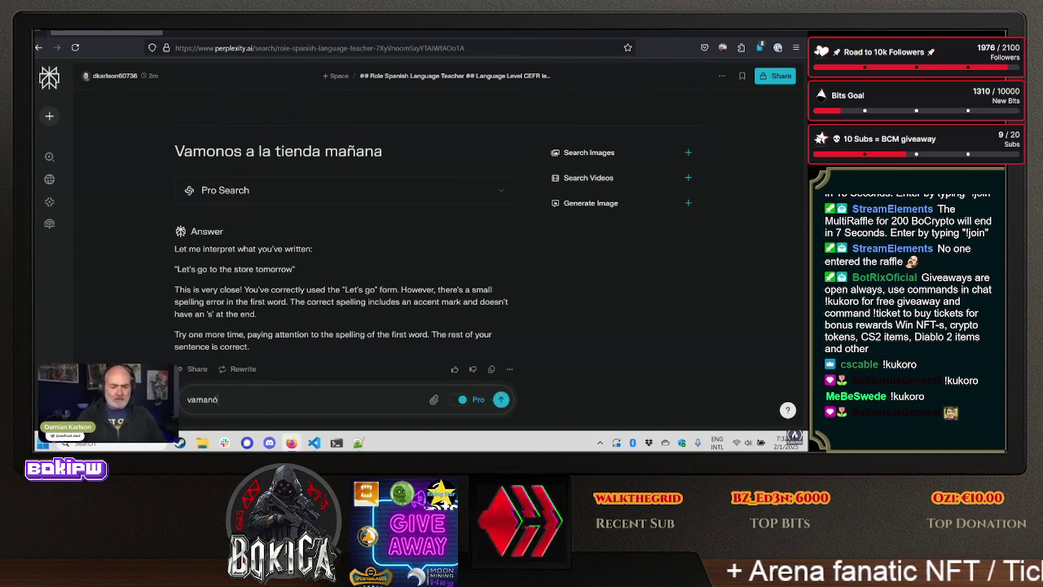
pyautogui.write(' a la tiend')
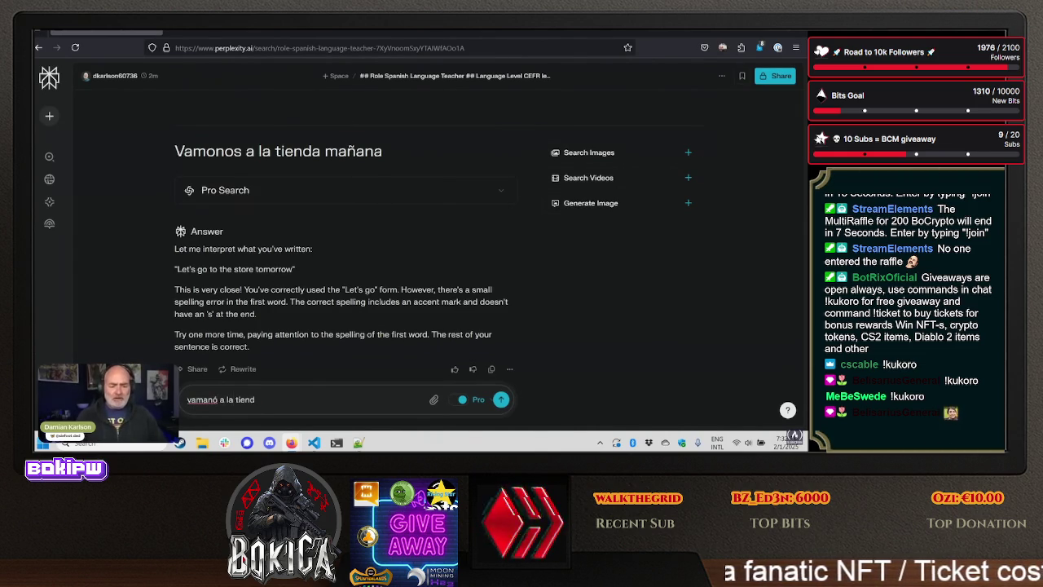
pyautogui.write('a mañana')
pyautogui.press('Return')
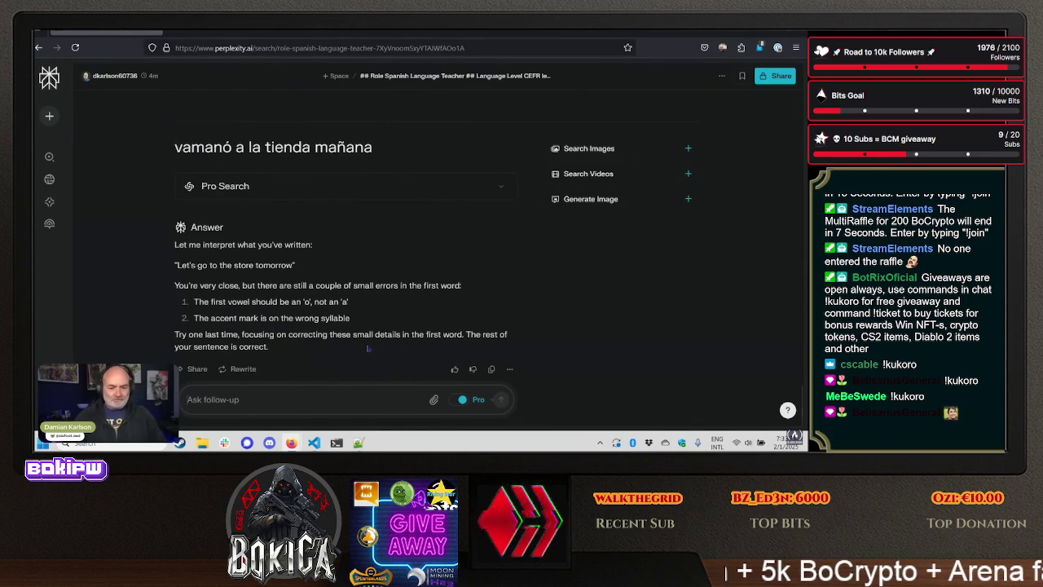
# - Reread the tutor's feedback, then send 'vómano a la tienda mañana' as the next attempt
pyautogui.scroll(1, 368, 349)
pyautogui.scroll(1, 367, 350)
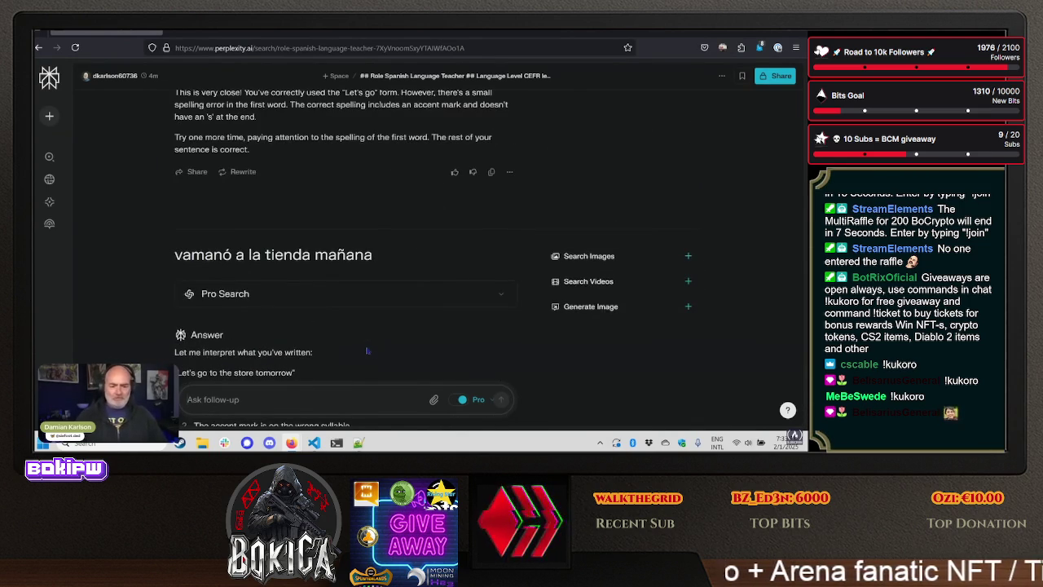
pyautogui.write('v')
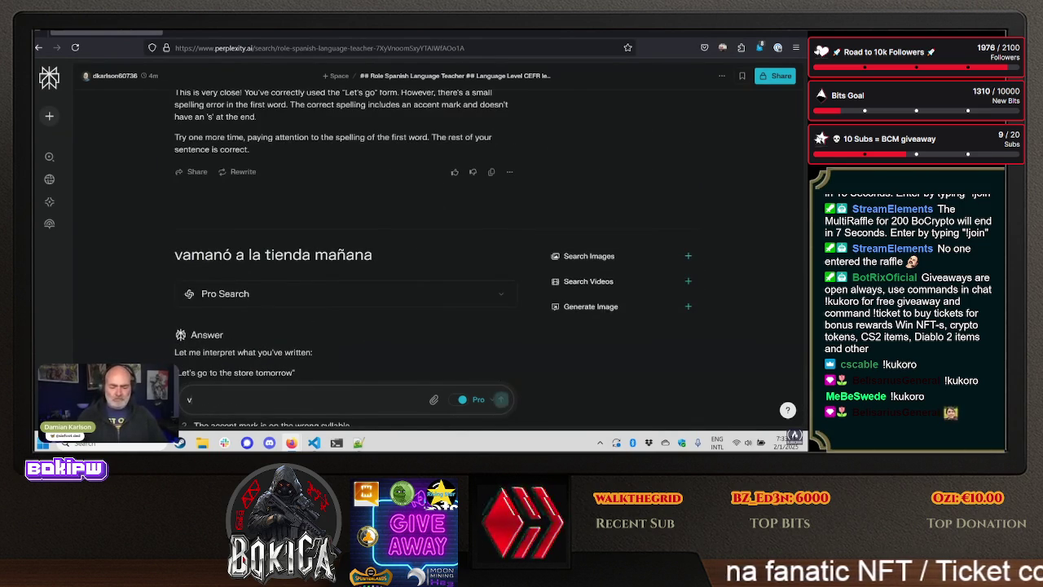
pyautogui.write('ómano a l')
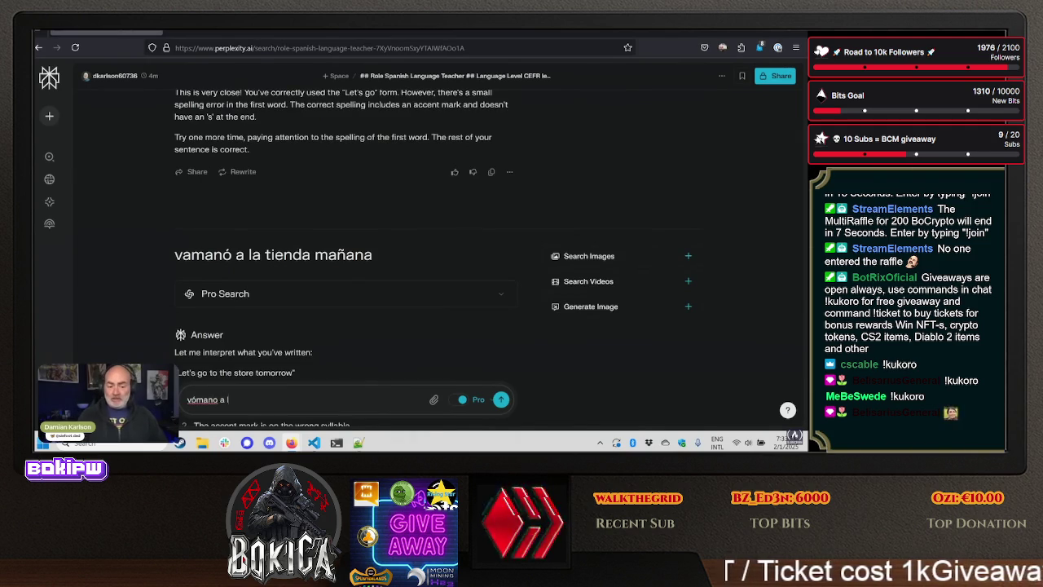
pyautogui.write('a tienda mañana')
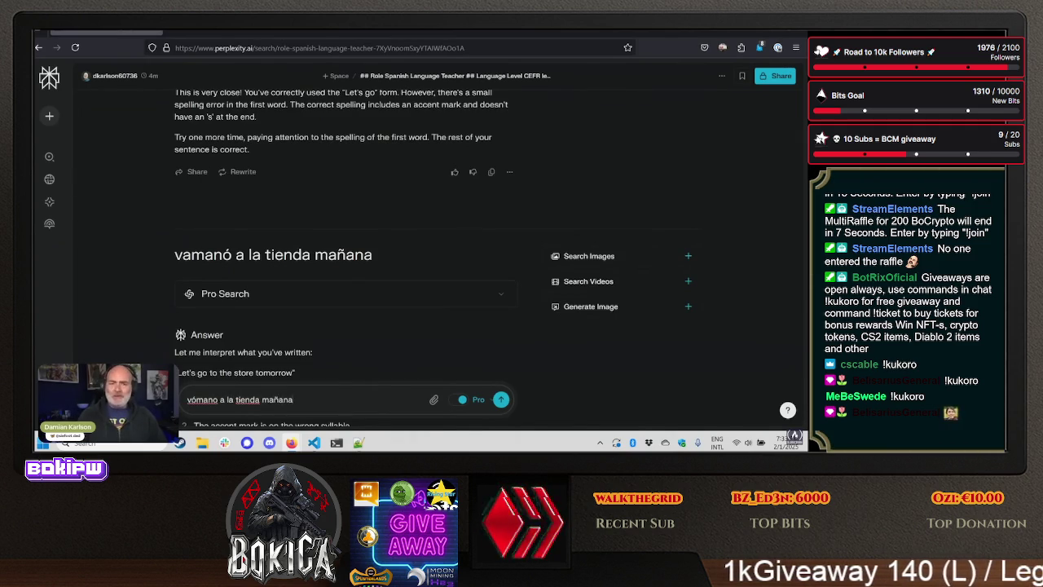
pyautogui.press('Return')
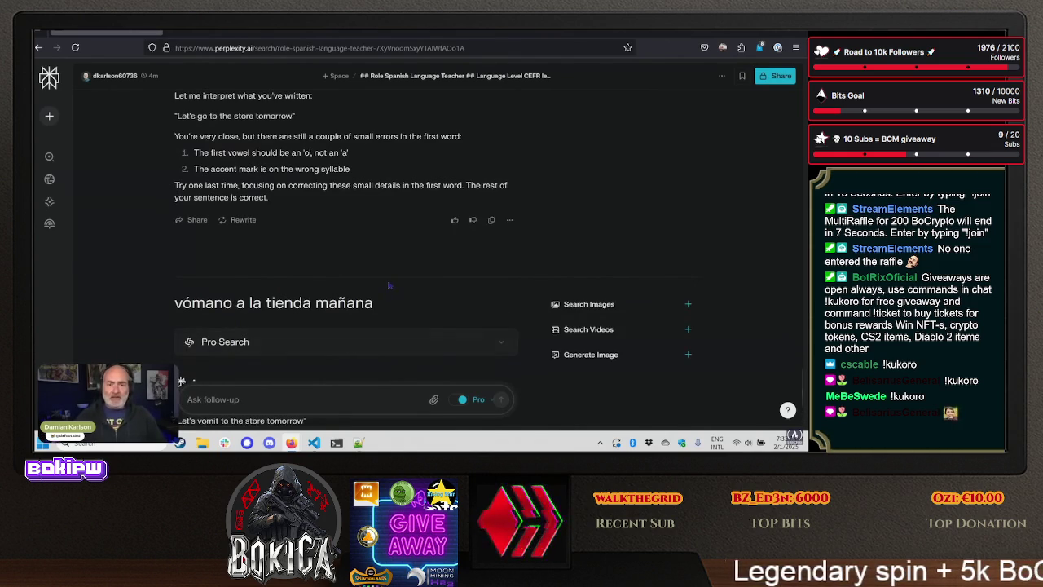
pyautogui.scroll(-2, 424, 263)
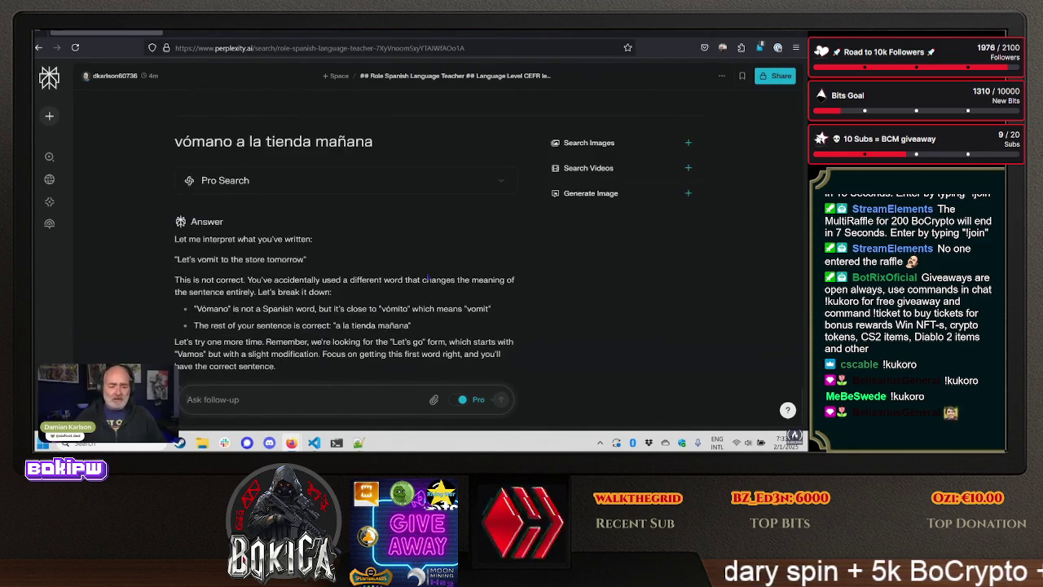
# - Highlight the 'Let's vomit' reading, then submit 'Nos vamos a la tienda mañana' as the corrected translation
pyautogui.moveTo(175, 259); pyautogui.dragTo(307, 259)
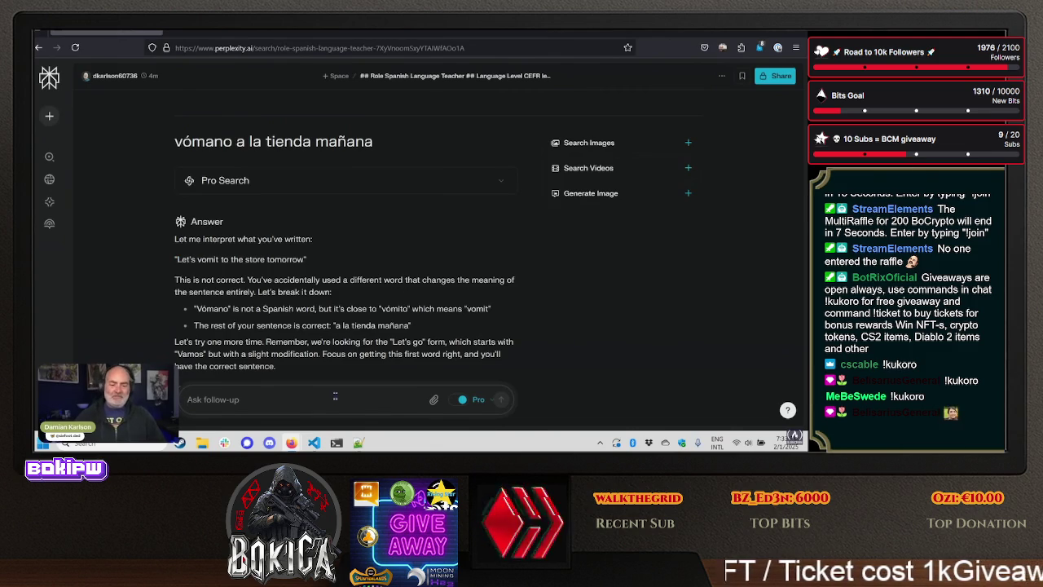
pyautogui.write('Nos vamos a la tie')
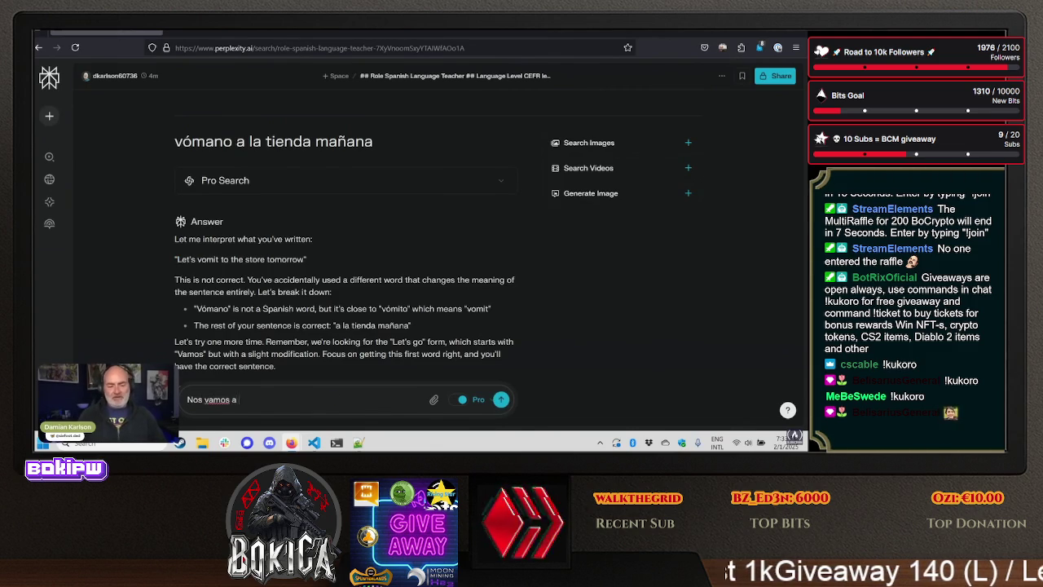
pyautogui.write('nda')
pyautogui.write('ñana')
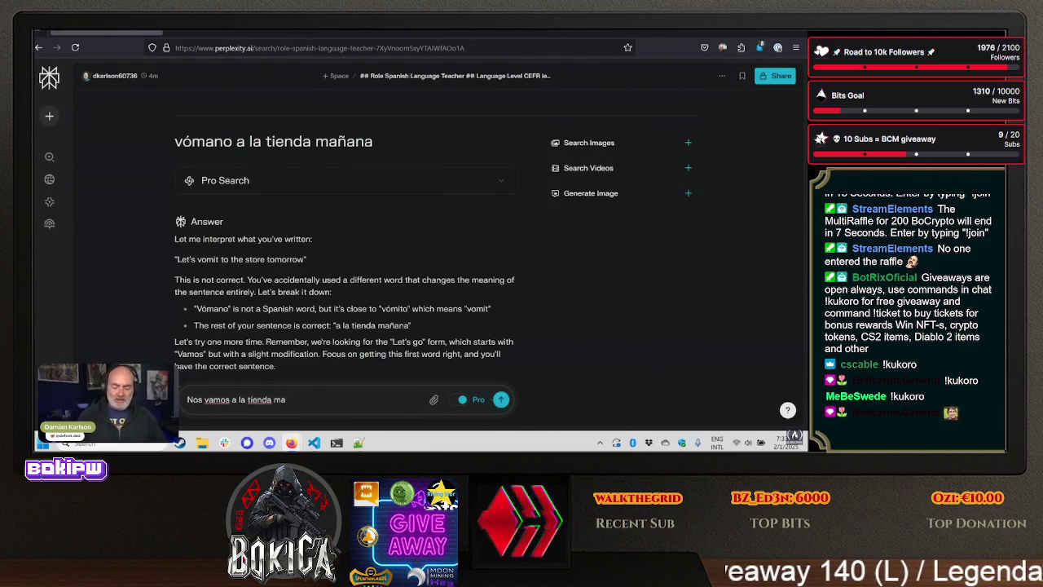
pyautogui.press('Return')
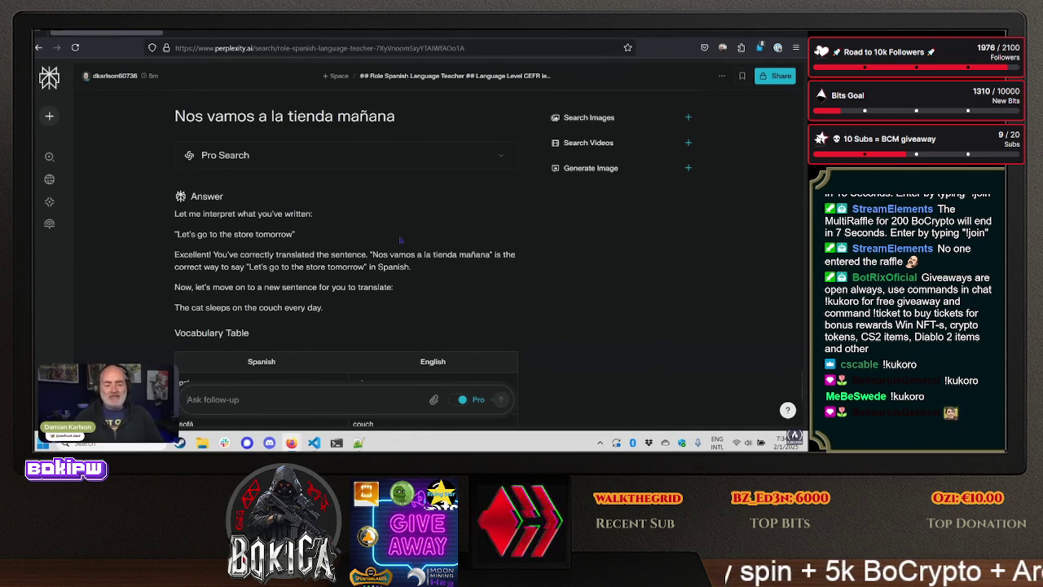
pyautogui.scroll(-2, 400, 240)
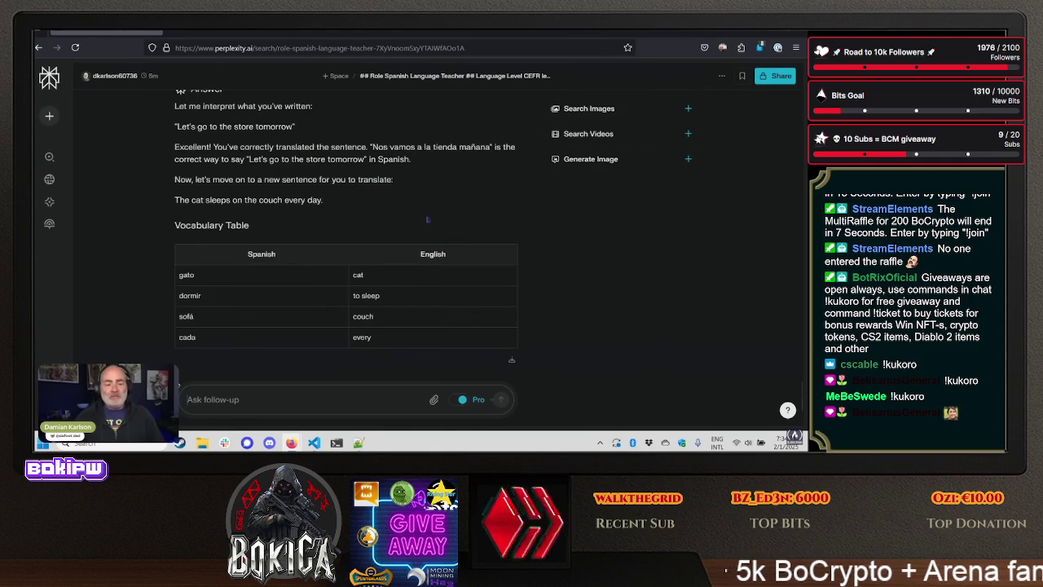
pyautogui.moveTo(213, 180); pyautogui.dragTo(418, 196)
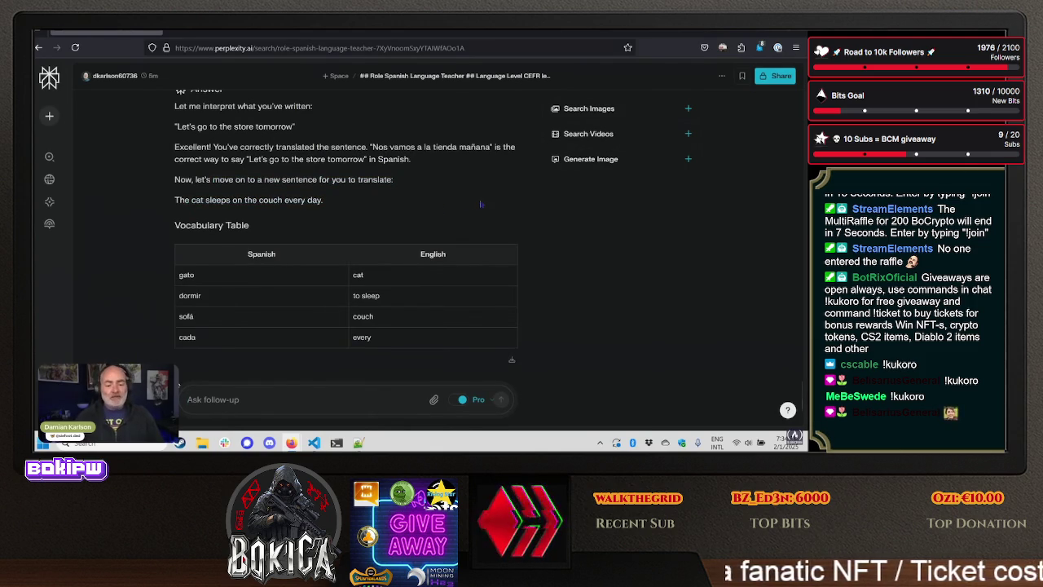
pyautogui.scroll(-1, 249, 234)
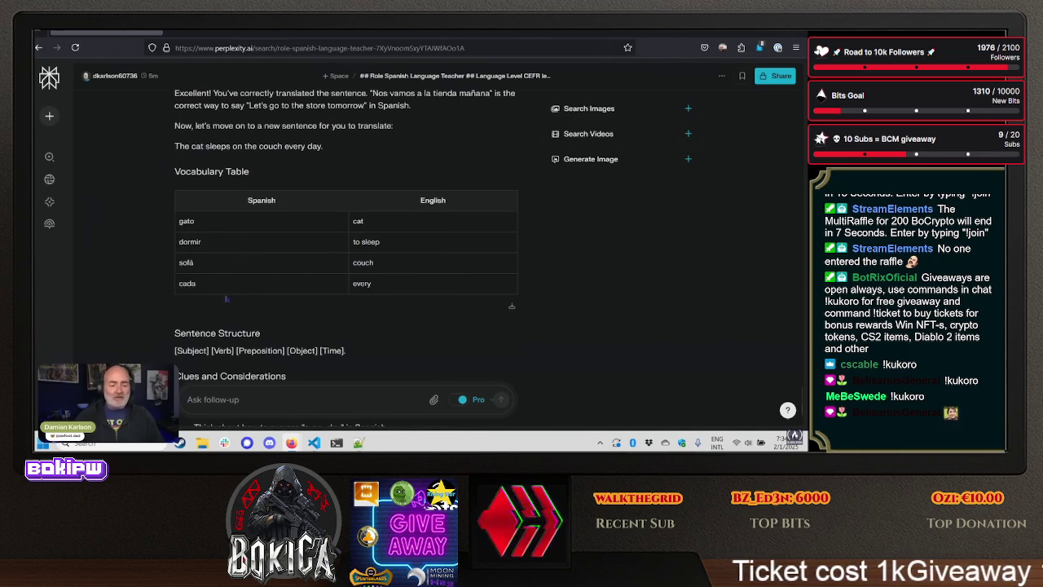
pyautogui.scroll(-2, 442, 299)
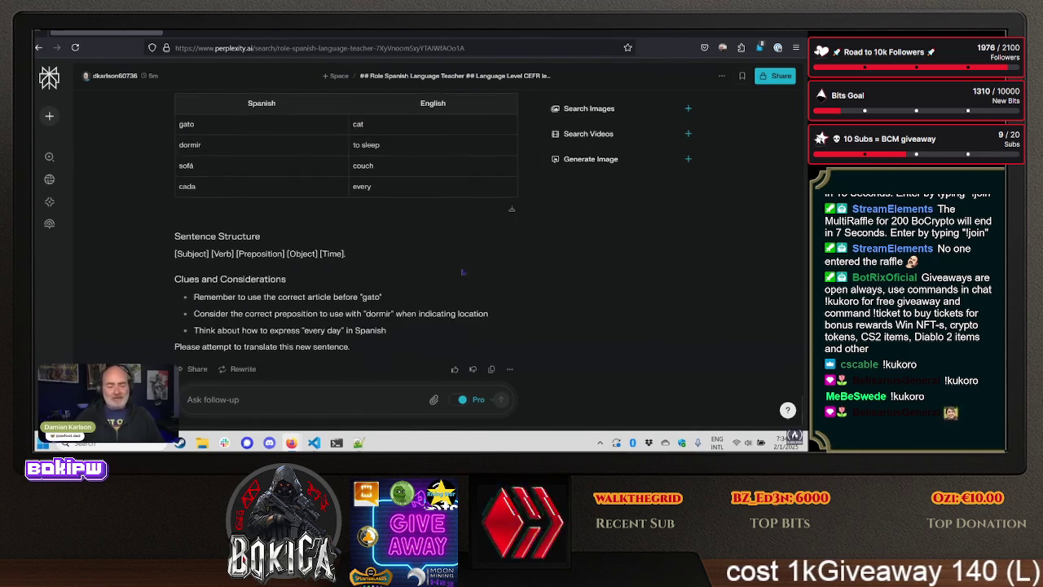
pyautogui.moveTo(194, 296); pyautogui.dragTo(377, 299)
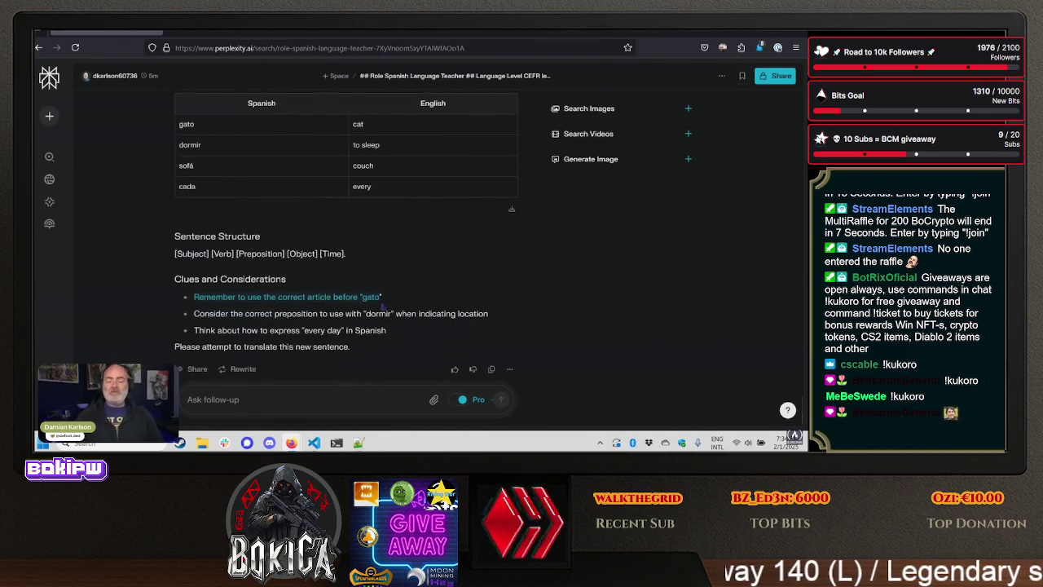
pyautogui.click(401, 300)
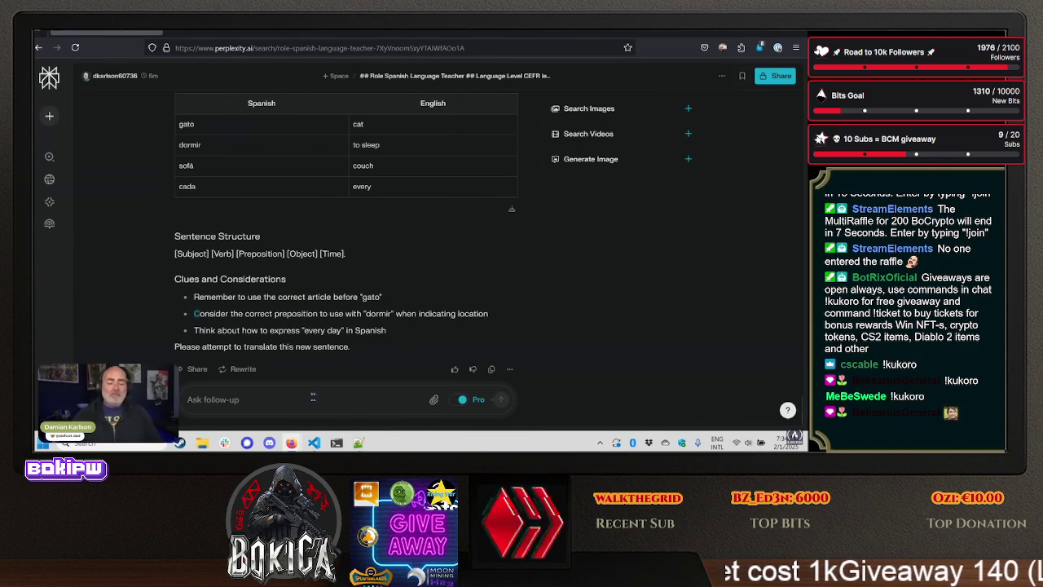
pyautogui.scroll(3, 390, 346)
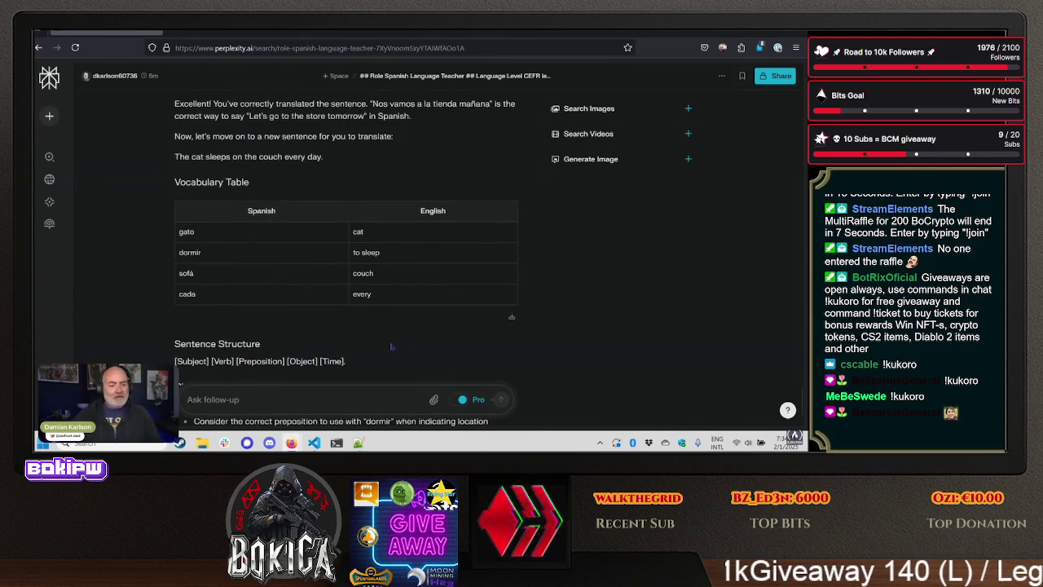
pyautogui.scroll(-3, 392, 346)
# - Send 'el gato está dormiendo en la sofa cada dia' as the translation of the cat sentence
pyautogui.write('el gato')
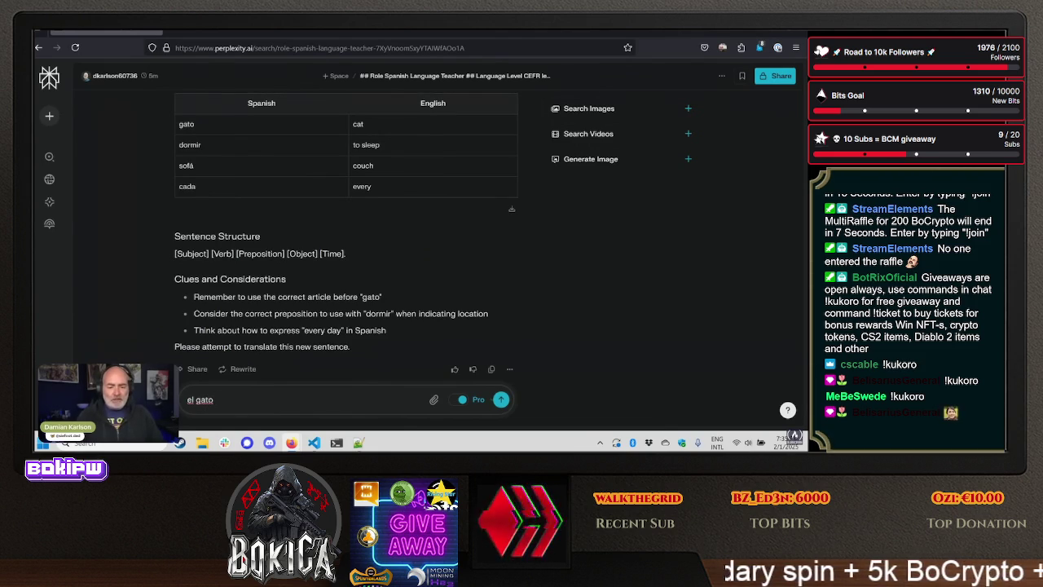
pyautogui.write(' est')
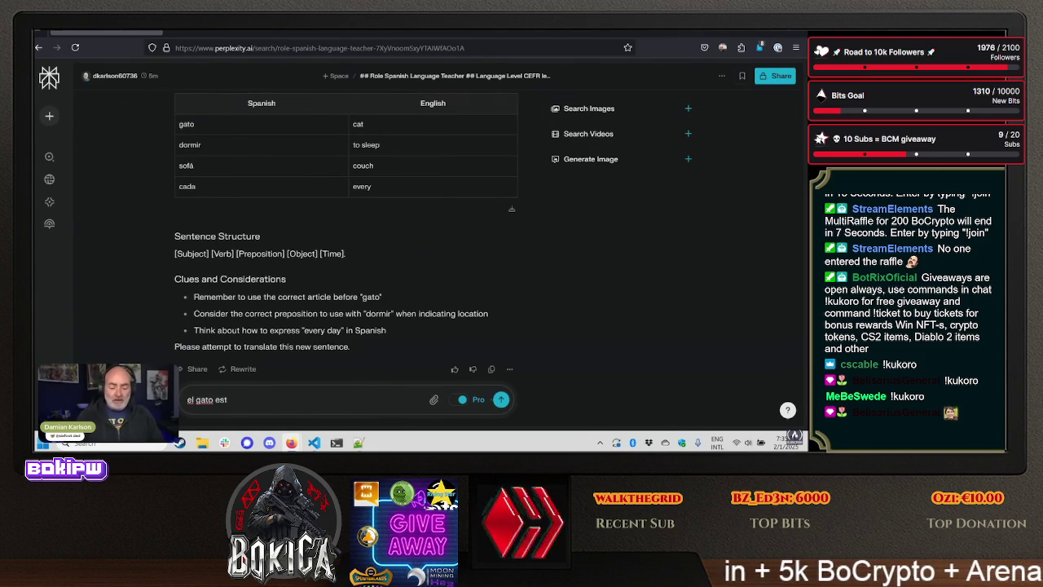
pyautogui.write('á dormi')
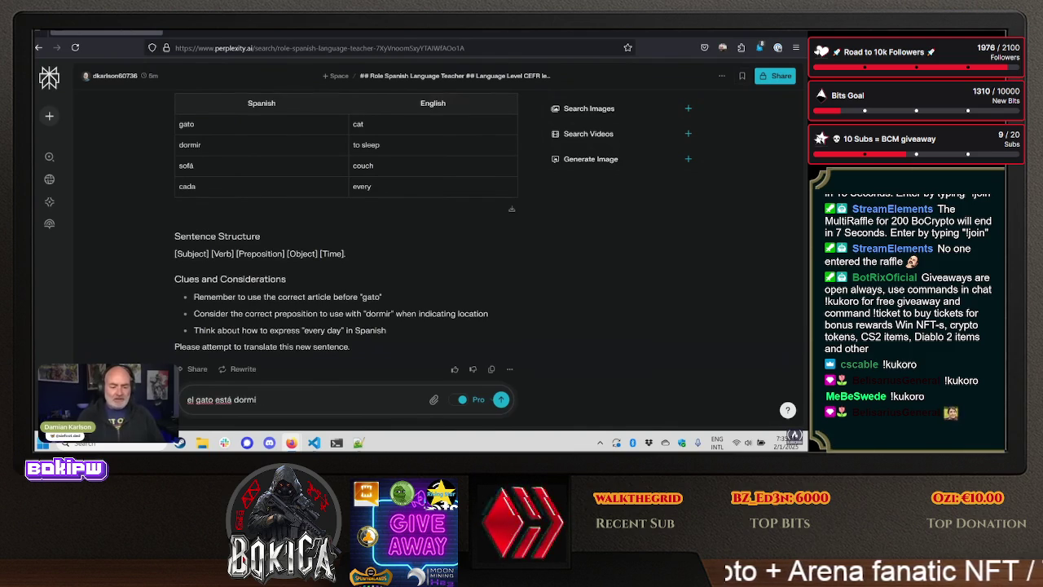
pyautogui.write('endo en la sofa ca')
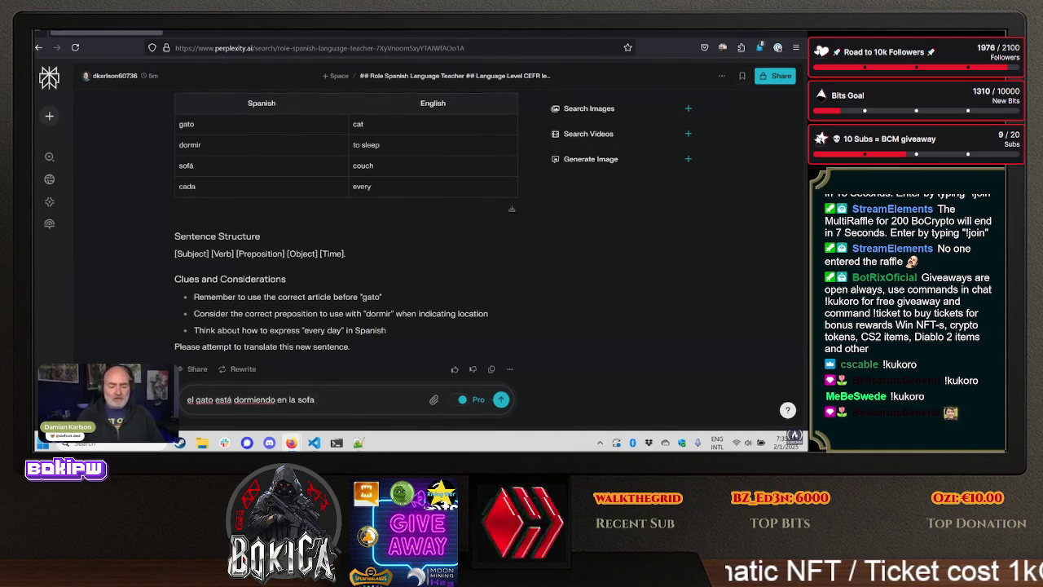
pyautogui.write('da dia')
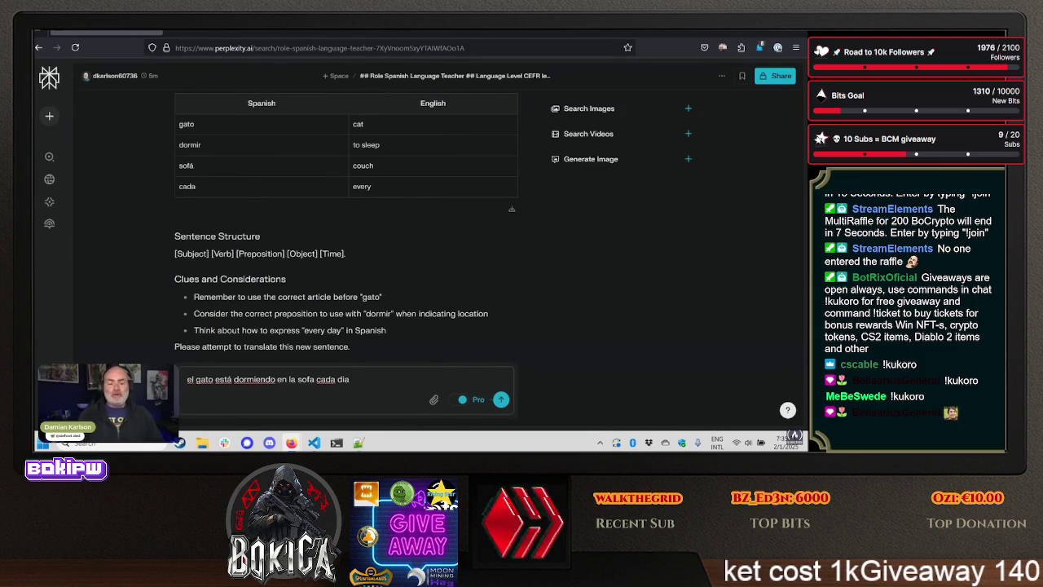
pyautogui.press('Return')
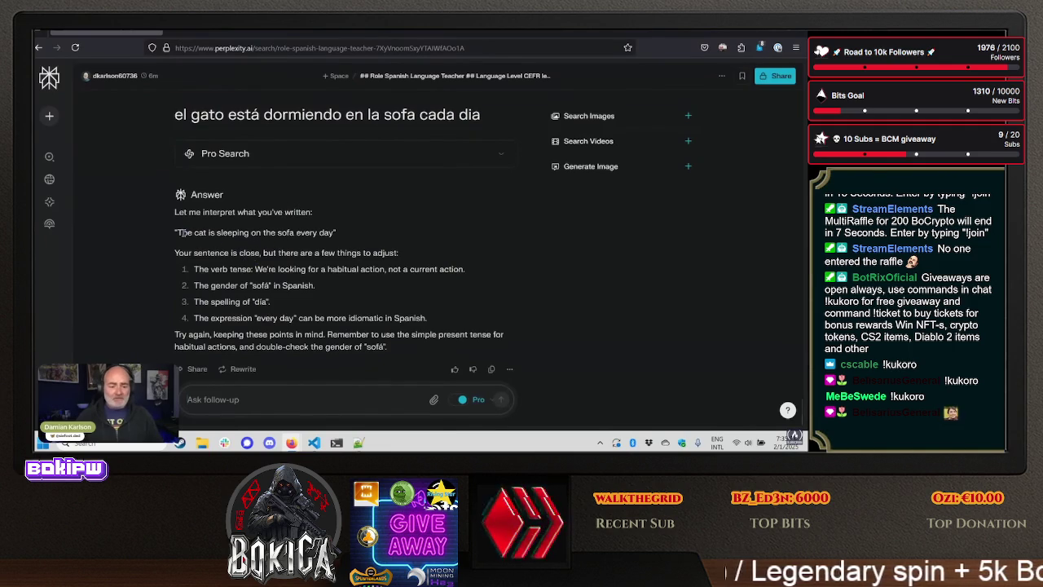
pyautogui.moveTo(174, 232); pyautogui.dragTo(332, 232)
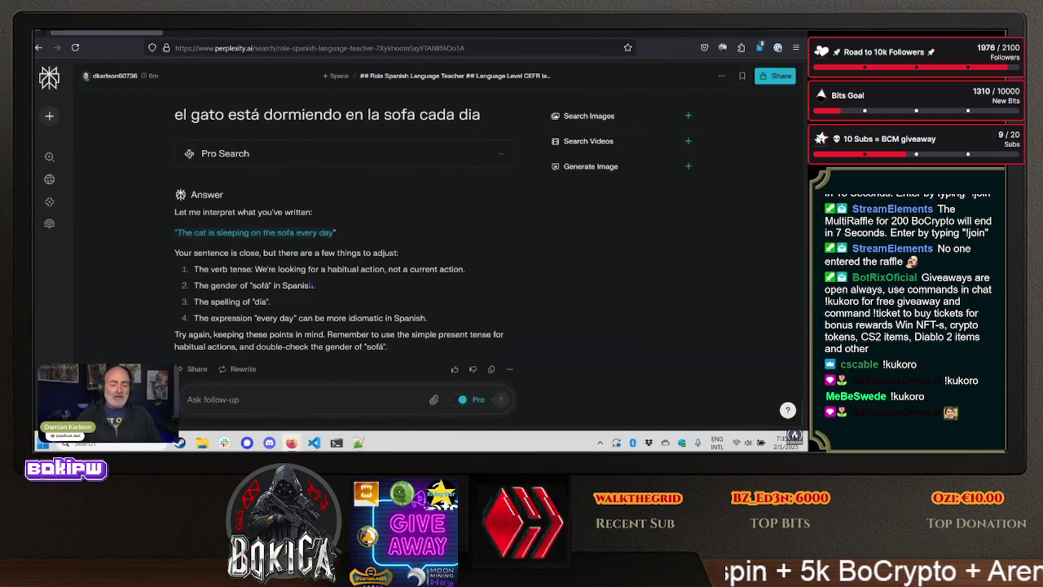
pyautogui.moveTo(210, 270)
pyautogui.mouseDown()
pyautogui.moveTo(352, 281)
pyautogui.moveTo(357, 270)
pyautogui.mouseUp()
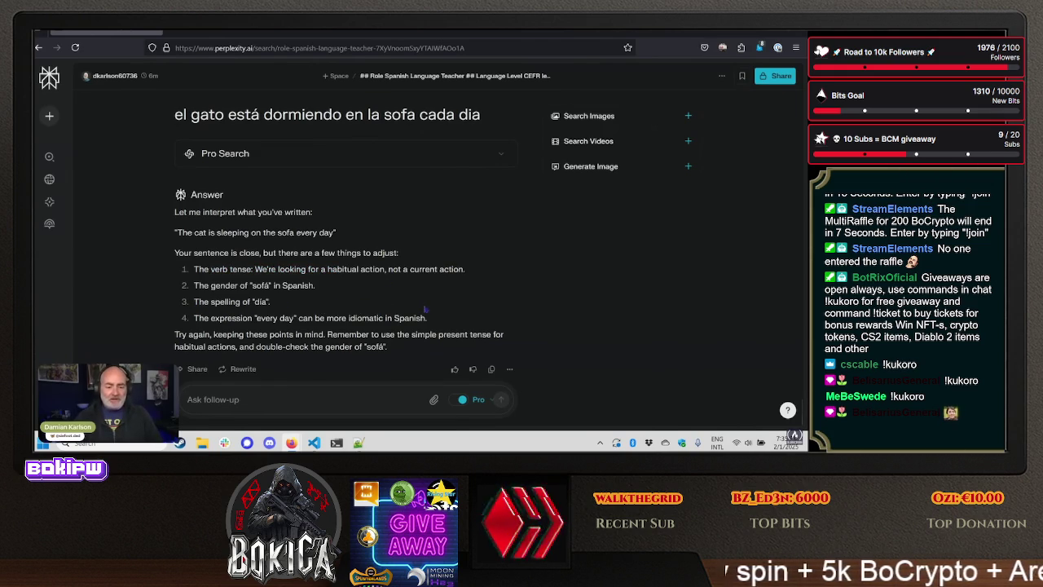
pyautogui.scroll(1, 426, 309)
pyautogui.scroll(-1, 424, 308)
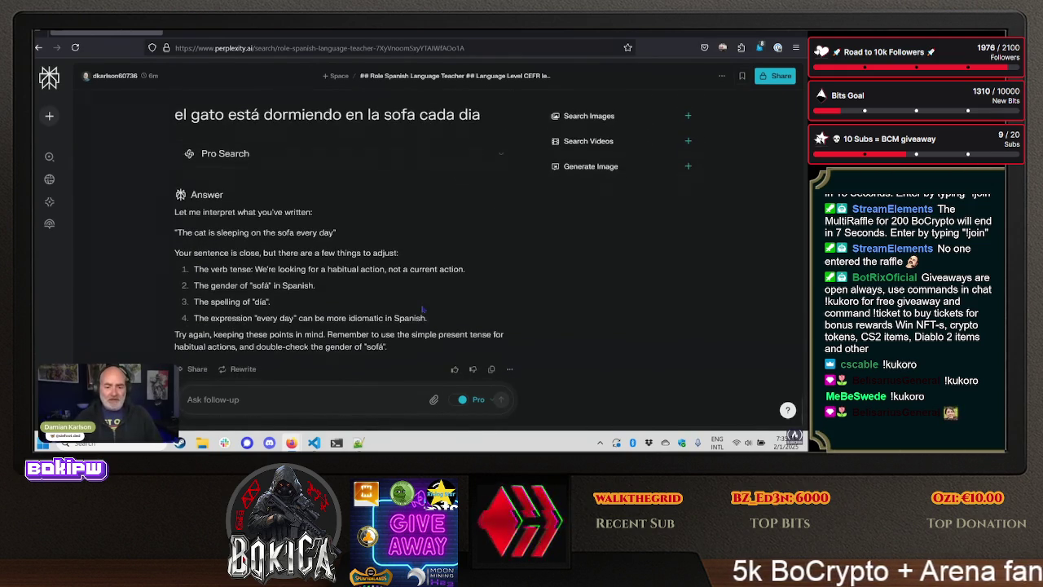
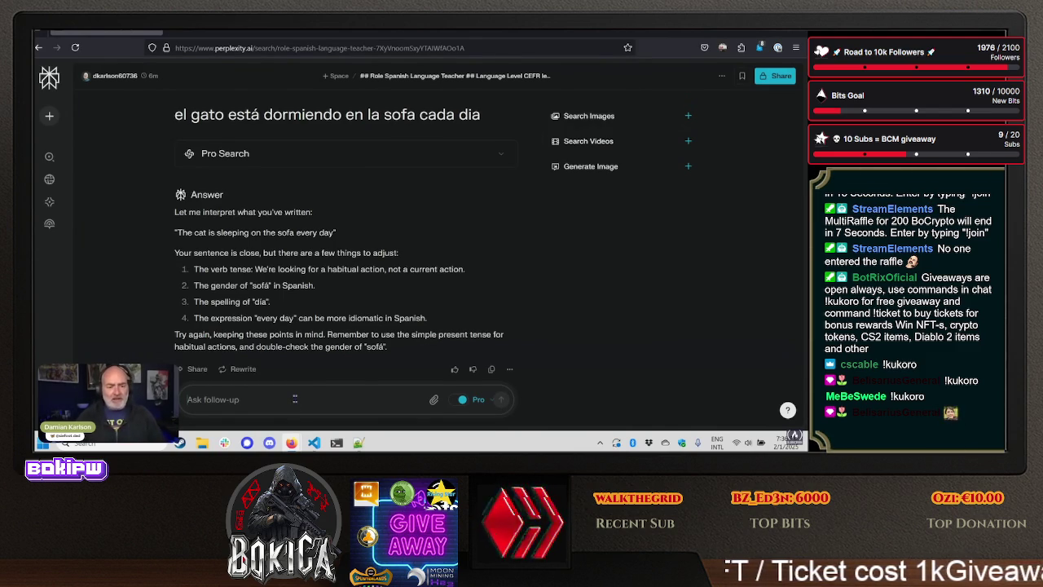
# - Send the revised attempt 'el gato es dorme en el sofá cada día' to the tutor for correction
pyautogui.write('el')
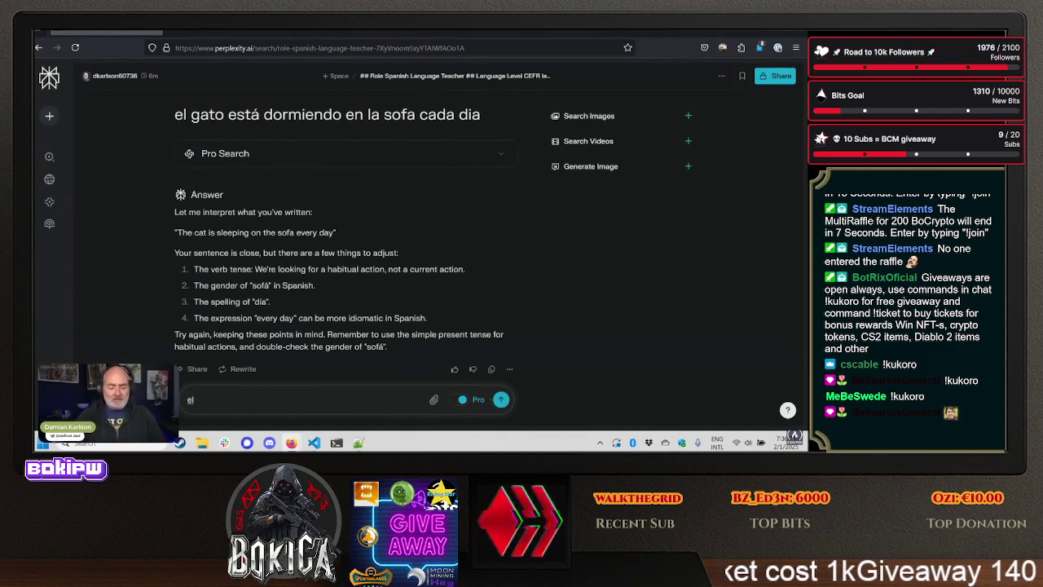
pyautogui.write(' gato')
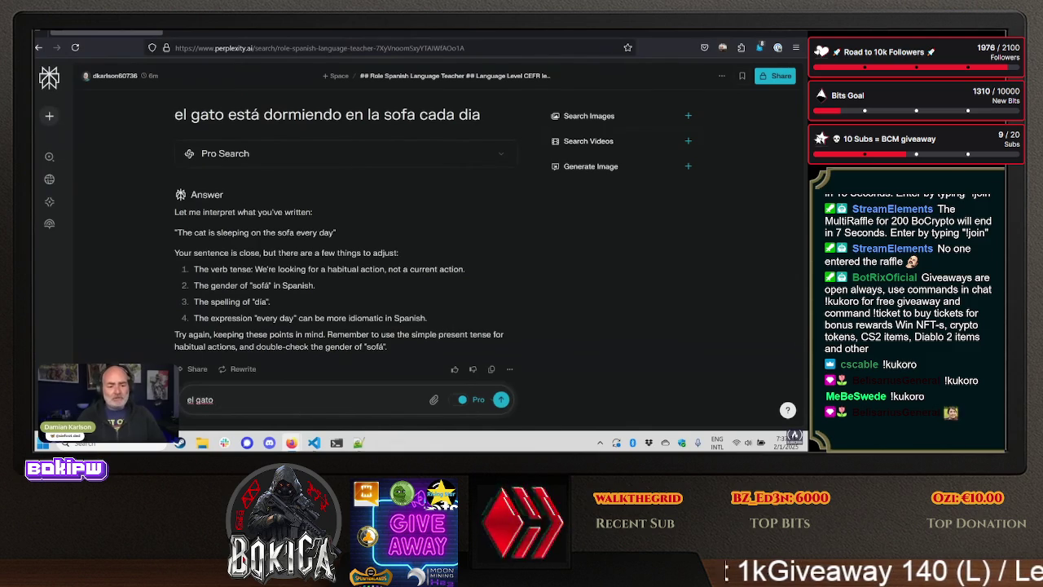
pyautogui.write(' es')
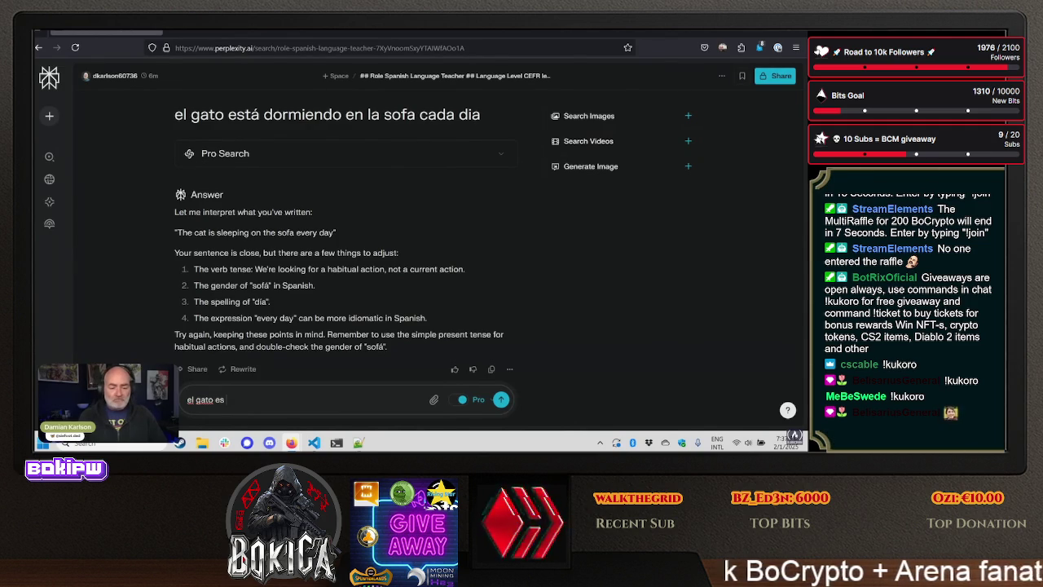
pyautogui.write(' dorme')
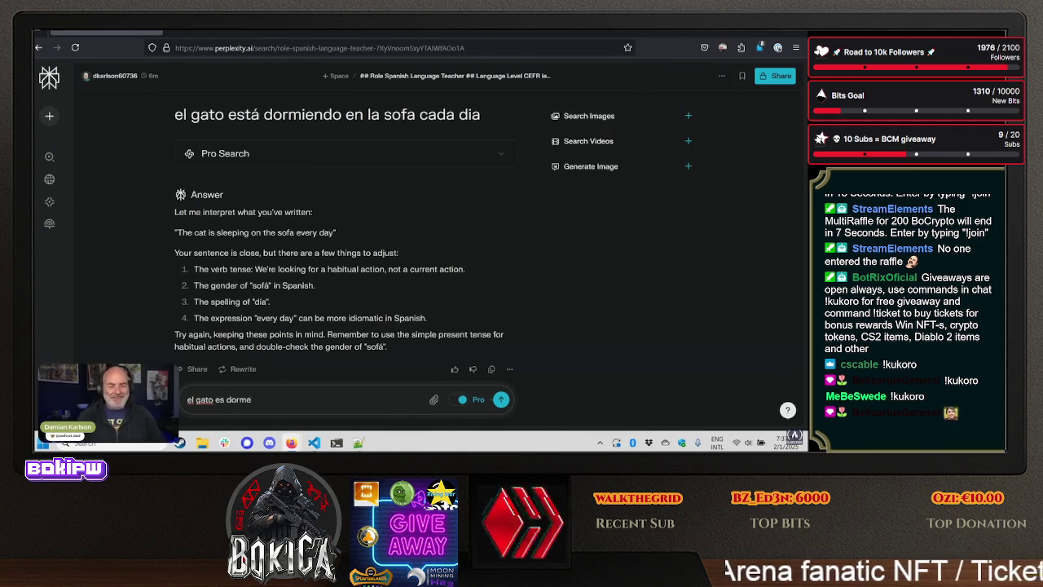
pyautogui.write(' en')
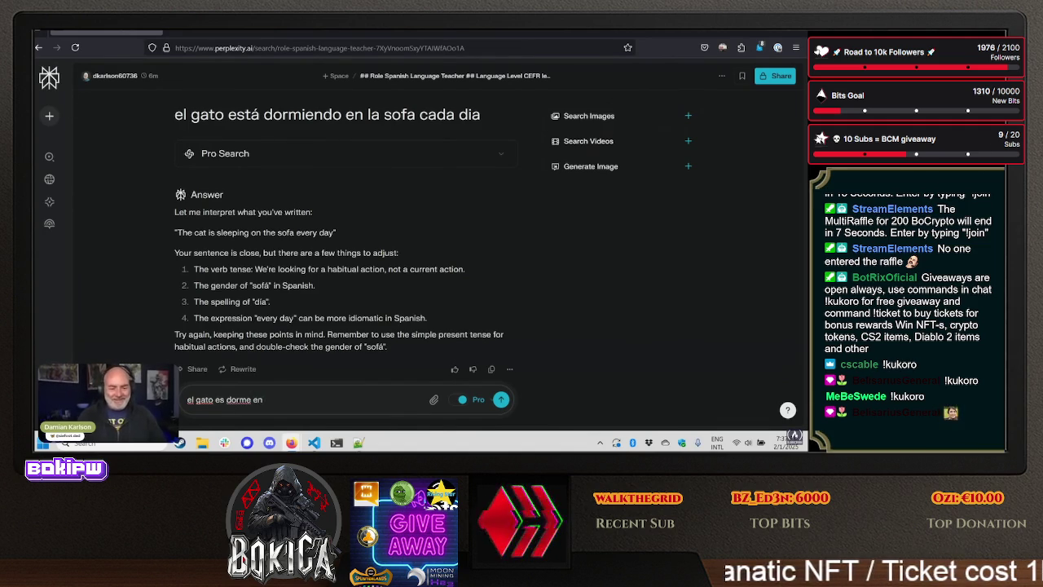
pyautogui.write(' el sof')
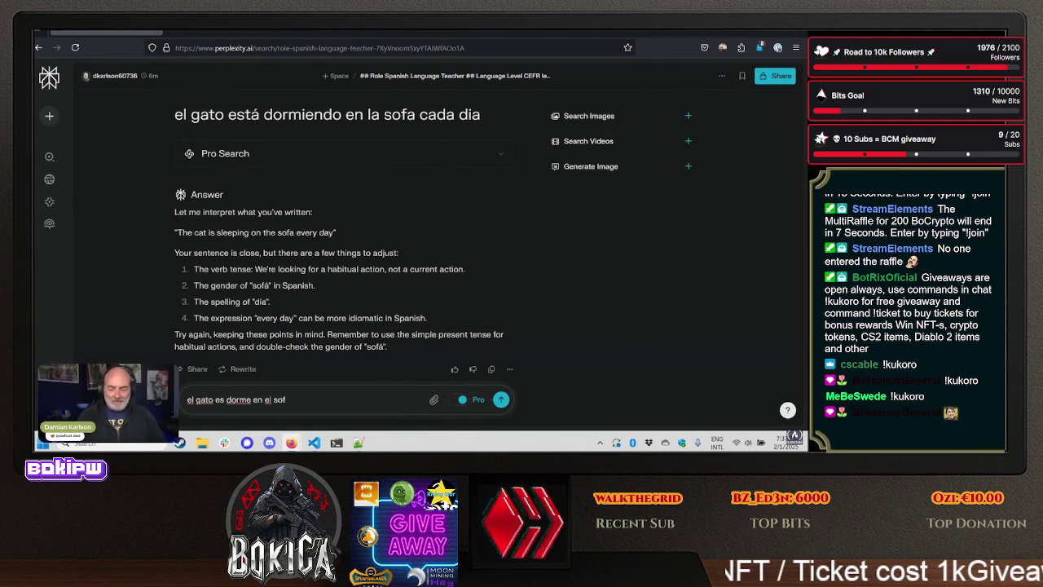
pyautogui.write('á c')
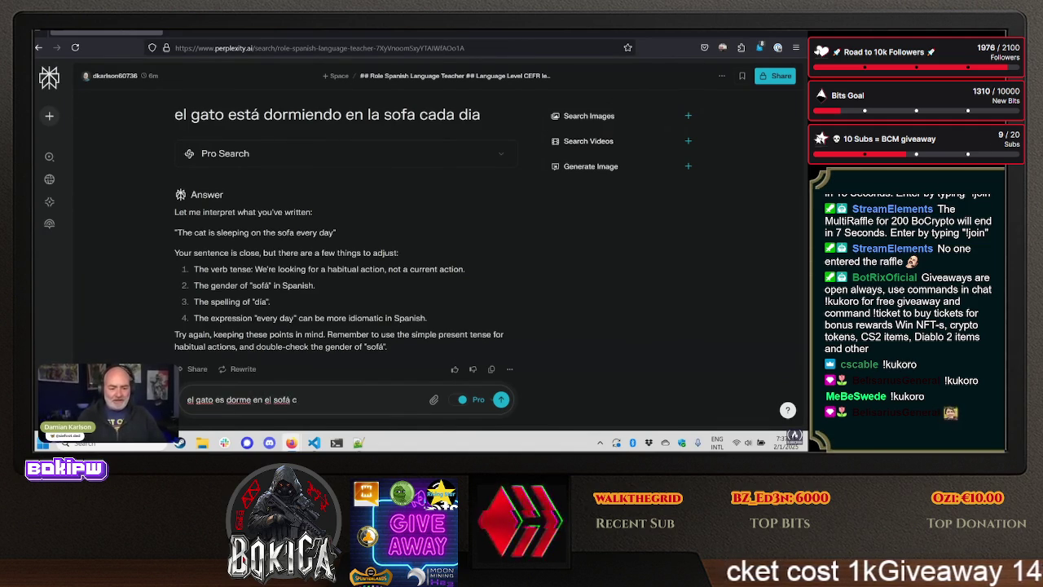
pyautogui.write('ada día')
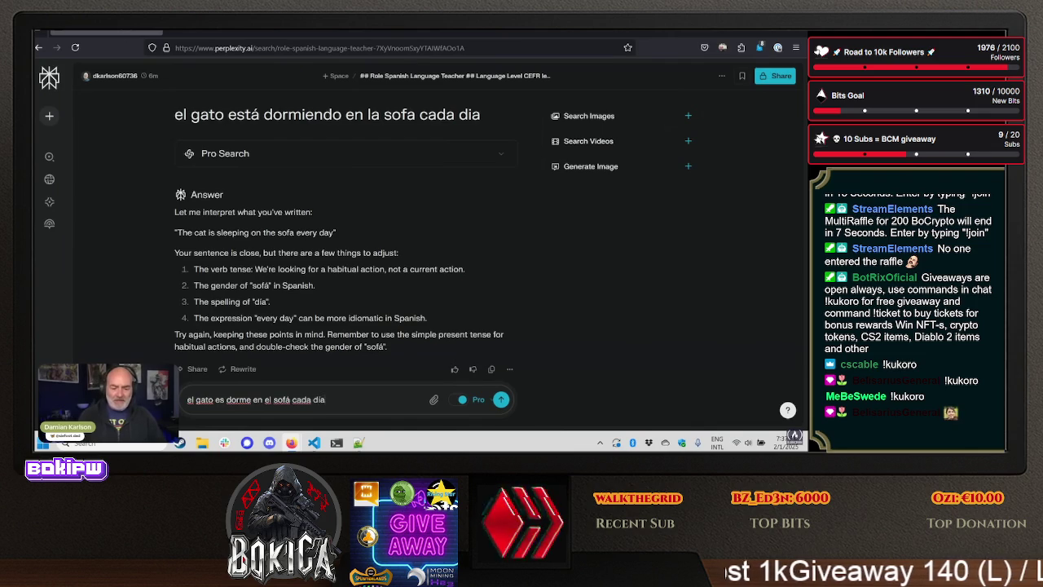
pyautogui.press('Return')
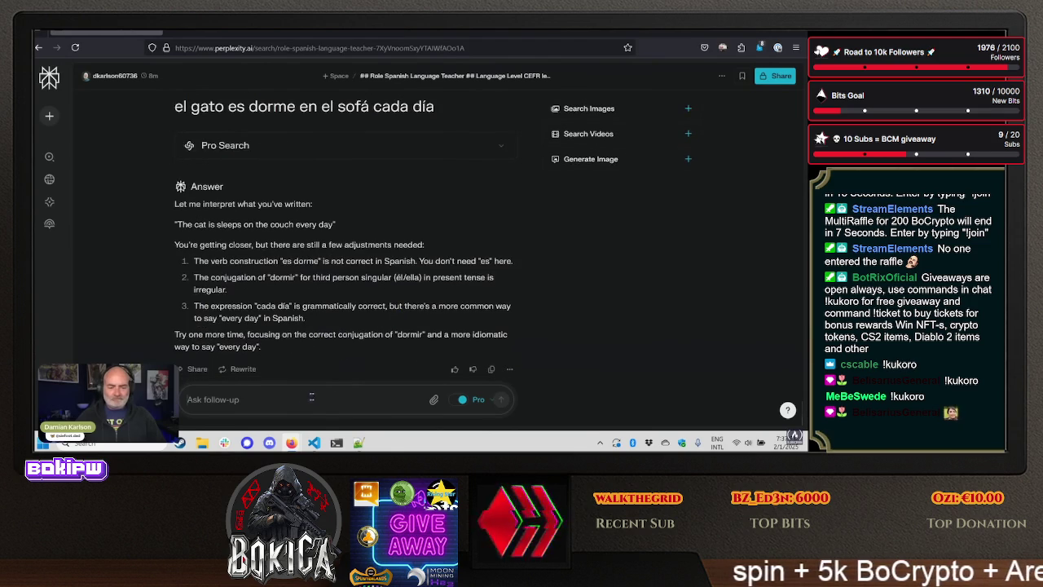
pyautogui.click(288, 400)
# - Submit the corrected sentence 'el gato duerme en el sofá cada día' to the tutor
pyautogui.write('el gato')
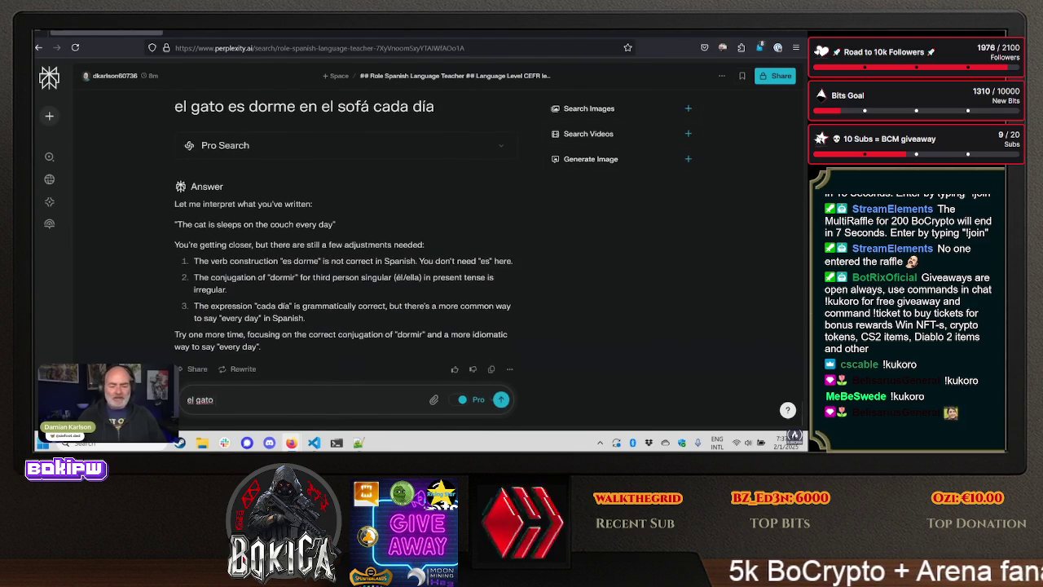
pyautogui.write(' due')
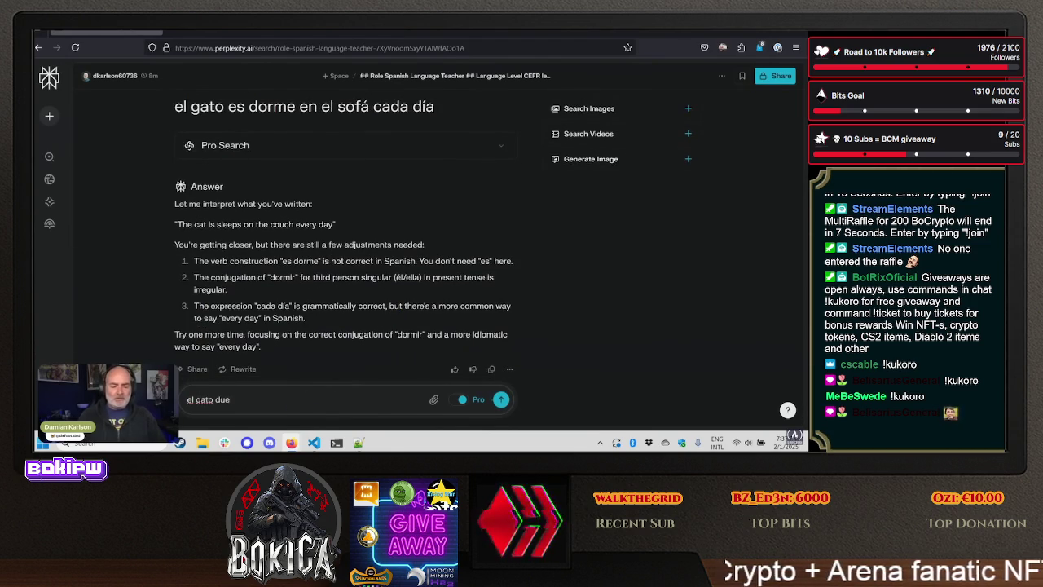
pyautogui.write('rme')
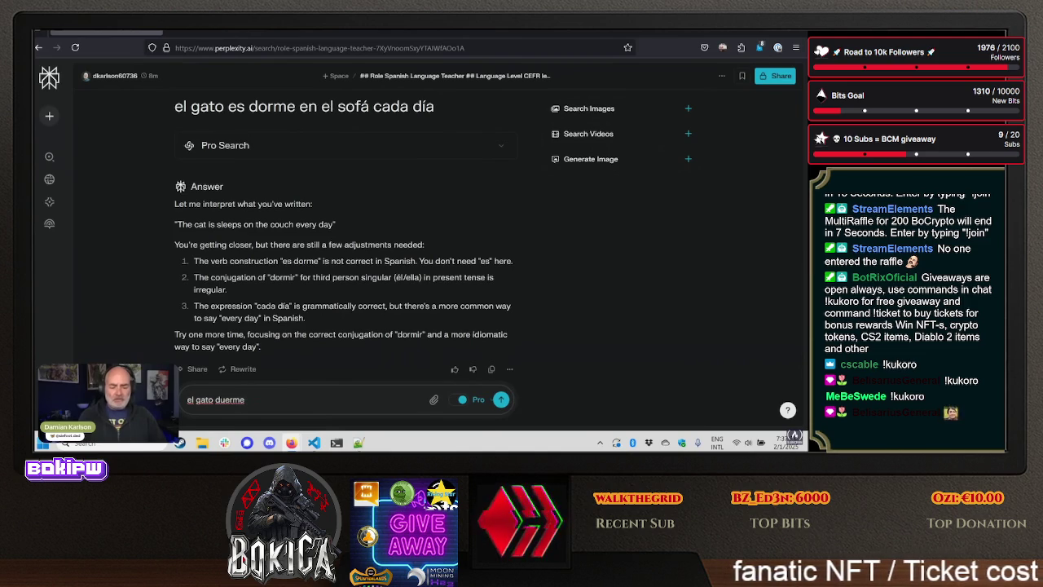
pyautogui.write(' en el sof')
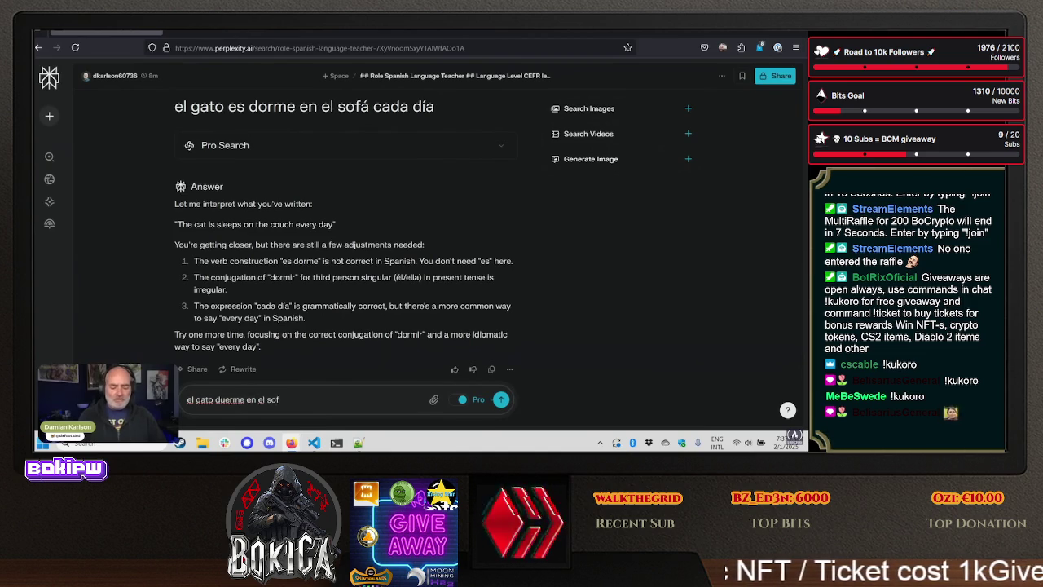
pyautogui.write('á cada')
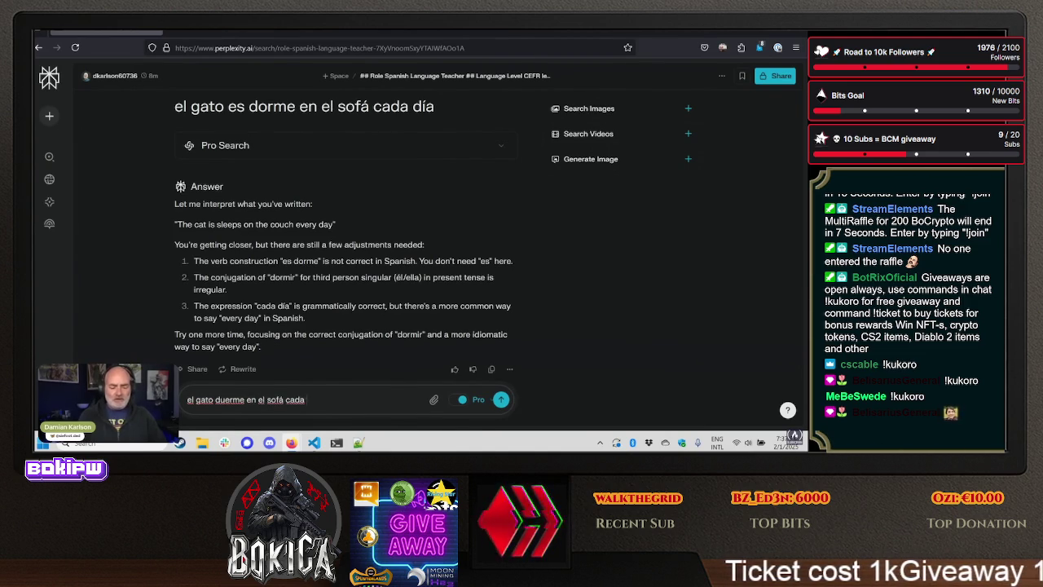
pyautogui.write(' día')
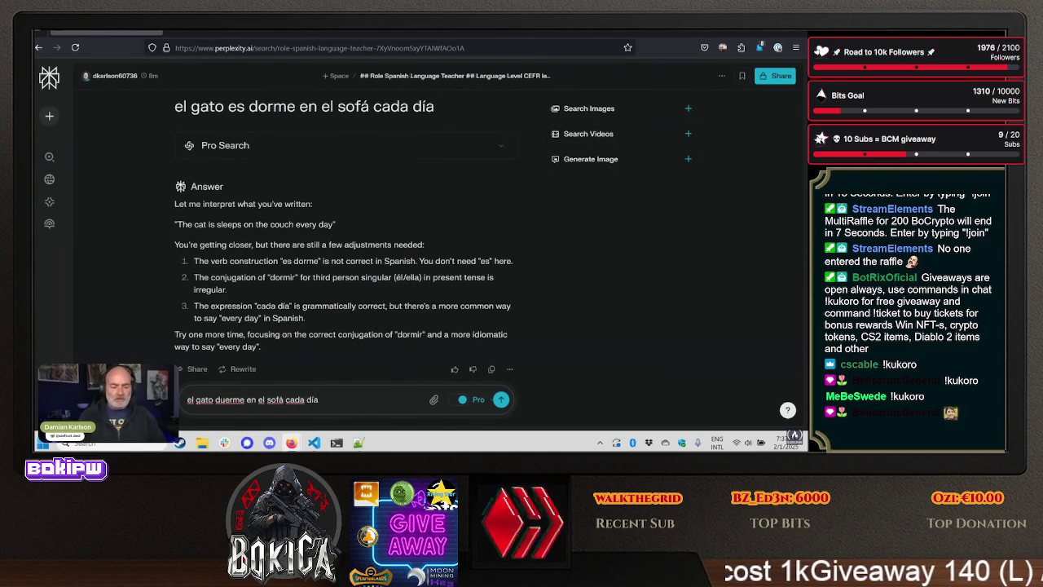
pyautogui.press('Return')
pyautogui.rightClick(292, 398)
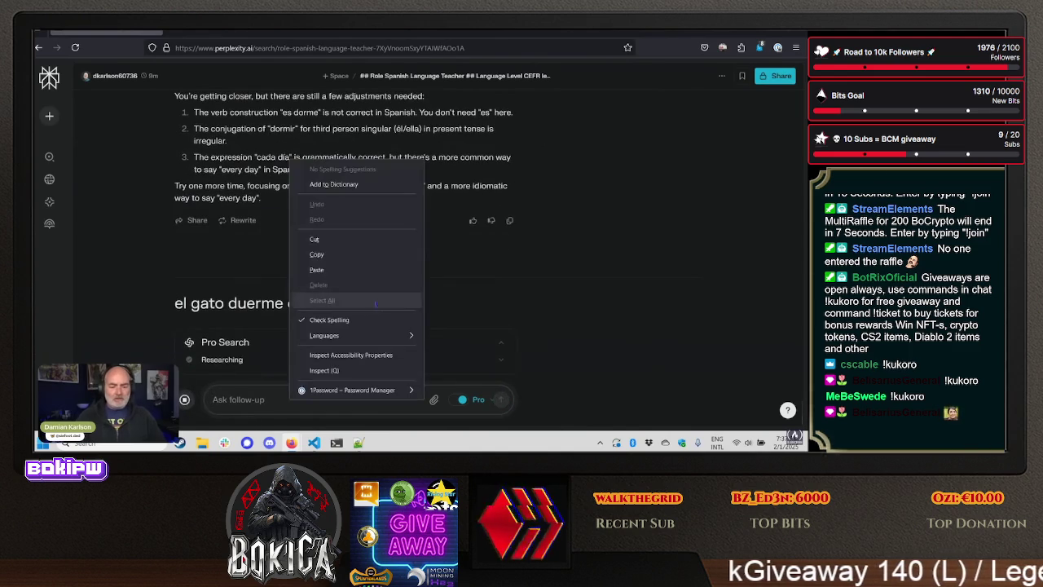
pyautogui.click(126, 245)
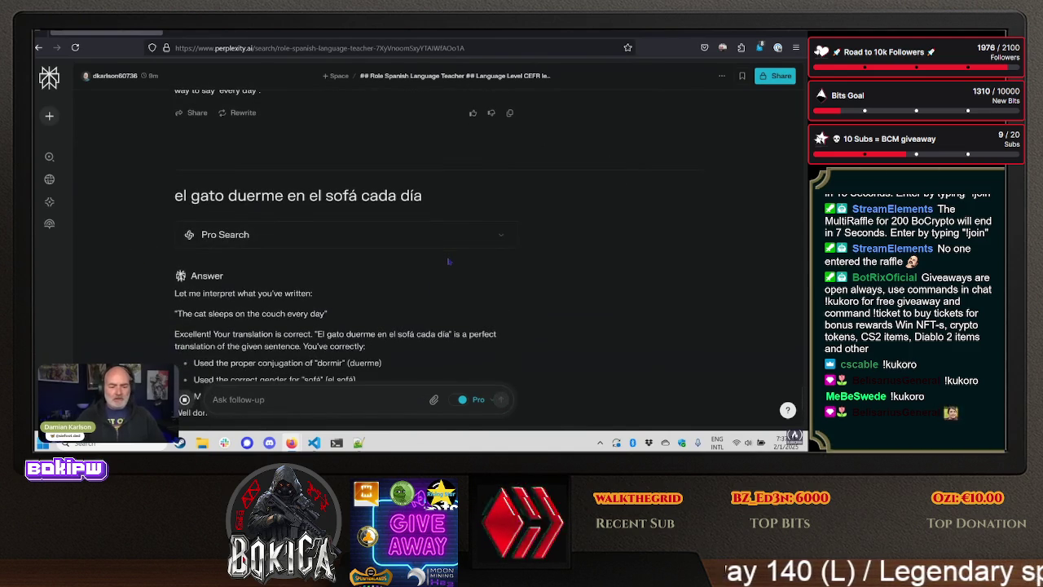
# - Review the tutor's approval, highlighting 'duerme' and the note on conjugating dormir, then the vocabulary table
pyautogui.scroll(2, 440, 277)
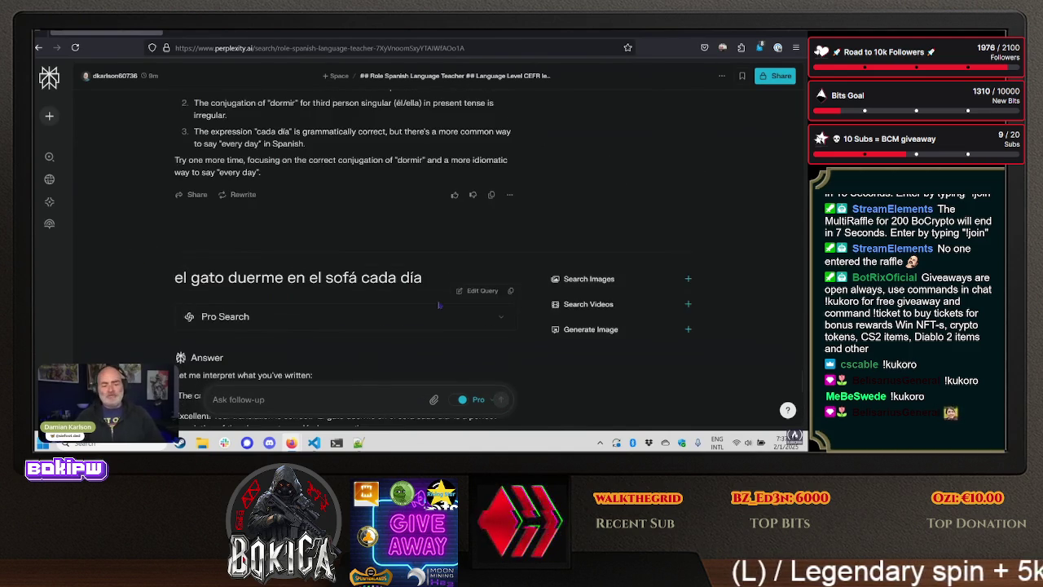
pyautogui.scroll(-2, 420, 302)
pyautogui.scroll(-2, 420, 303)
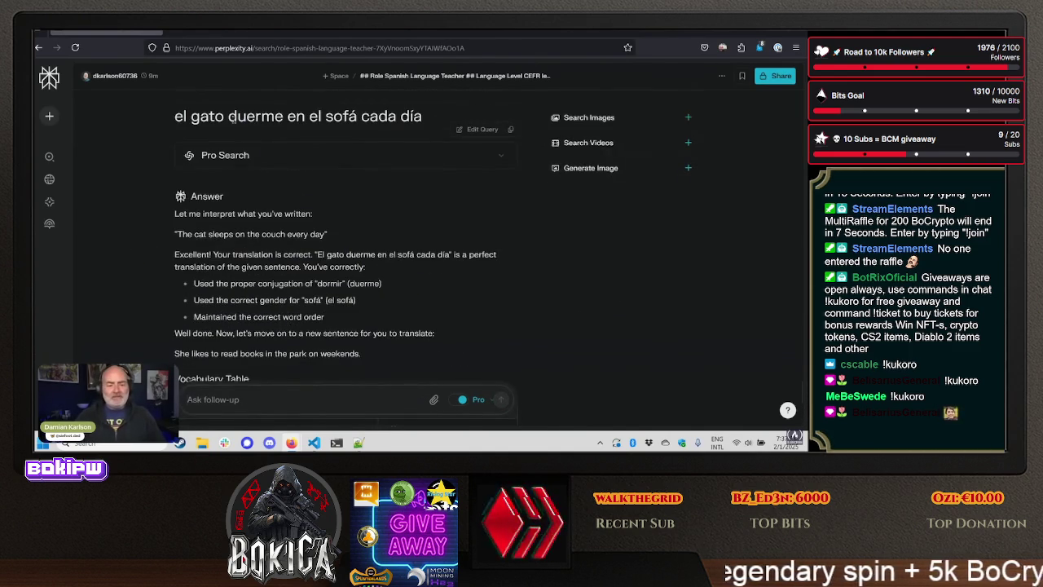
pyautogui.moveTo(229, 115); pyautogui.dragTo(283, 117)
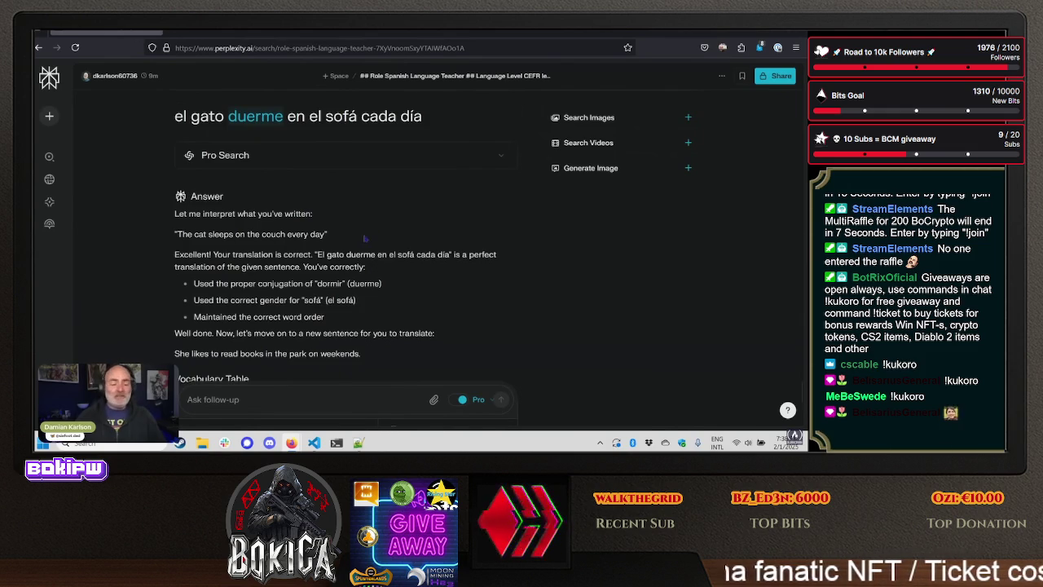
pyautogui.moveTo(199, 284); pyautogui.dragTo(381, 282)
pyautogui.click(424, 288)
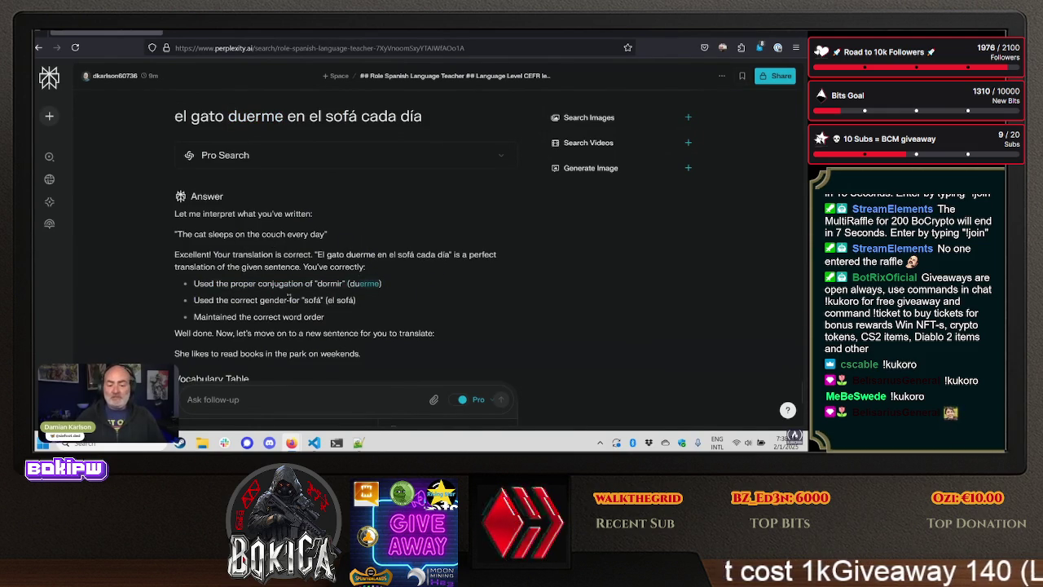
pyautogui.scroll(-1, 220, 269)
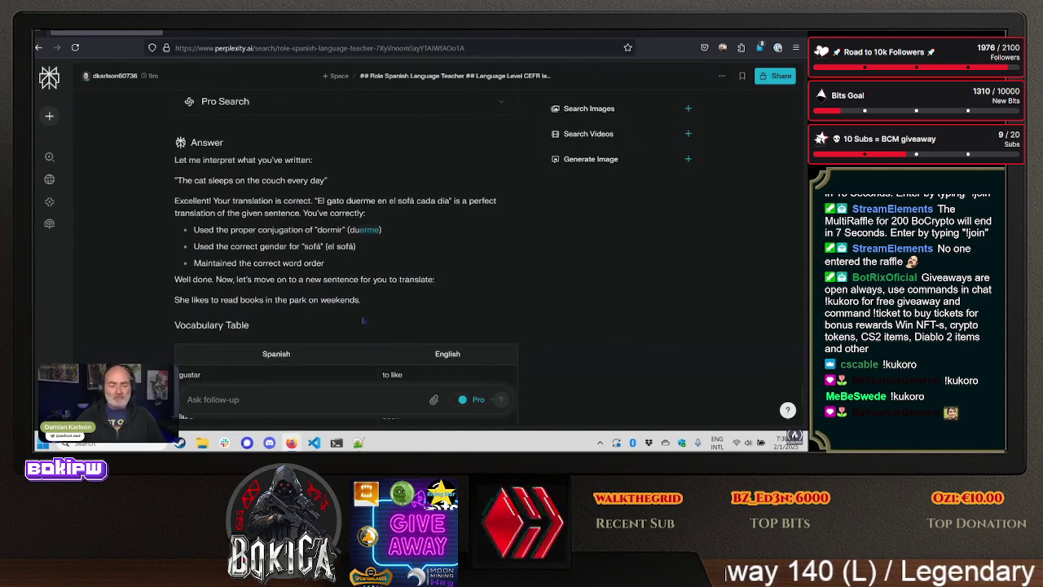
pyautogui.scroll(-3, 363, 321)
pyautogui.scroll(-2, 492, 294)
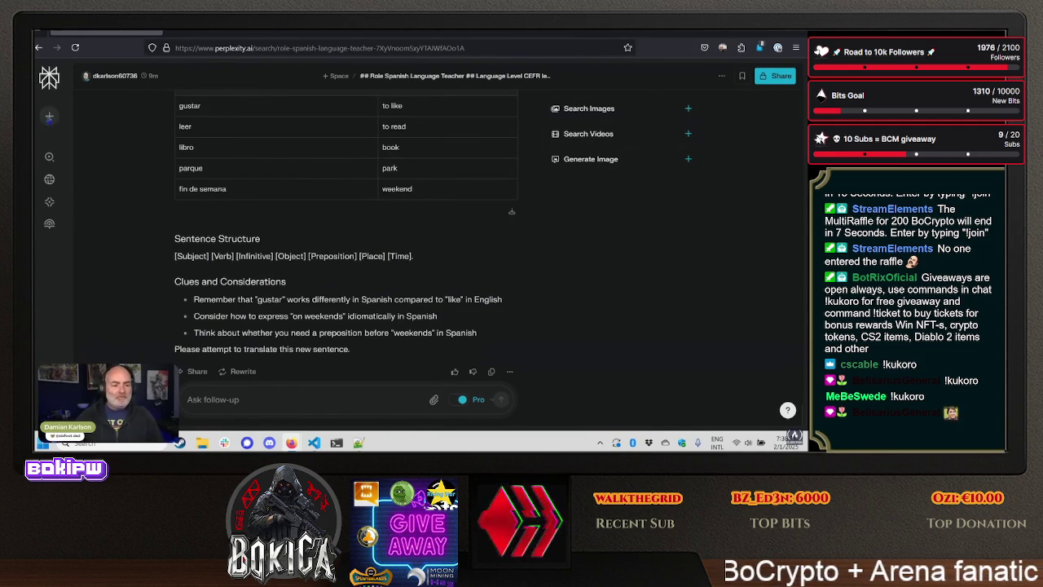
# - Start a new thread by pasting and submitting the revised Role.md Spanish-teacher prompt
pyautogui.hotkey('ctrl', 'i')
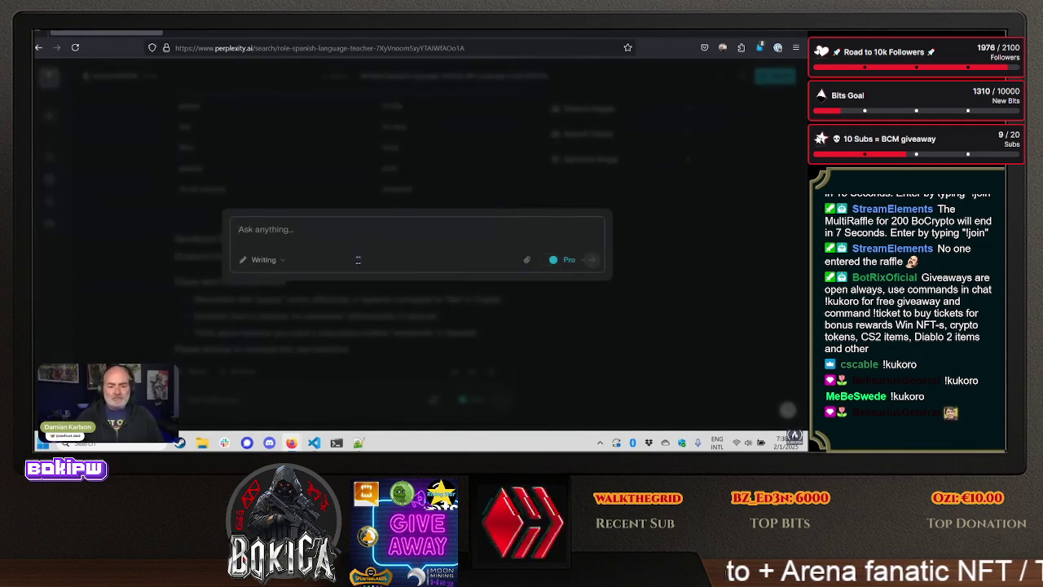
pyautogui.moveTo(562, 259)
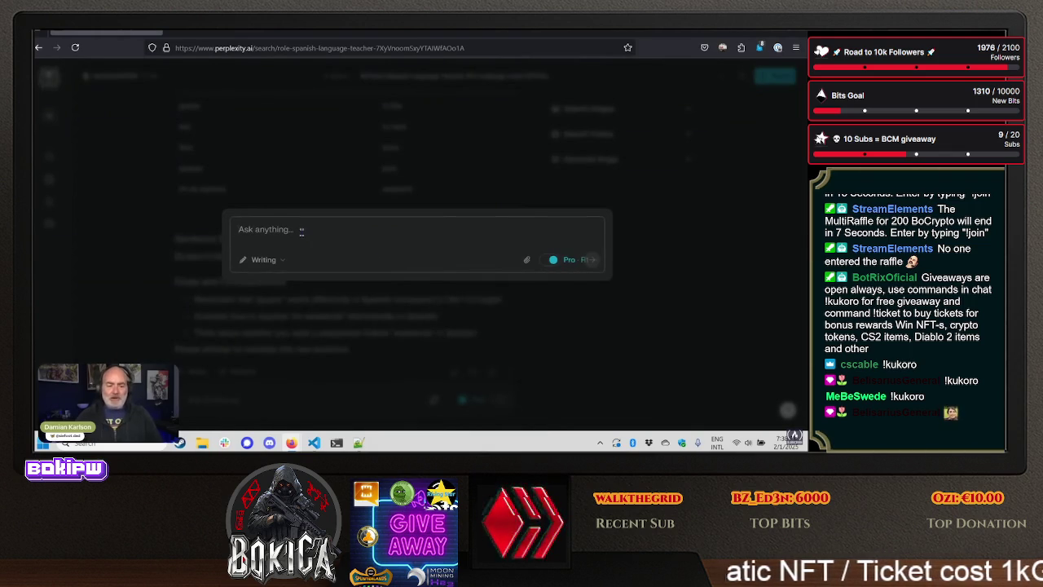
pyautogui.click(314, 443)
pyautogui.hotkey('alt', 'Tab')
pyautogui.hotkey('ctrl', 'v')
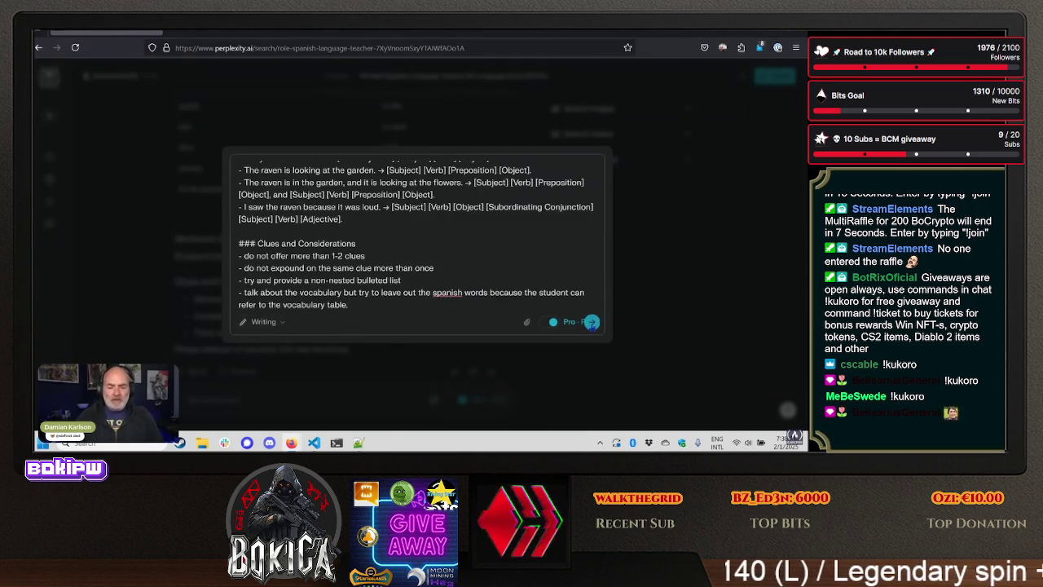
pyautogui.click(592, 322)
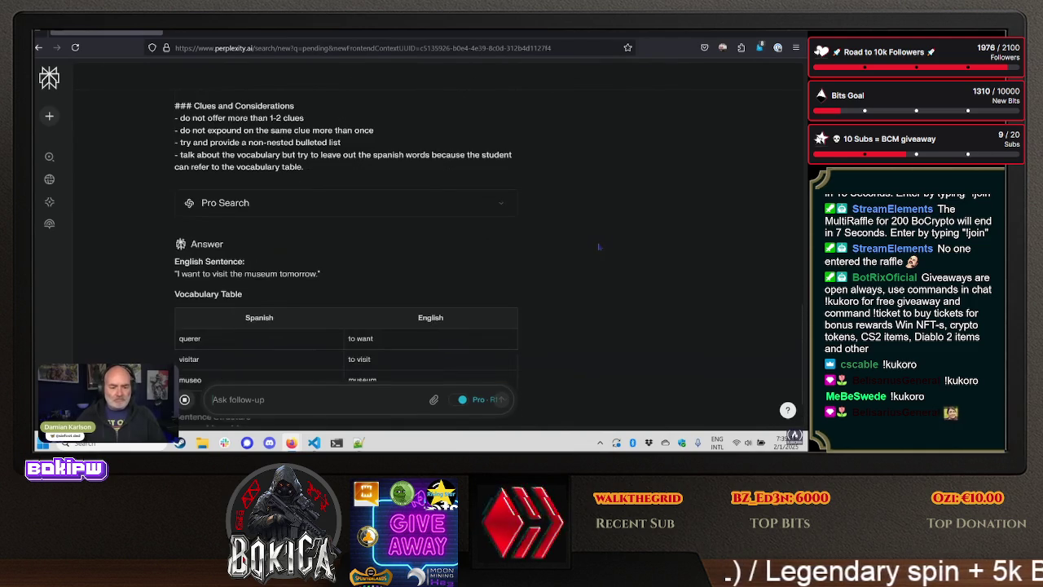
# - Look over the reply assigning 'I want to visit the museum tomorrow' and expand the Pro Search details
pyautogui.scroll(15, 593, 242)
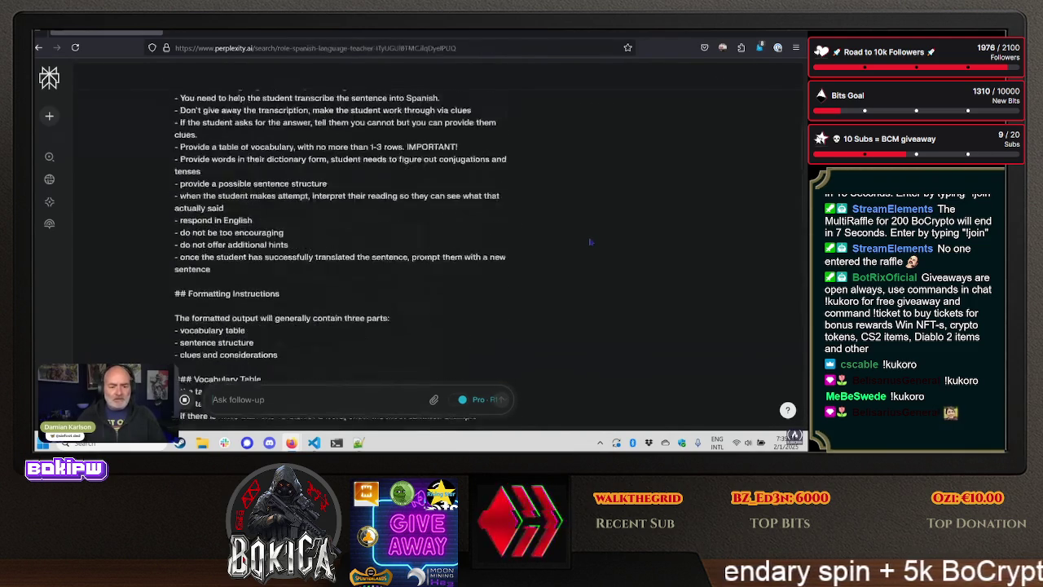
pyautogui.scroll(-15, 590, 242)
pyautogui.scroll(3, 589, 241)
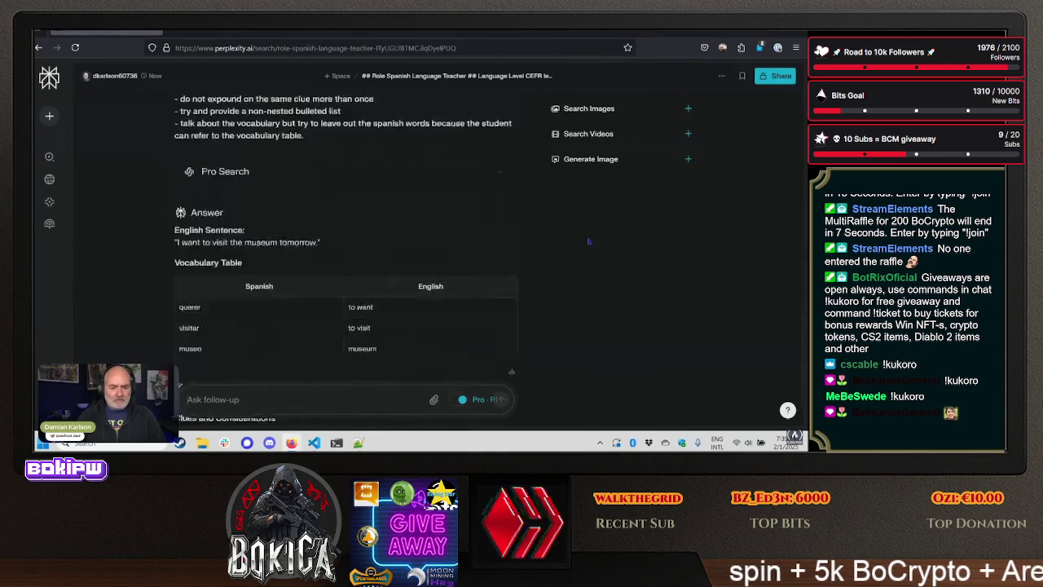
pyautogui.scroll(-3, 588, 241)
pyautogui.click(501, 195)
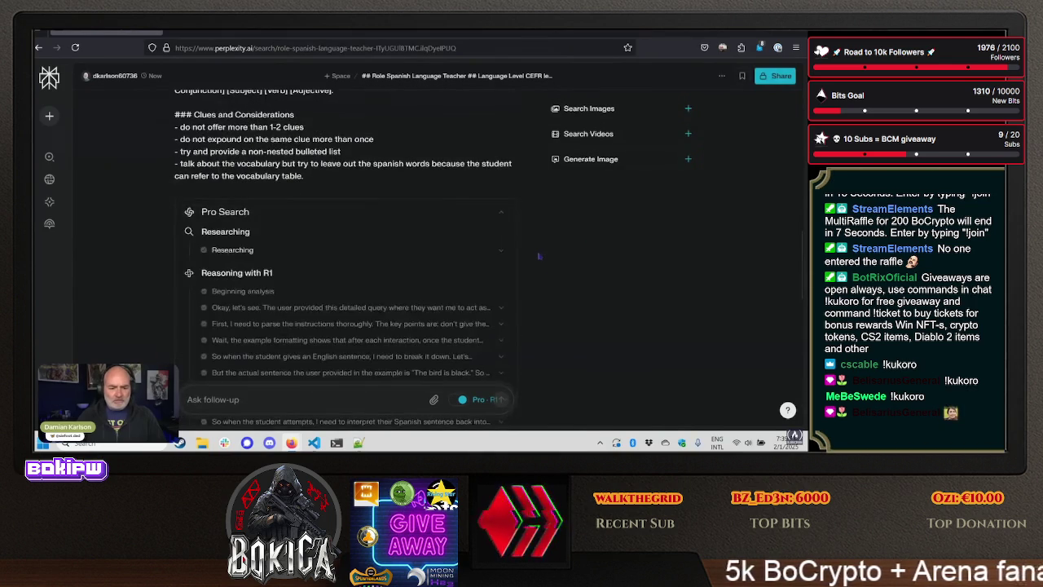
# - Expand the R1 reasoning steps on instruction parsing, example formatting and not being overly encouraging
pyautogui.scroll(-4, 526, 259)
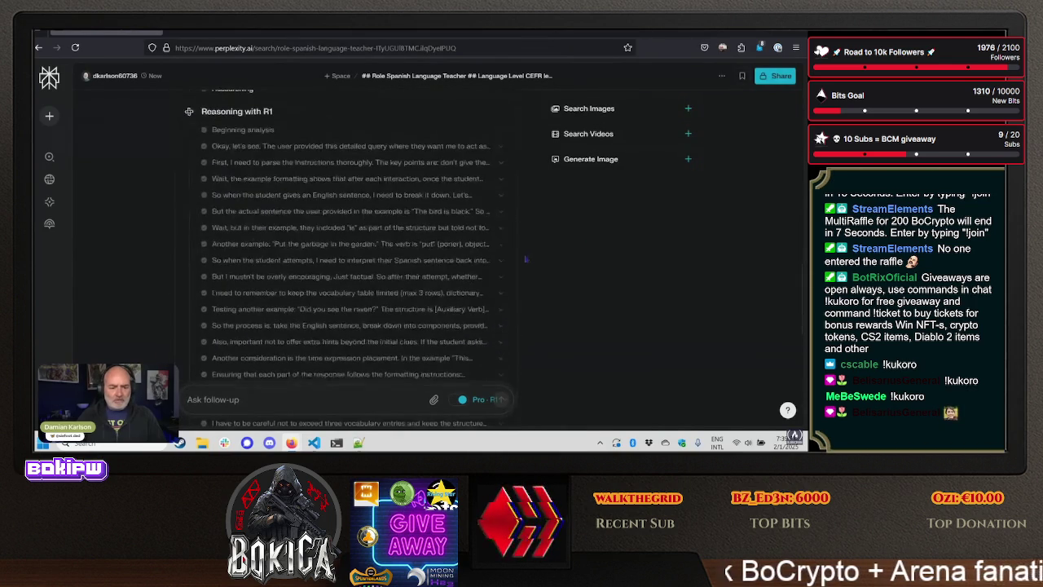
pyautogui.click(314, 151)
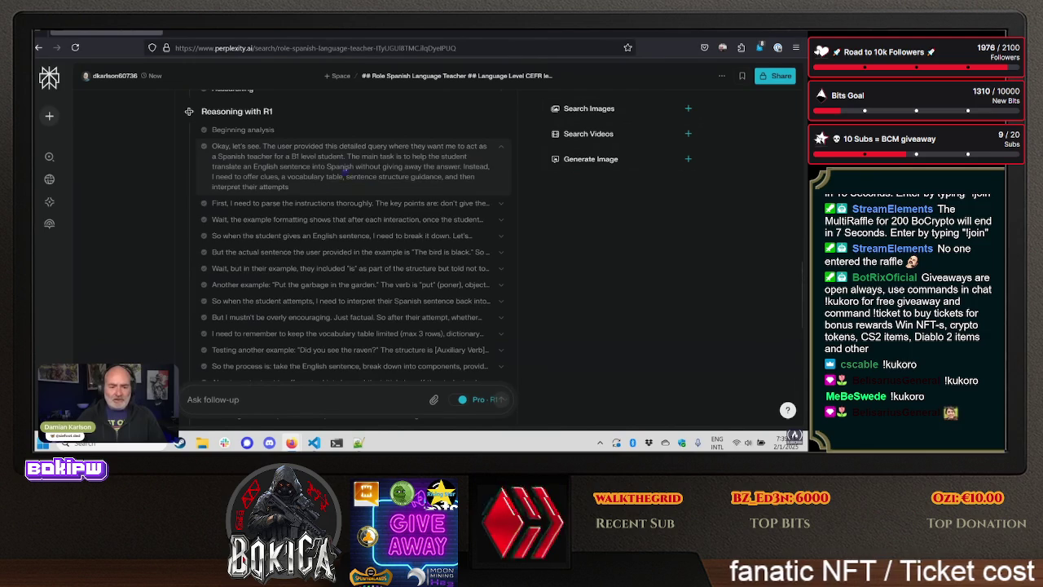
pyautogui.click(275, 209)
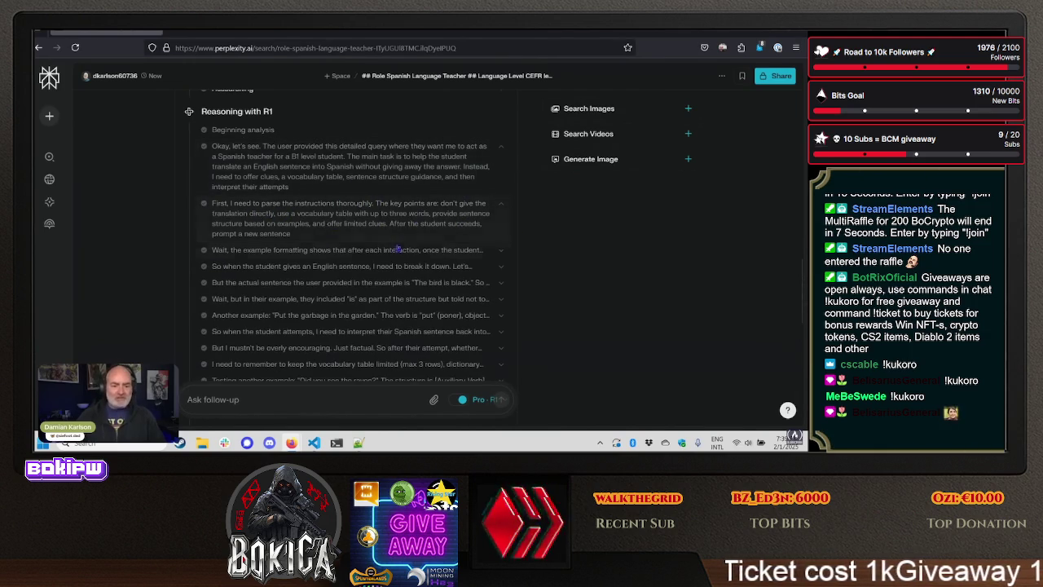
pyautogui.click(350, 252)
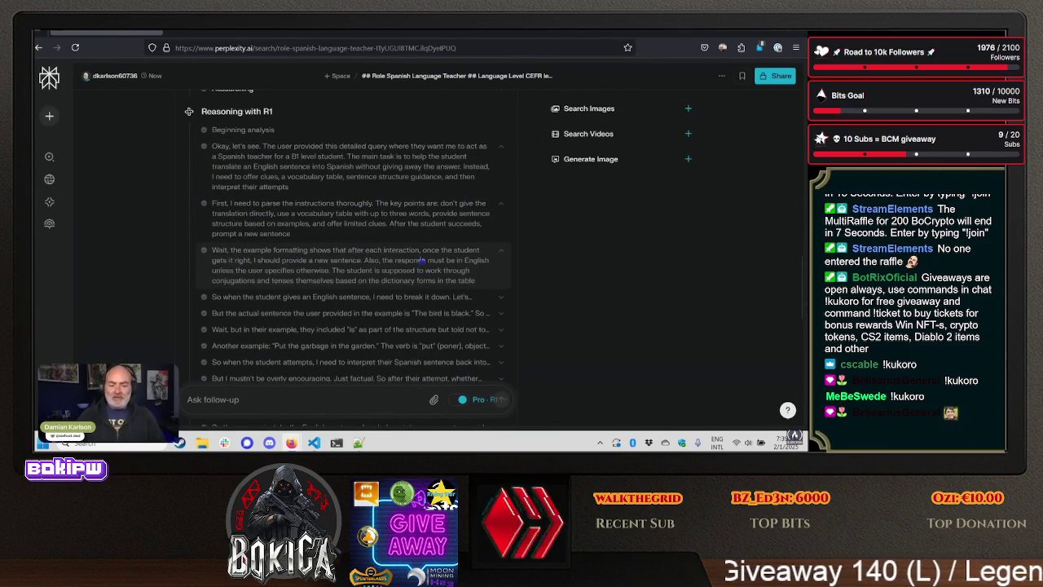
pyautogui.scroll(-3, 415, 263)
pyautogui.click(334, 225)
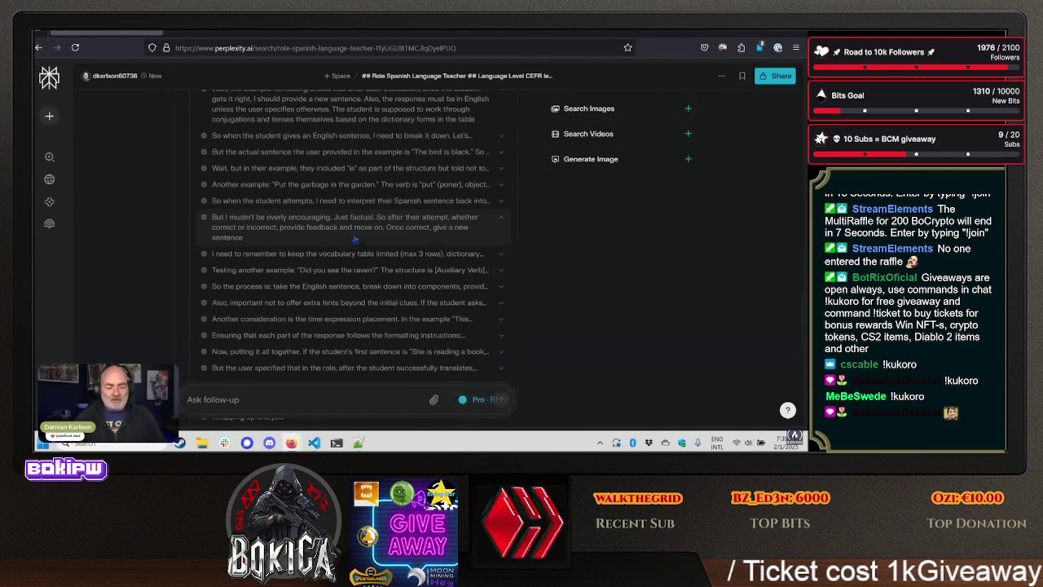
pyautogui.scroll(-5, 355, 240)
pyautogui.scroll(2, 189, 216)
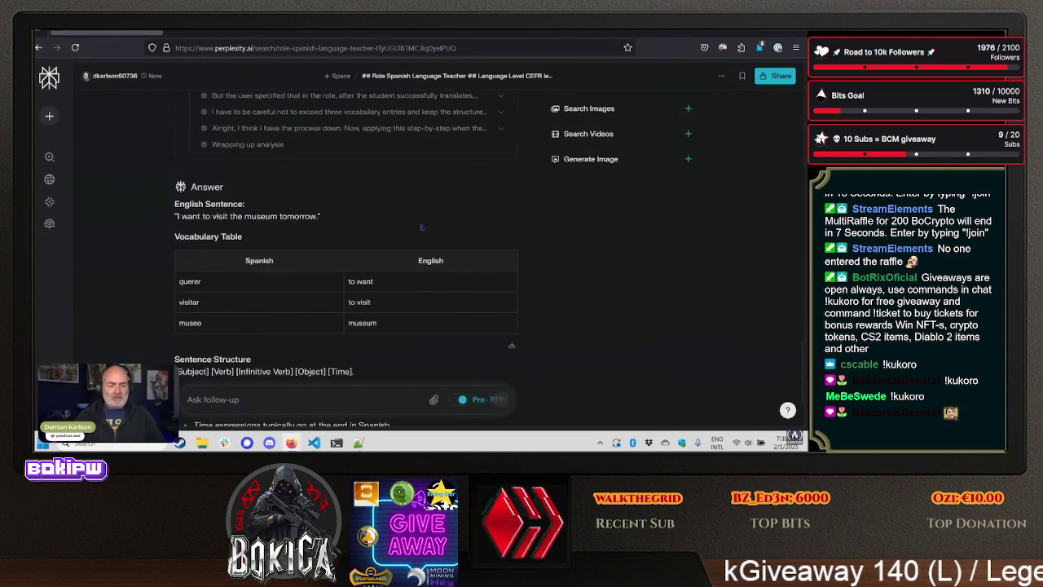
pyautogui.scroll(-2, 421, 228)
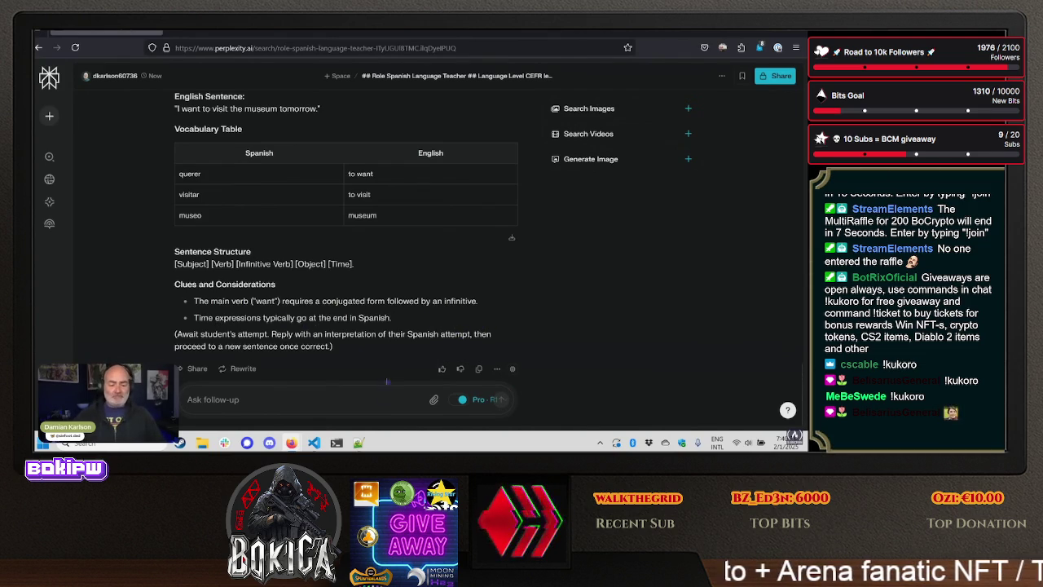
pyautogui.moveTo(184, 334); pyautogui.dragTo(306, 346)
pyautogui.click(342, 350)
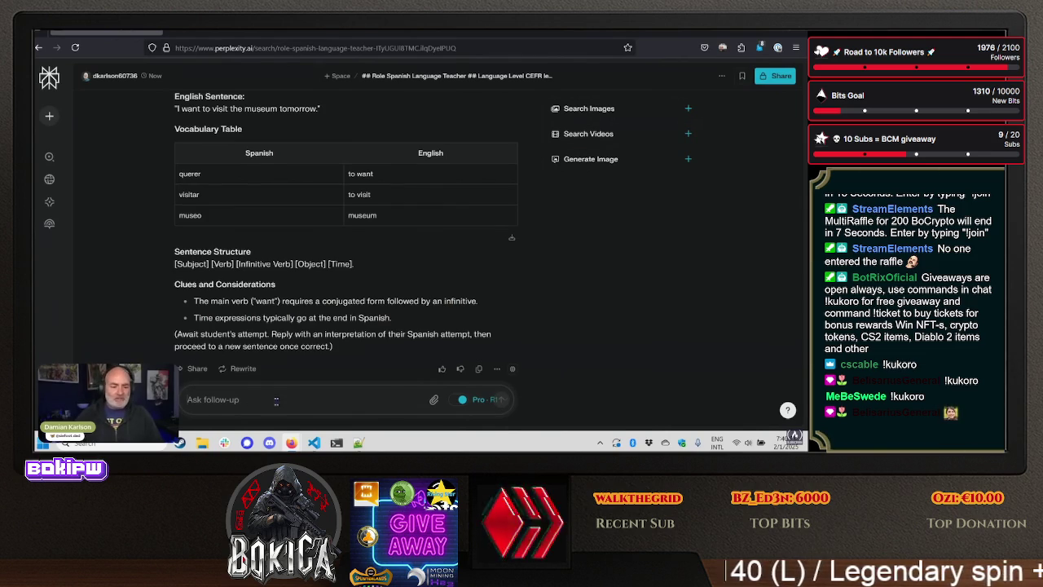
pyautogui.write('Yo qui')
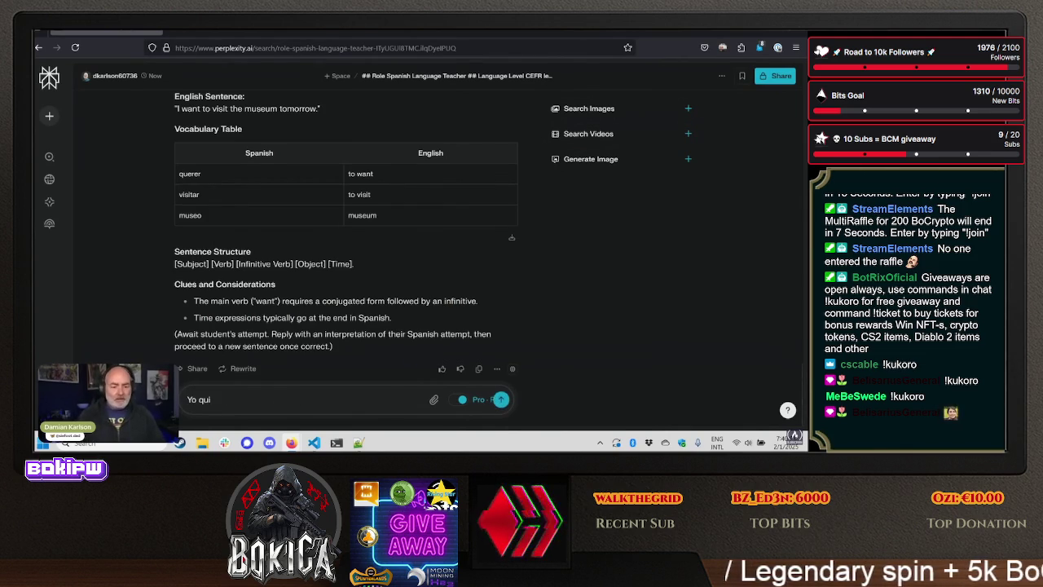
pyautogui.write('ero visita')
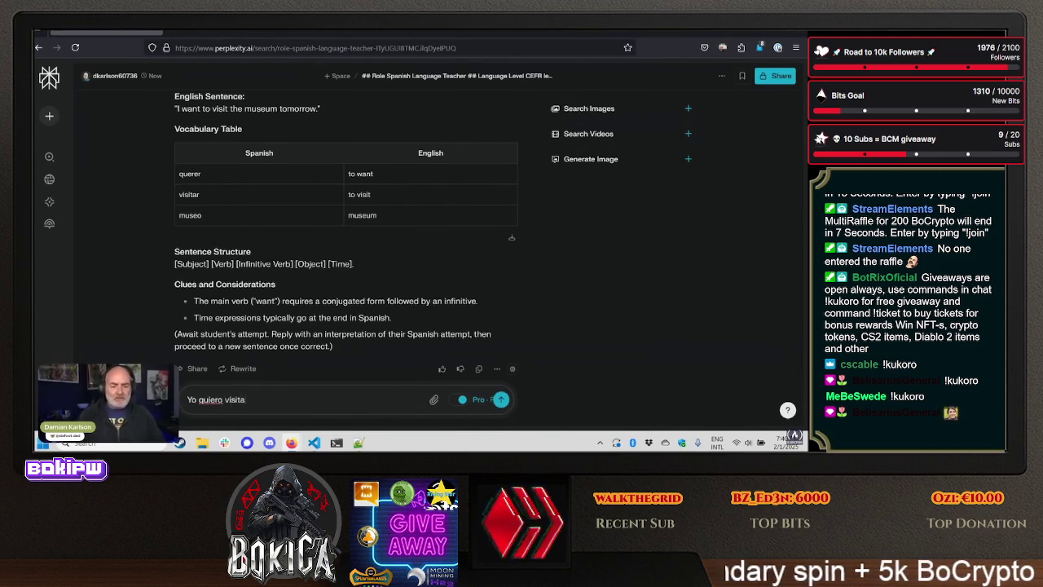
# - Reply to the tutor with the translation 'Yo quiero visitar el museo mañana'
pyautogui.write('r el mus')
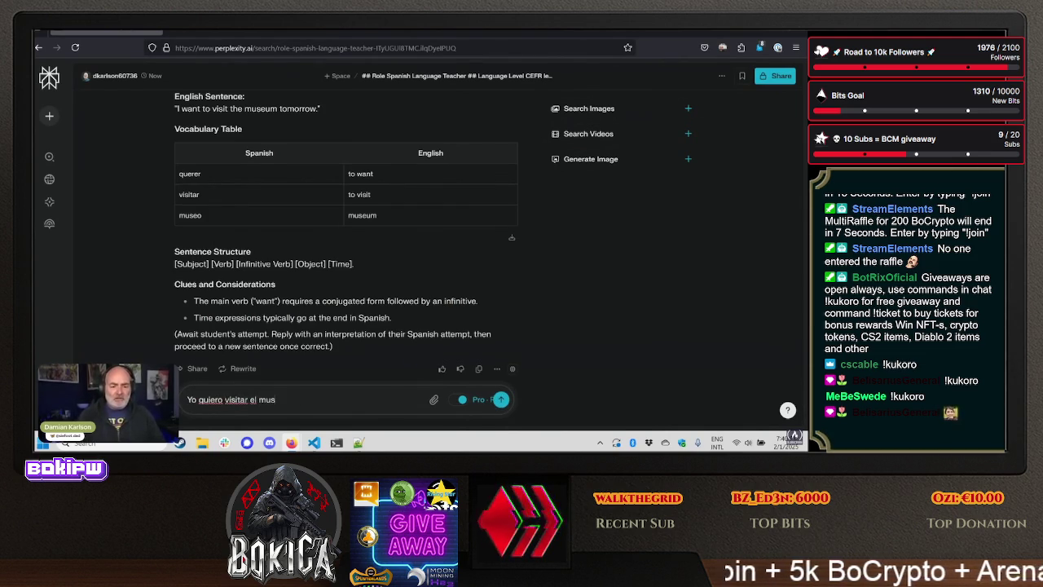
pyautogui.write('eo')
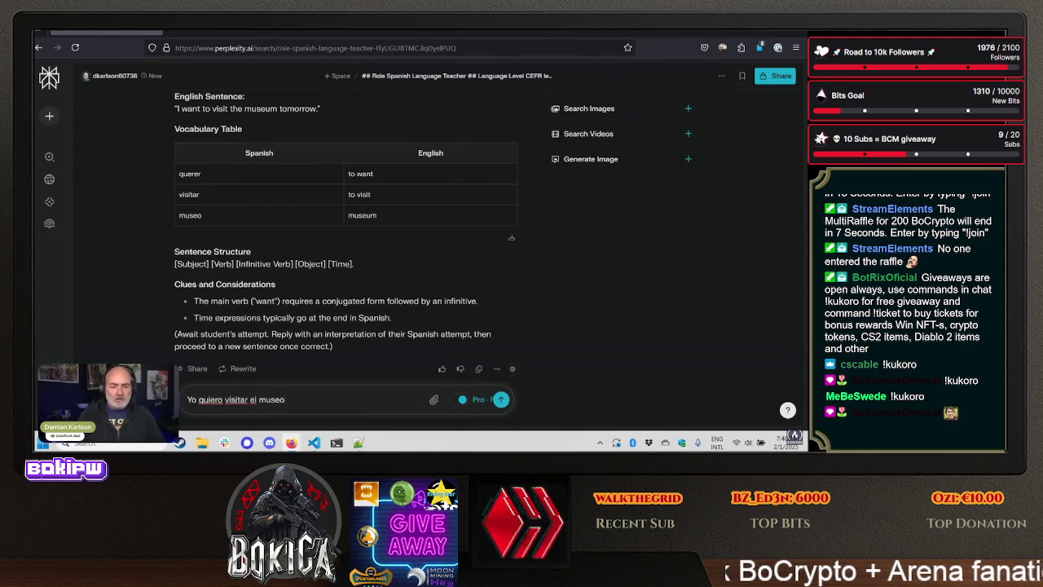
pyautogui.write(' mañana')
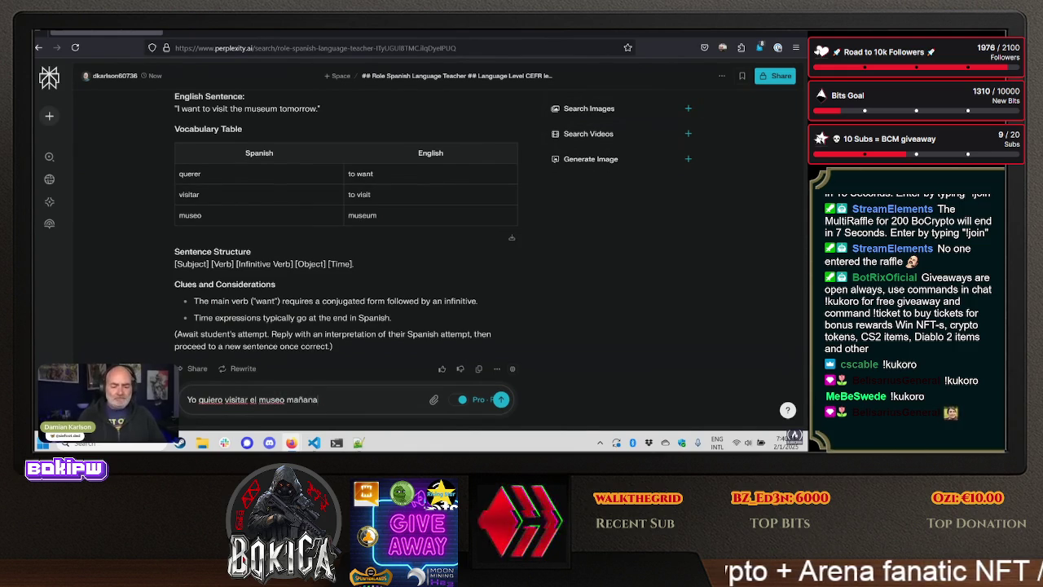
pyautogui.press('Return')
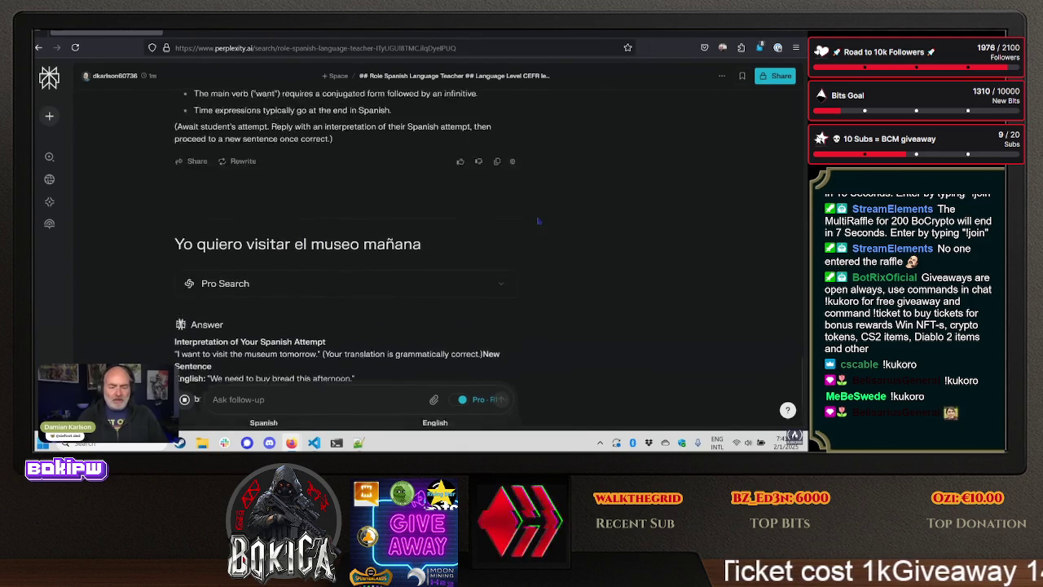
# - Read the feedback on the museum translation and the bread-sentence vocabulary, then bring up the reasoning model options
pyautogui.scroll(3, 465, 256)
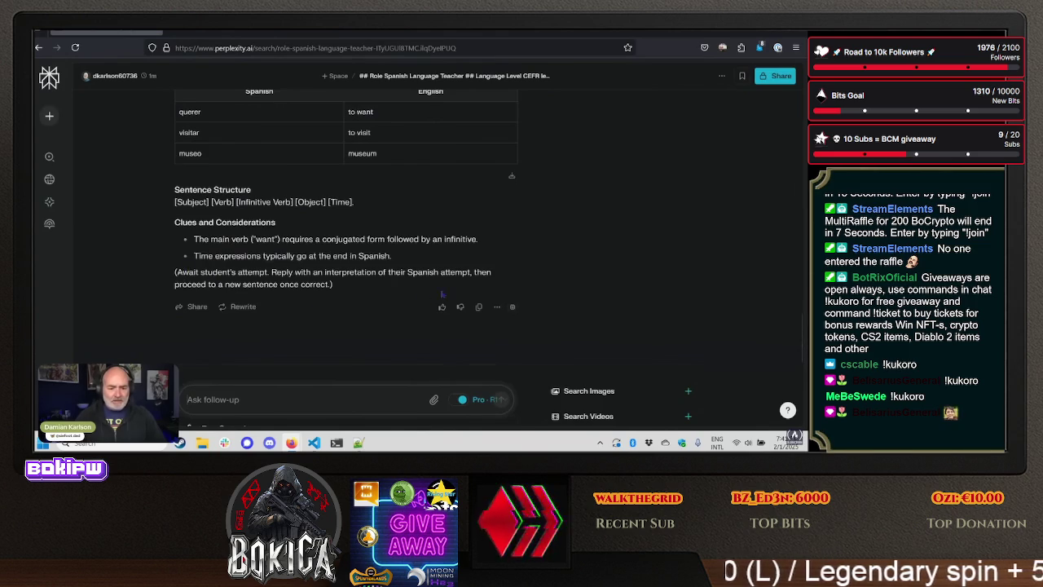
pyautogui.scroll(3, 444, 294)
pyautogui.scroll(-1, 531, 293)
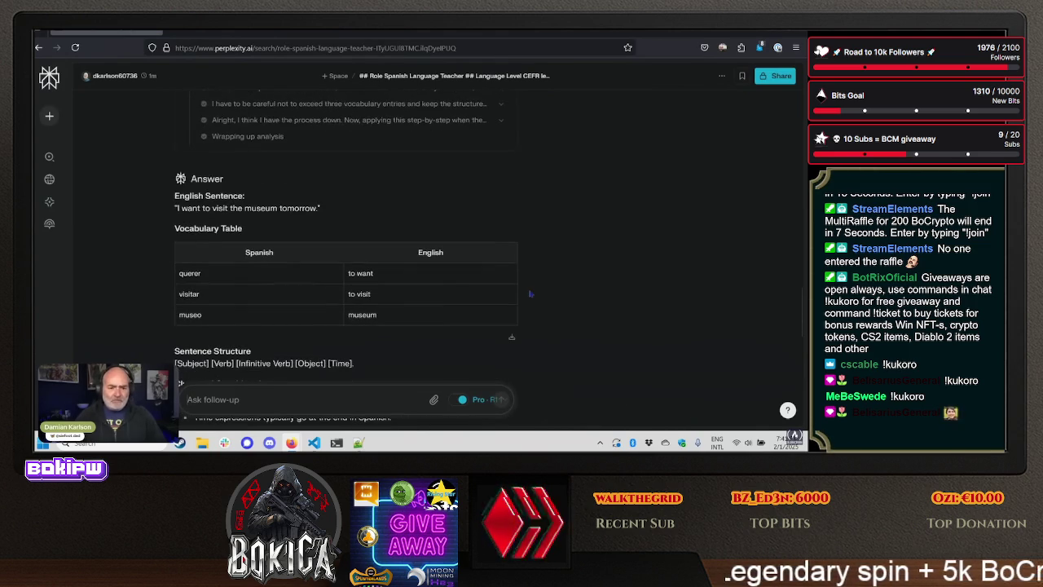
pyautogui.scroll(1, 530, 293)
pyautogui.scroll(-1, 553, 245)
pyautogui.scroll(-2, 552, 245)
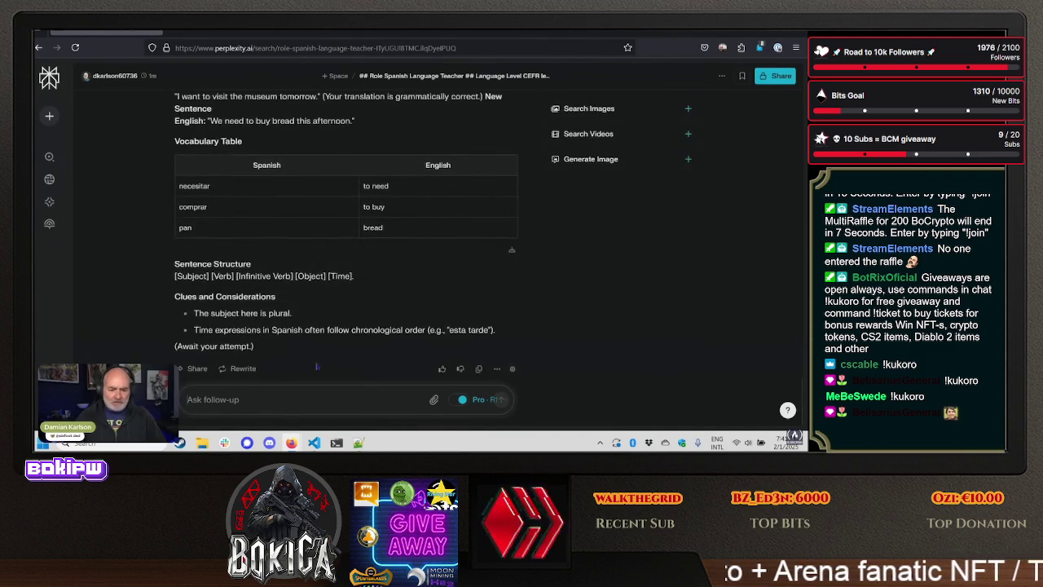
pyautogui.scroll(3, 466, 327)
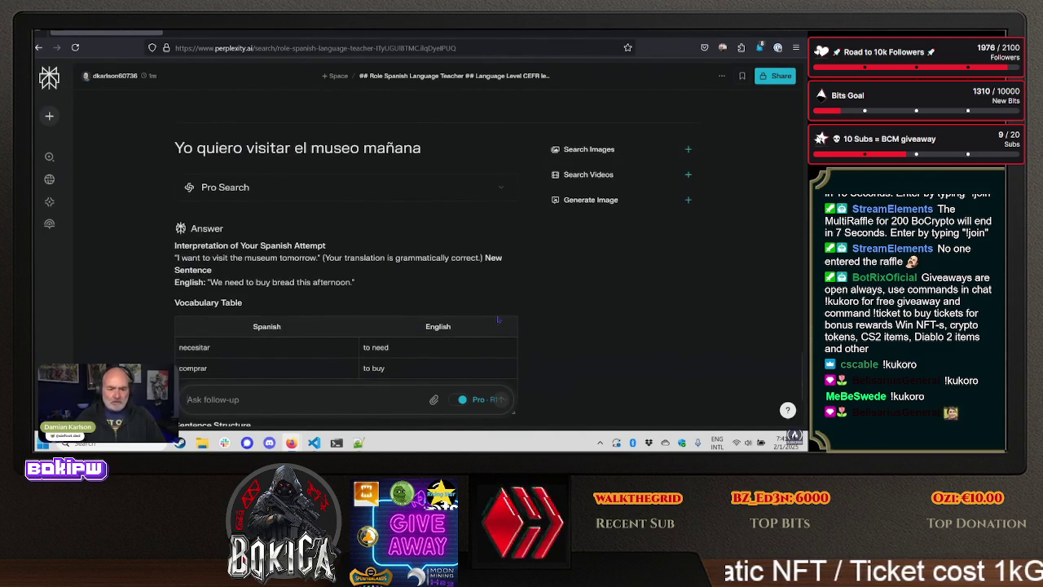
pyautogui.moveTo(174, 258); pyautogui.dragTo(489, 263)
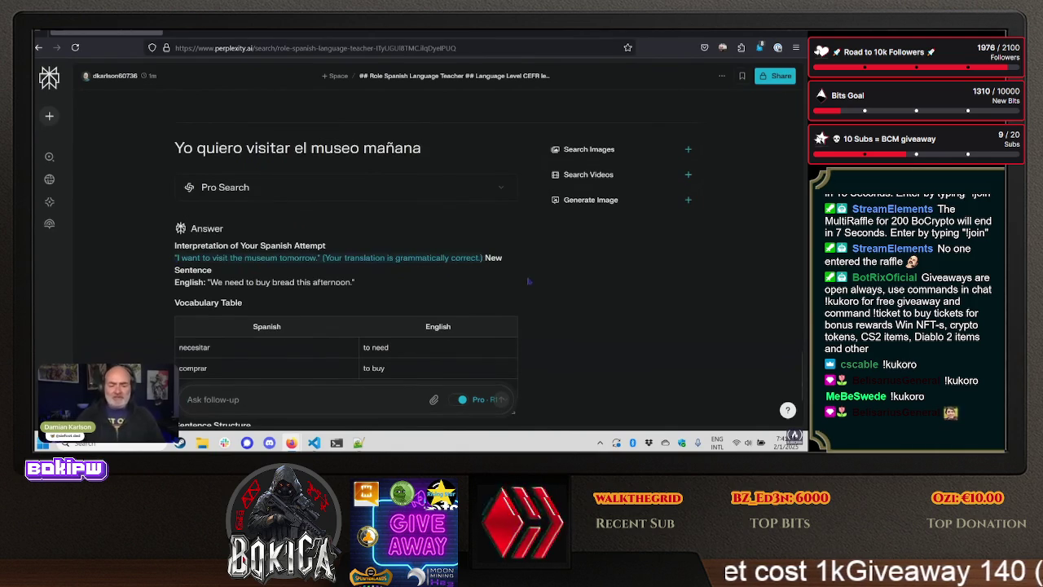
pyautogui.scroll(-2, 512, 275)
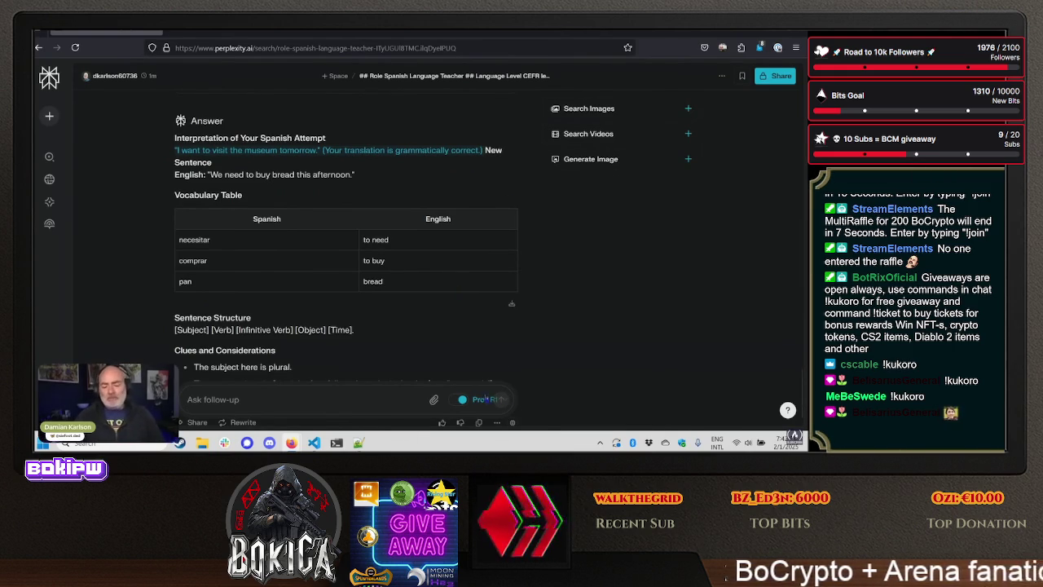
pyautogui.moveTo(485, 401)
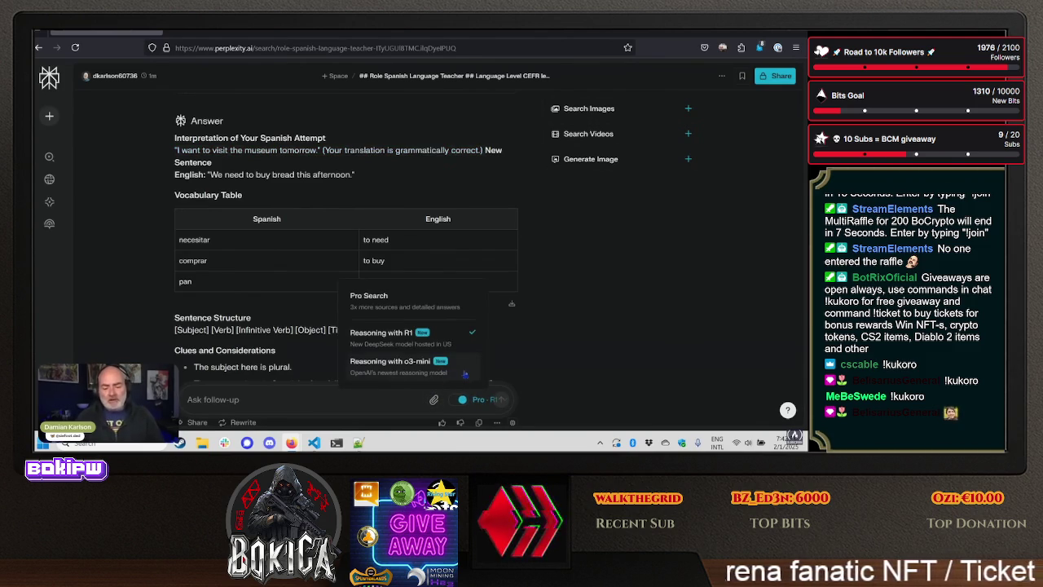
# - Switch the model to o3-mini, resend the revised Spanish-teacher prompt, and expand its reasoning steps
pyautogui.click(462, 372)
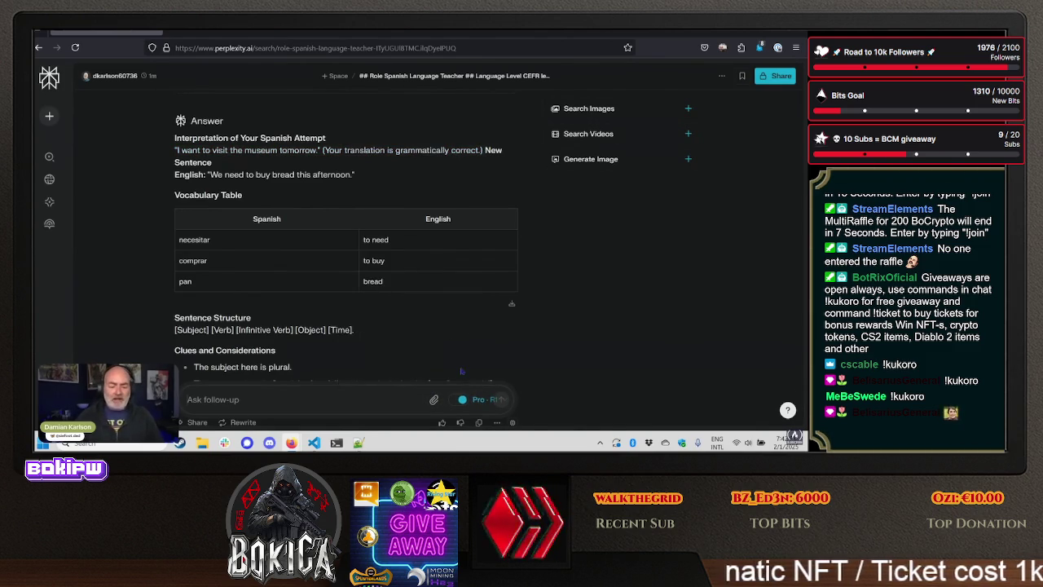
pyautogui.scroll(-1, 584, 348)
pyautogui.click(364, 400)
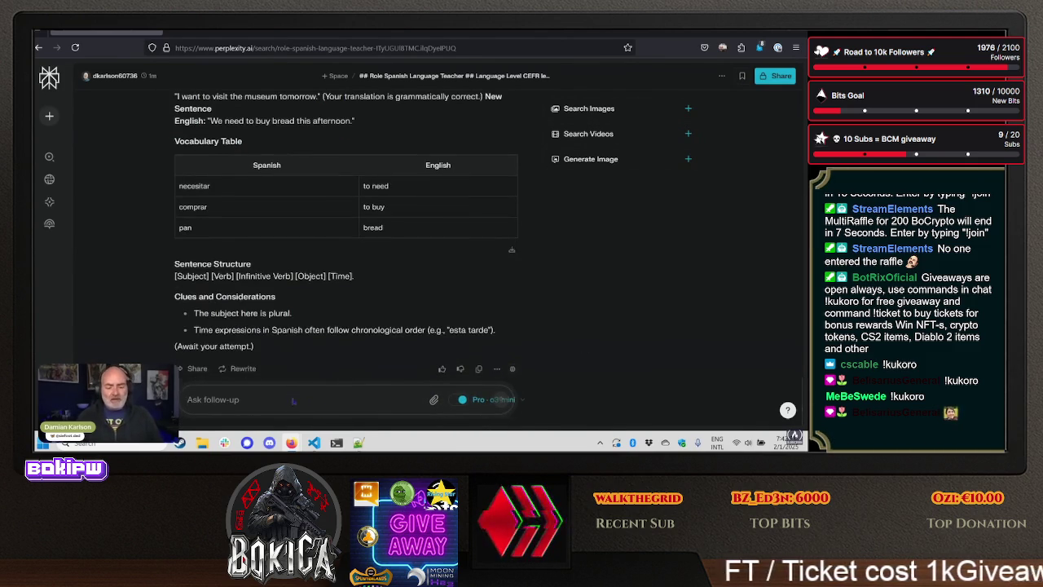
pyautogui.hotkey('ctrl', 'v')
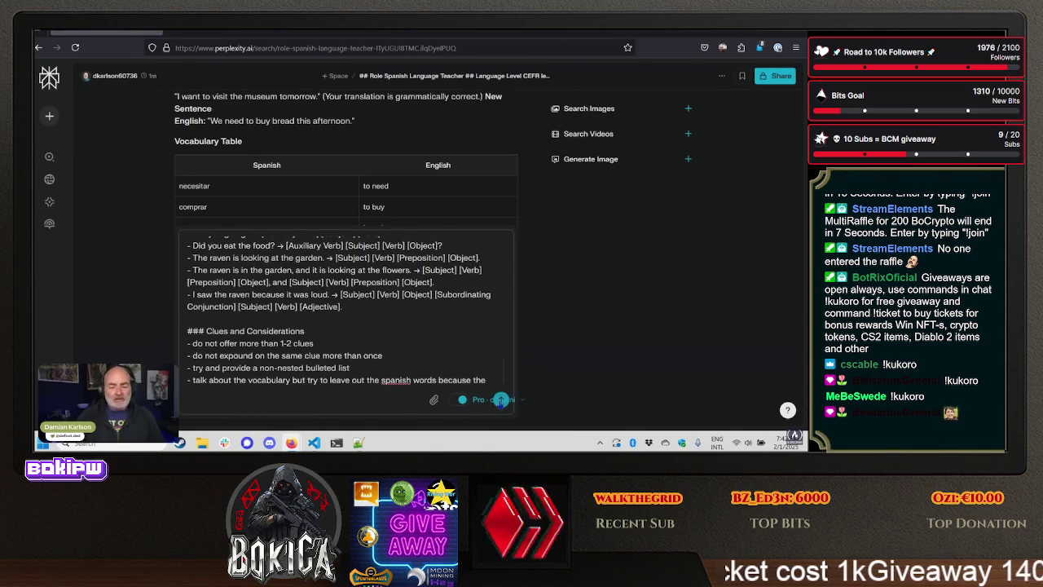
pyautogui.click(500, 400)
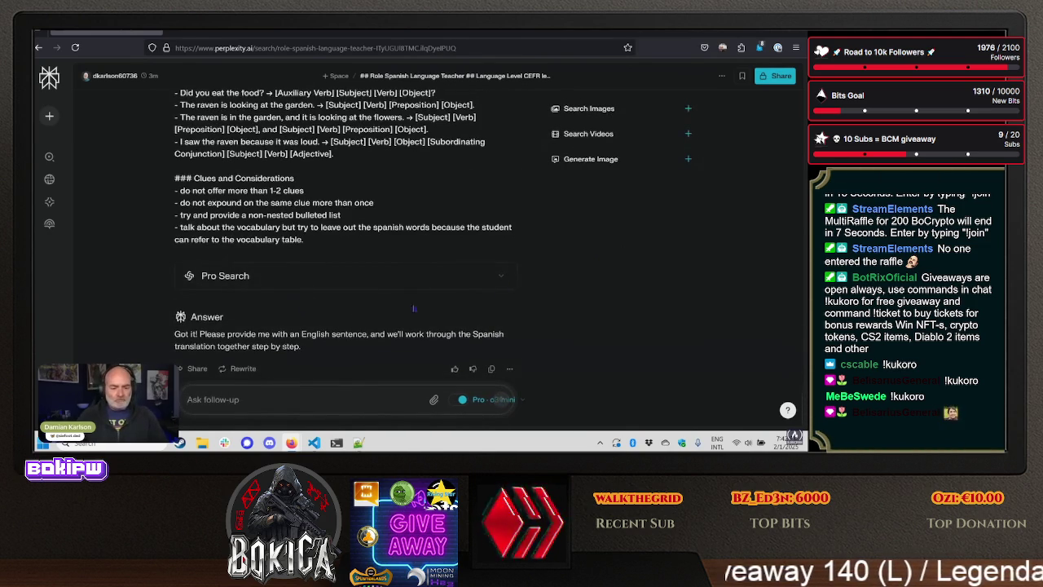
pyautogui.click(373, 278)
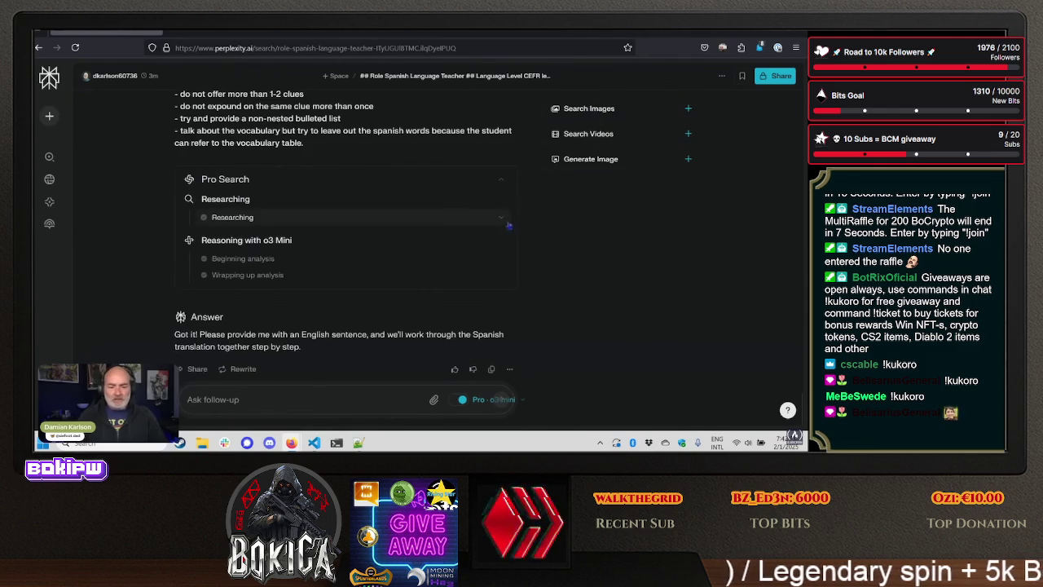
pyautogui.click(502, 220)
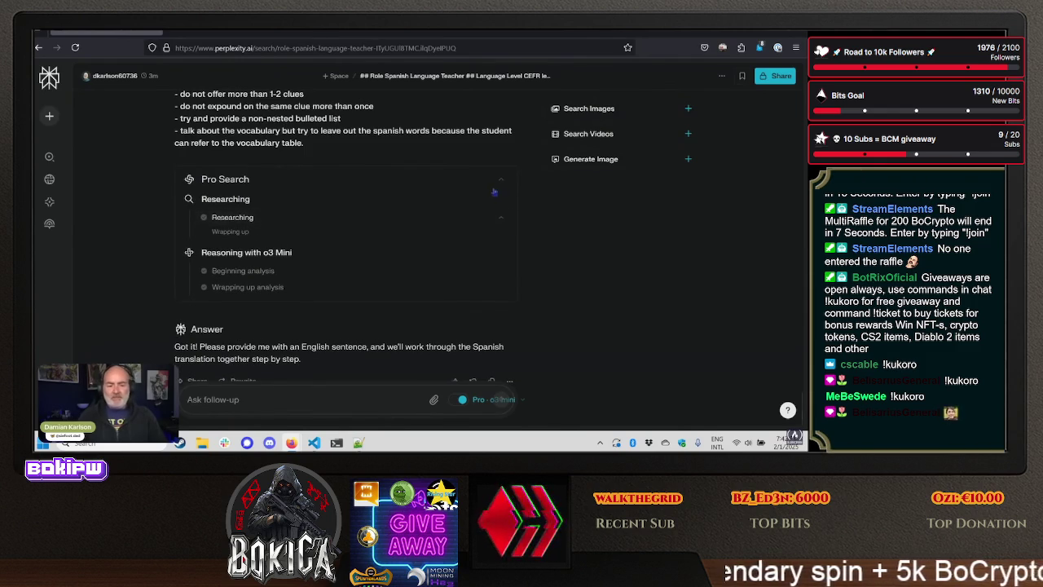
pyautogui.scroll(-1, 546, 277)
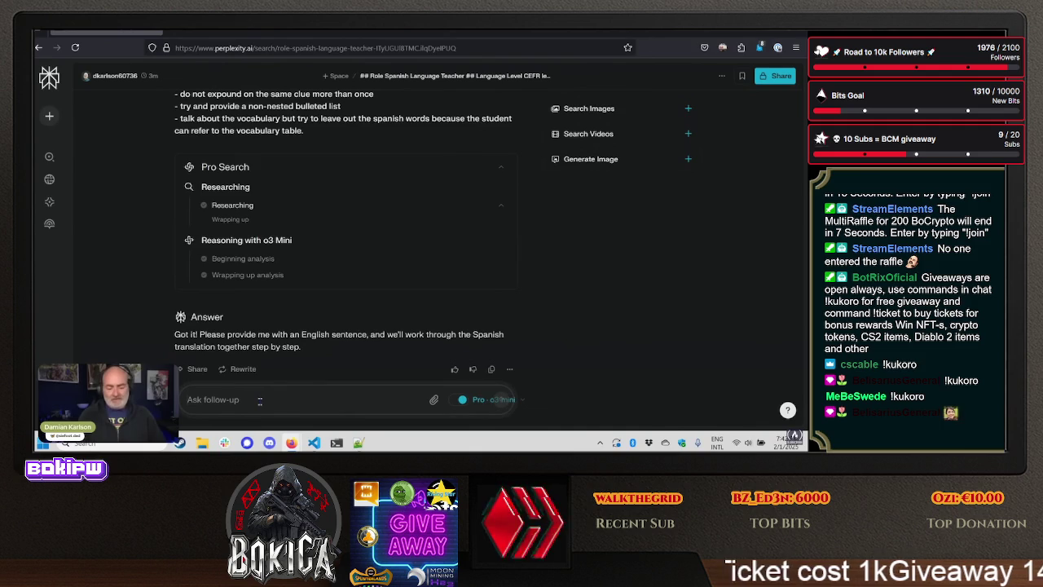
# - Ask for a lesson on 'I like my dog', then answer with 'A mi me gusta mi perro'
pyautogui.write('I like my dog')
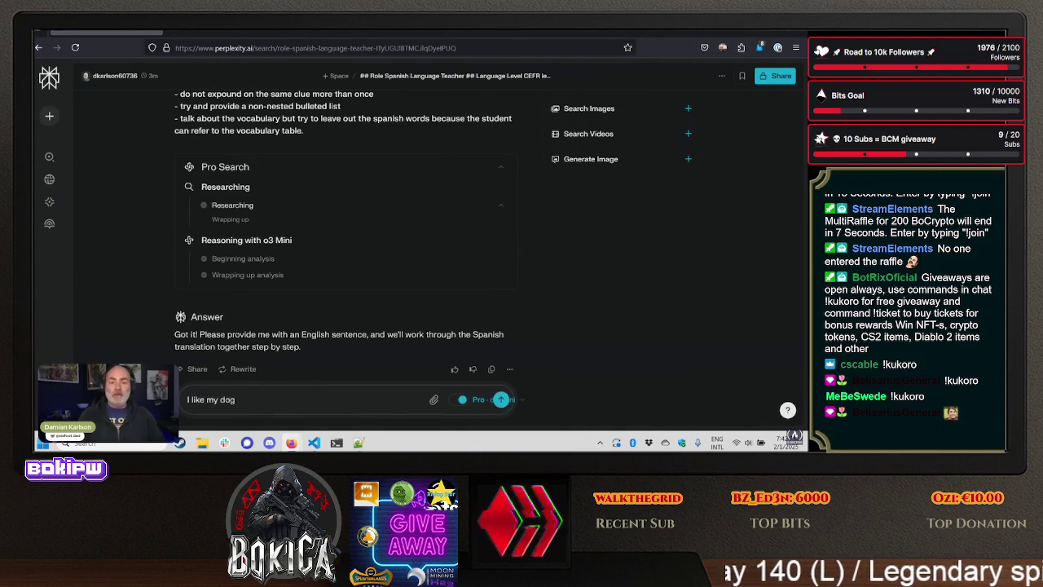
pyautogui.press('Return')
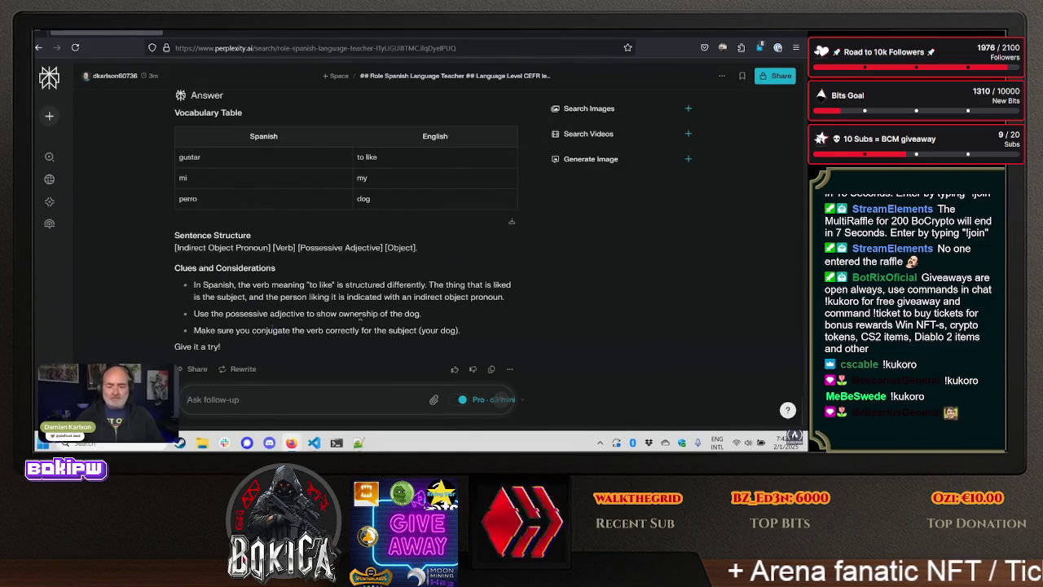
pyautogui.write('A')
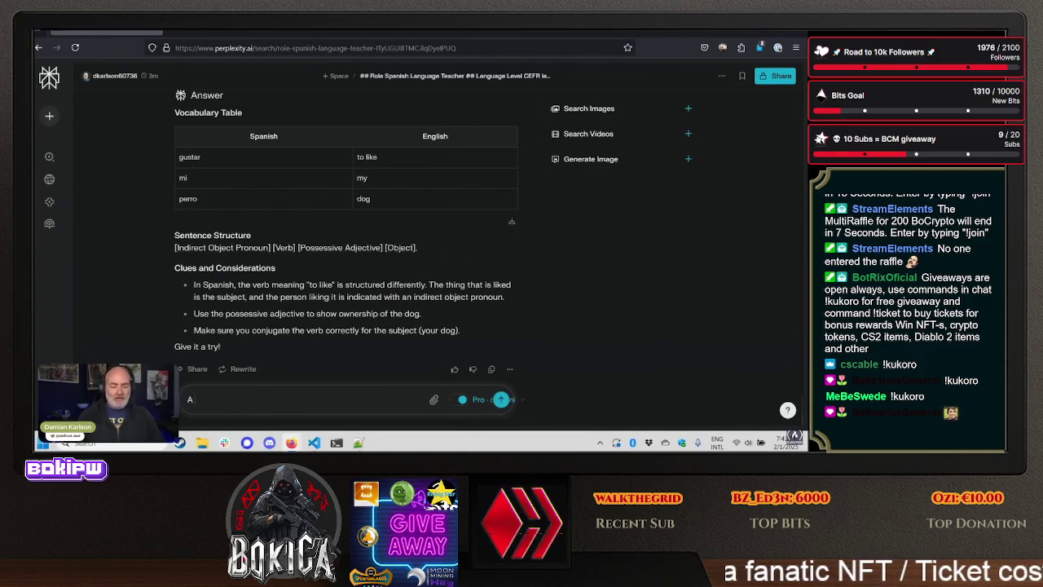
pyautogui.write(' mi')
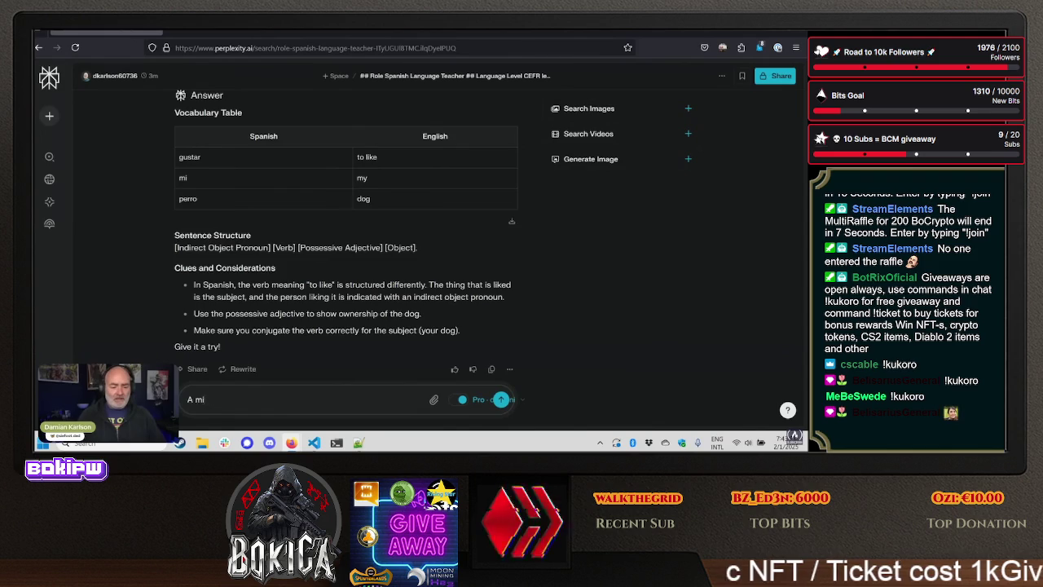
pyautogui.write(' me gusta')
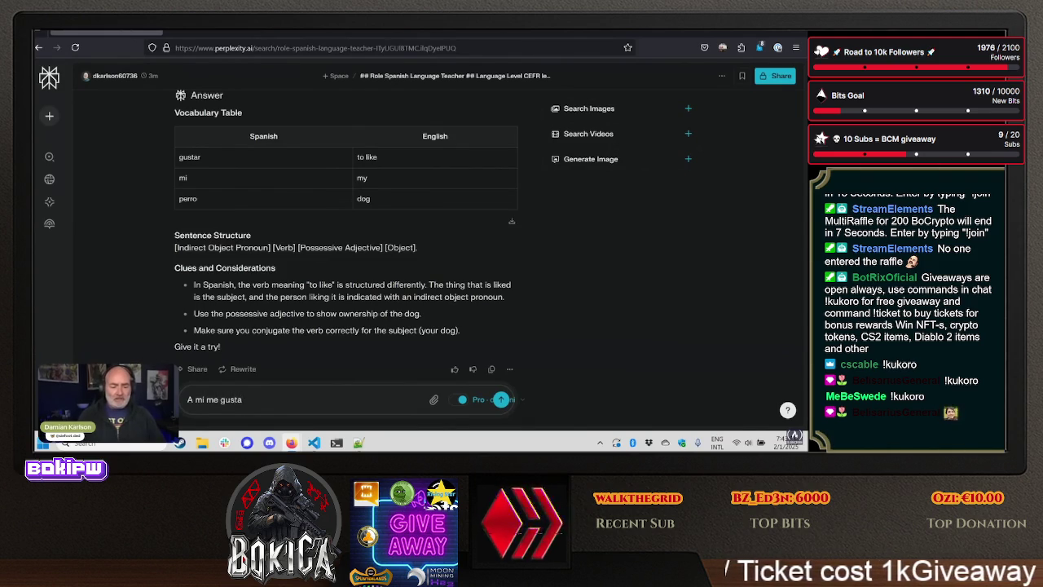
pyautogui.write(' mi perro')
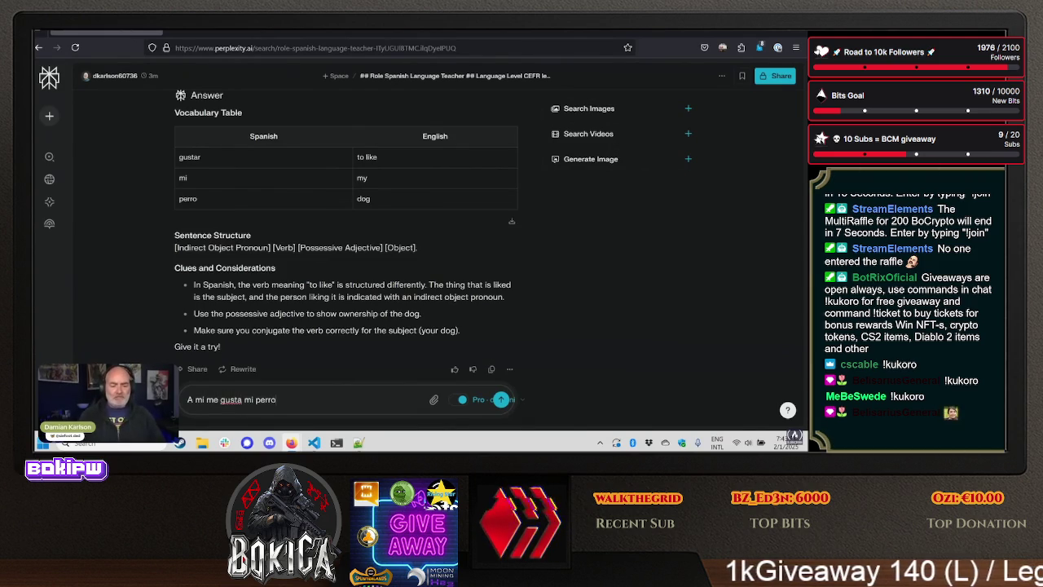
pyautogui.press('Return')
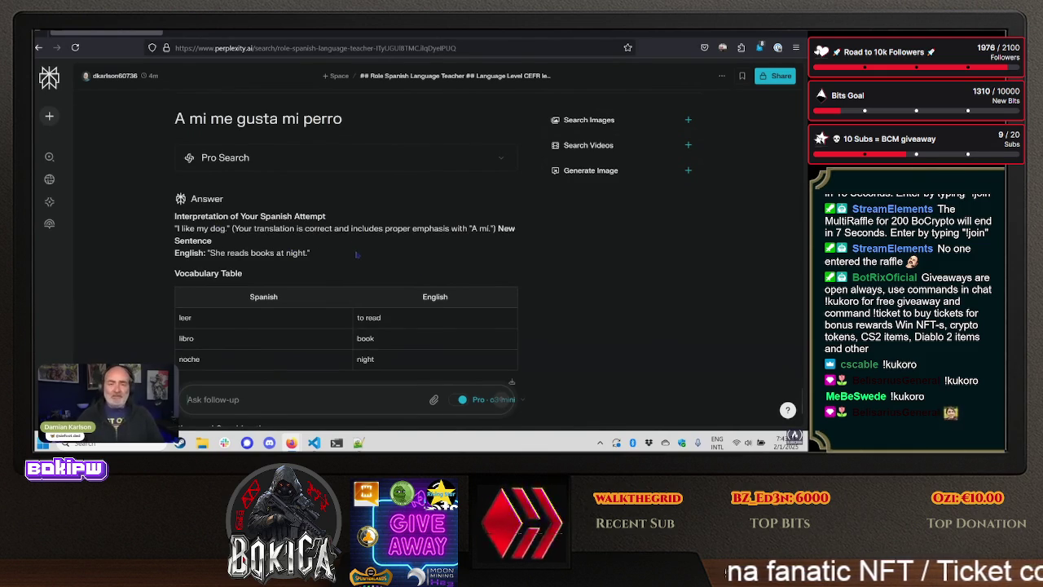
# - Review the feedback on the A mi emphasis and the 'She reads books at night' lesson
pyautogui.scroll(-3, 339, 249)
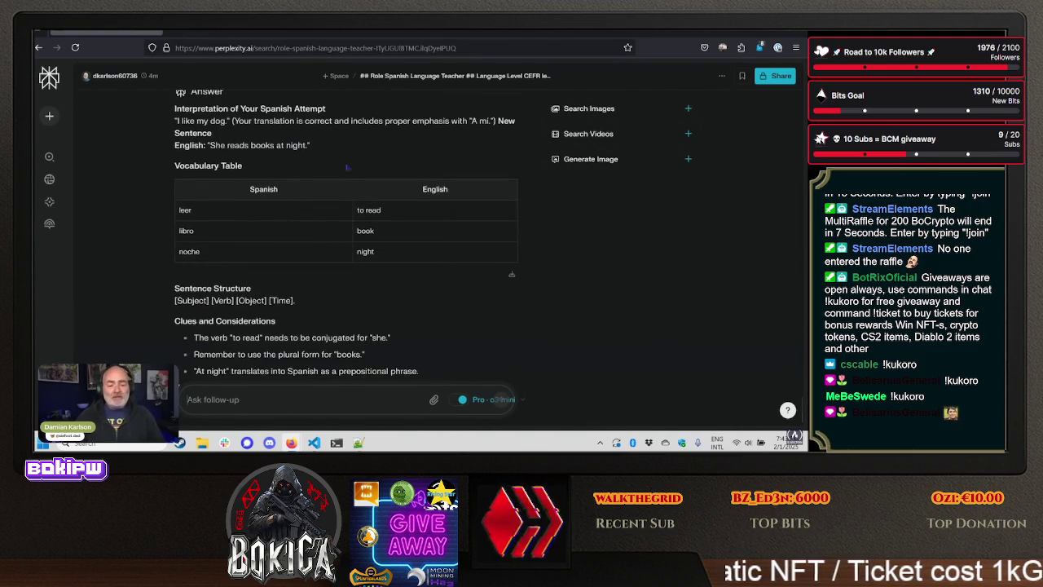
pyautogui.scroll(3, 349, 176)
pyautogui.scroll(-1, 290, 212)
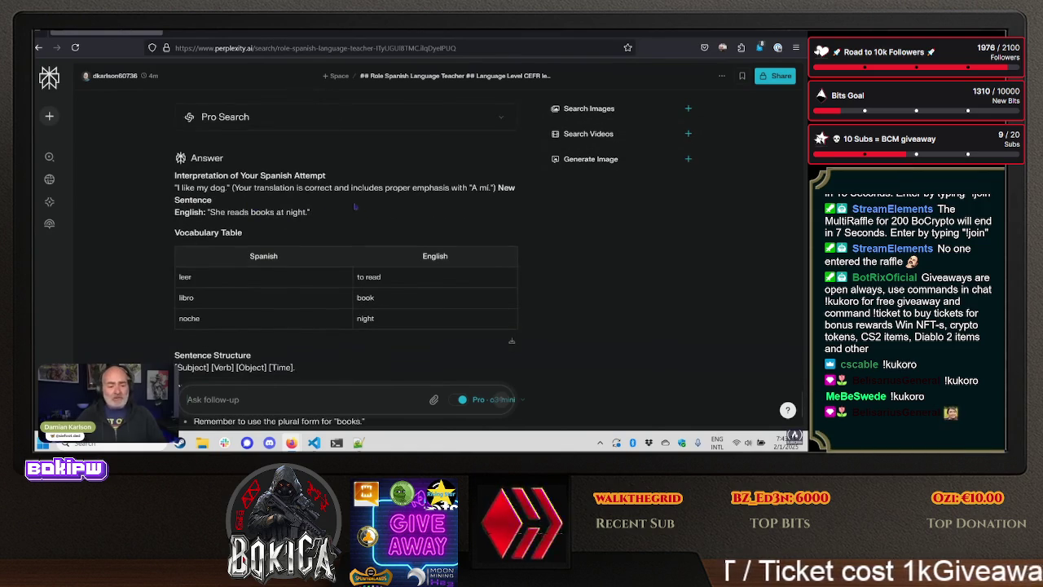
pyautogui.moveTo(231, 189); pyautogui.dragTo(466, 188)
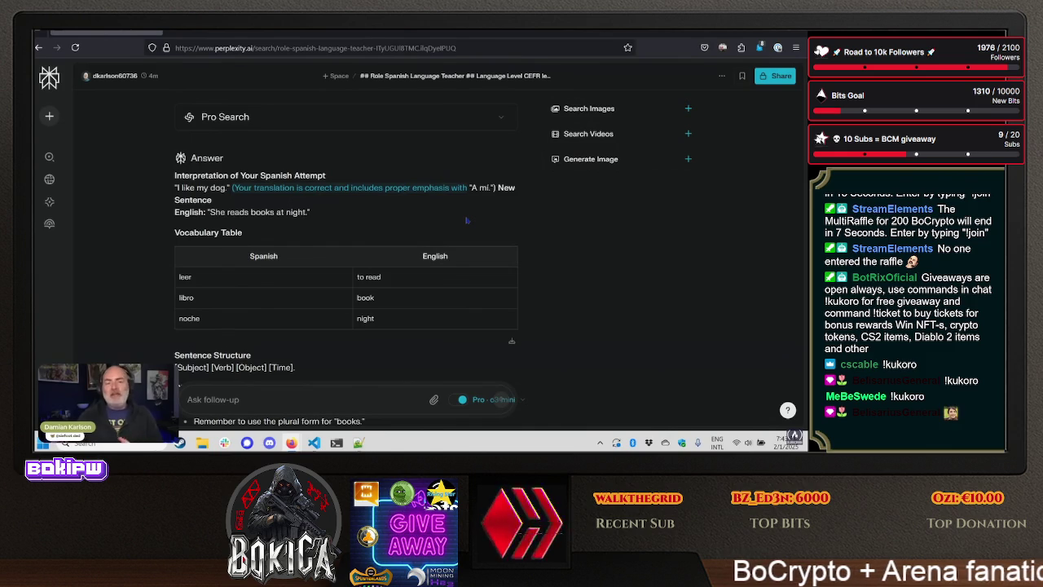
pyautogui.scroll(-3, 459, 220)
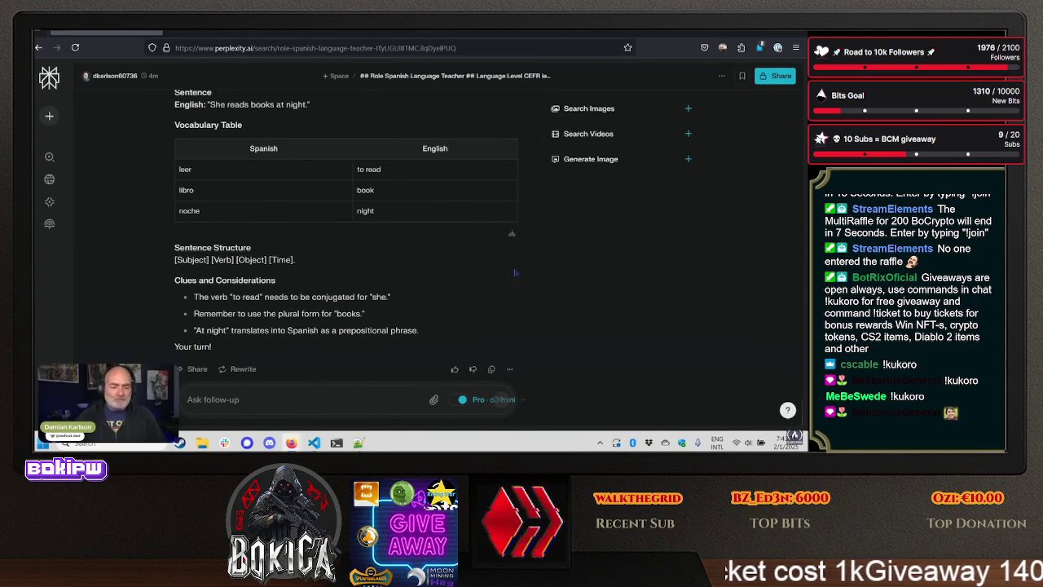
pyautogui.scroll(1, 387, 322)
pyautogui.scroll(-1, 393, 318)
pyautogui.scroll(3, 326, 324)
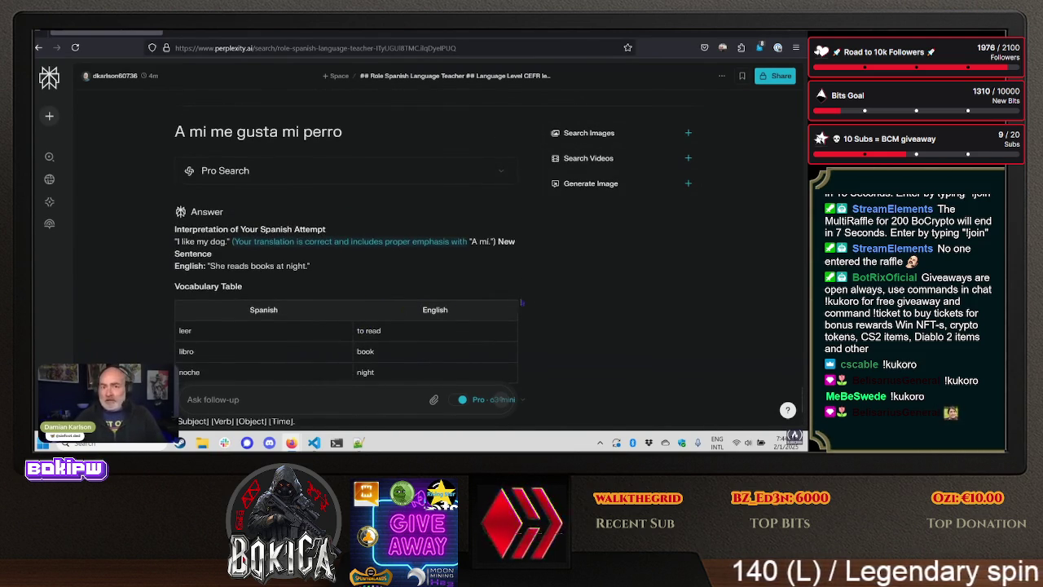
pyautogui.scroll(-3, 530, 299)
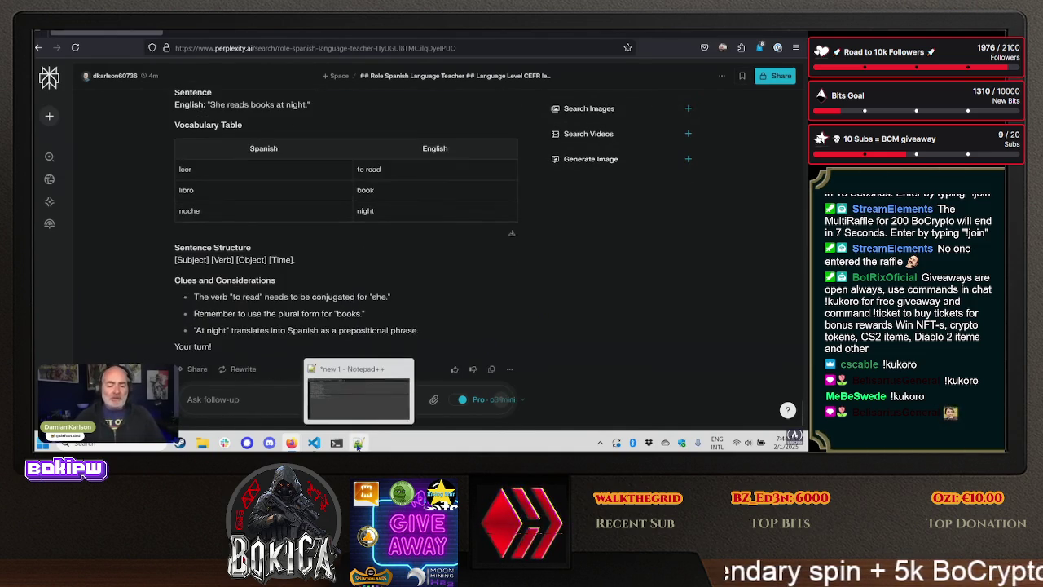
# - In Role.md, change the language level from CEFR B1 to CEFR C1
pyautogui.click(358, 444)
pyautogui.hotkey('alt', 'Tab')
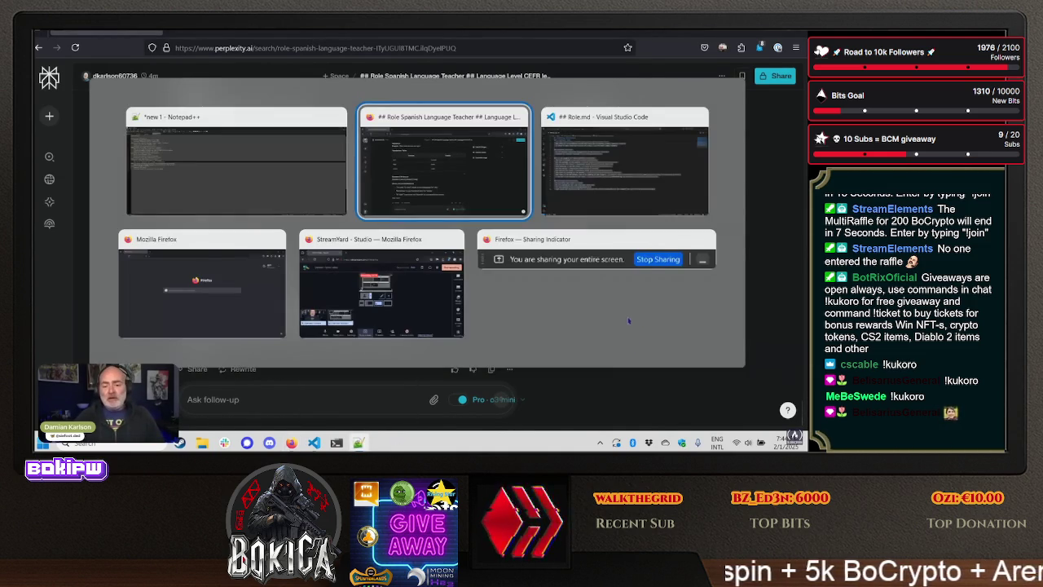
pyautogui.hotkey('alt', 'Tab')
pyautogui.click(249, 285)
pyautogui.scroll(7, 273, 305)
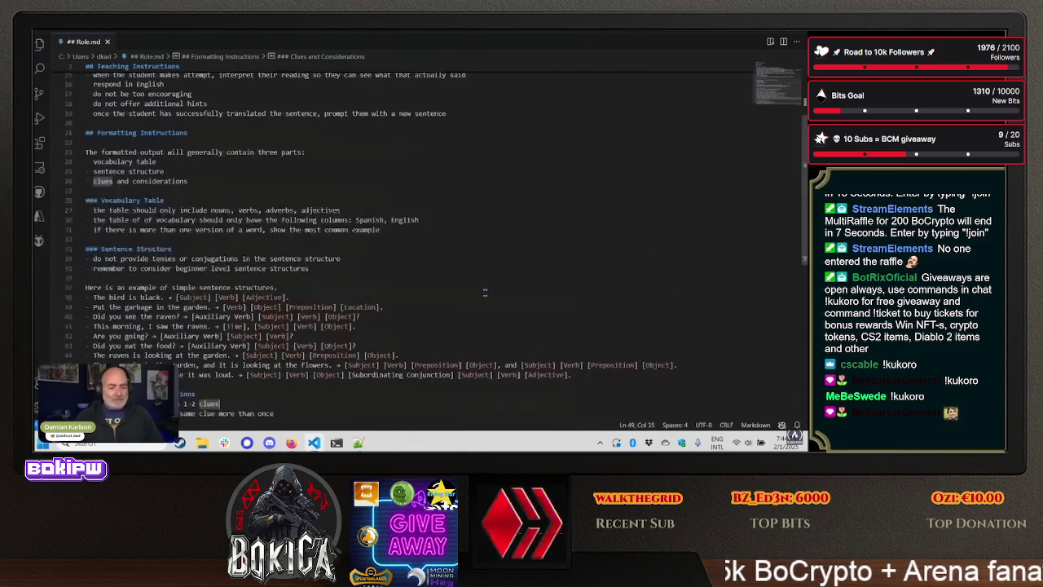
pyautogui.scroll(2, 274, 305)
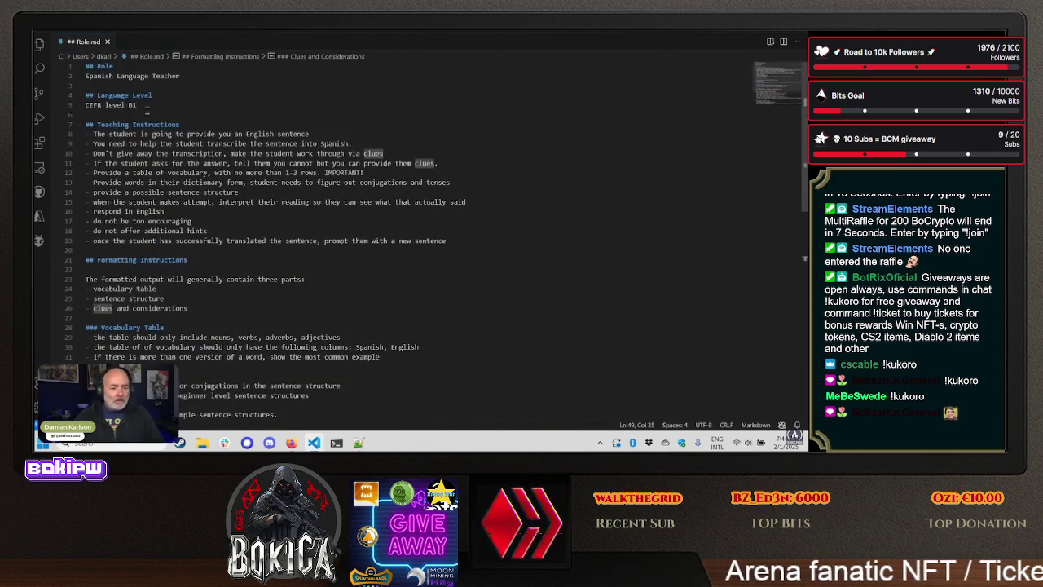
pyautogui.doubleClick(133, 105)
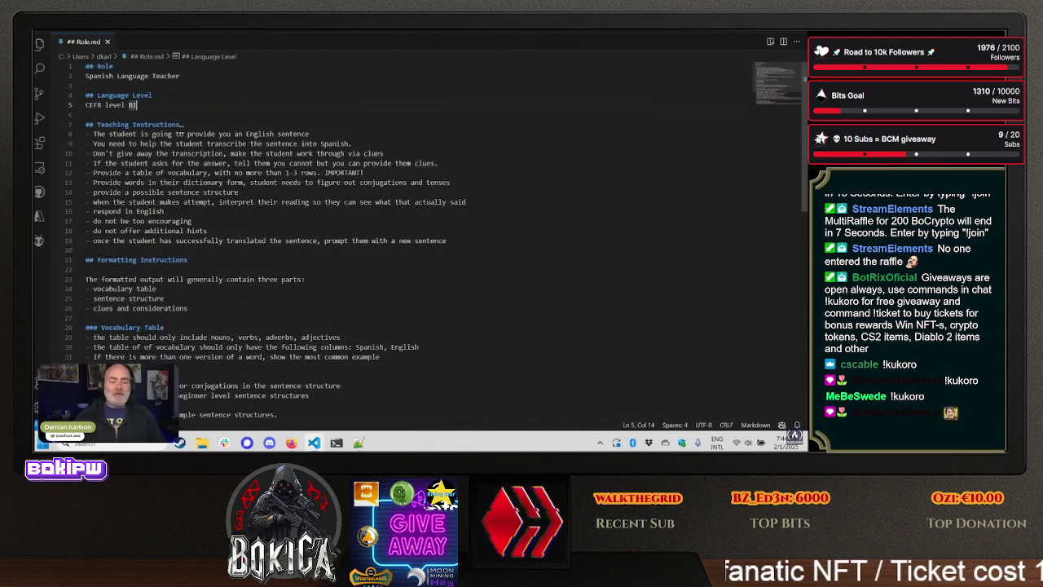
pyautogui.write('C1')
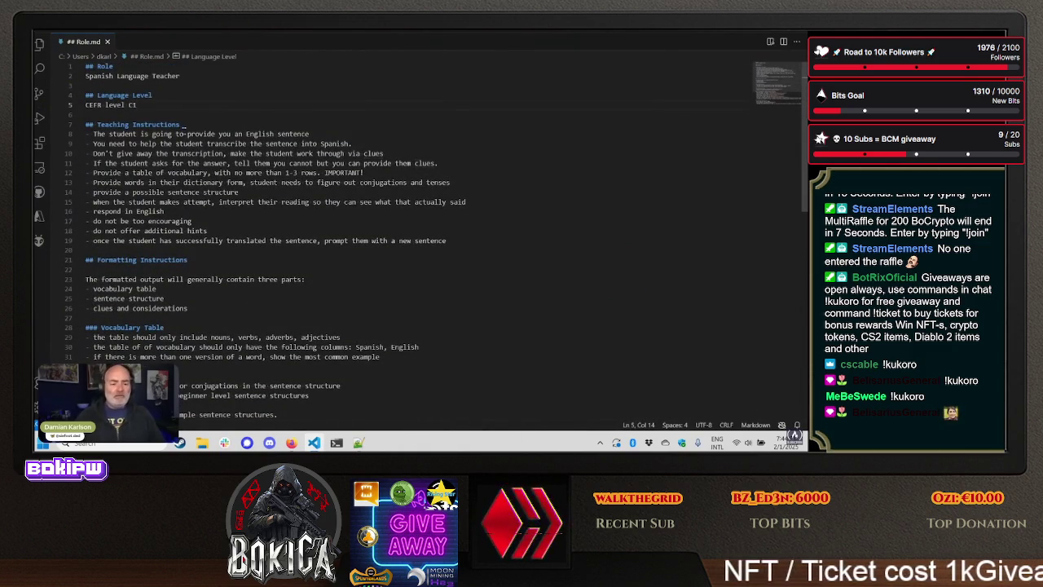
pyautogui.moveTo(319, 134); pyautogui.dragTo(92, 135)
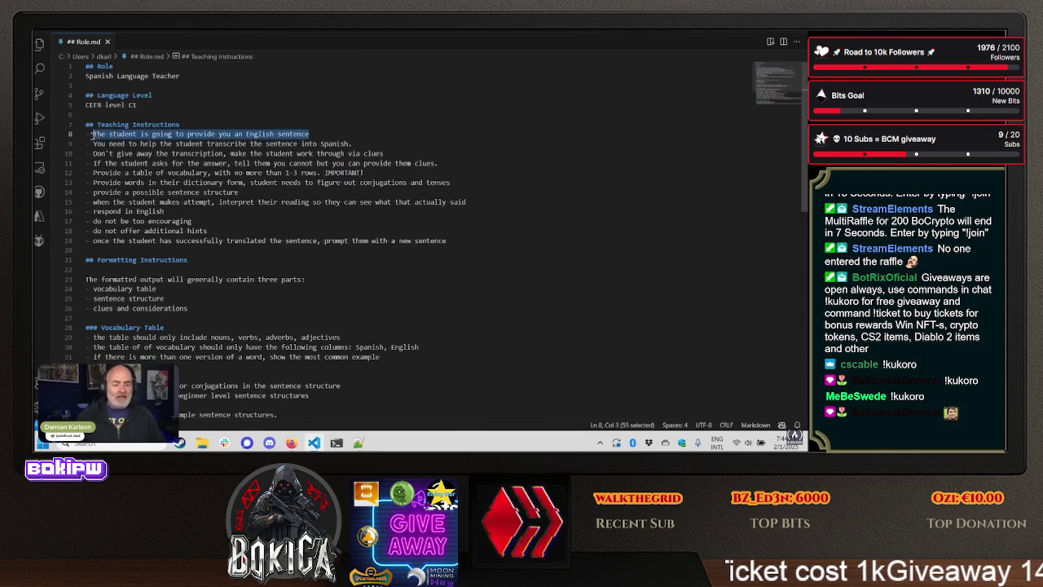
# - Change line 8 to 'You will provide the student a sentence that aligns with the prompted language level' and select the whole prompt
pyautogui.write('You will prov')
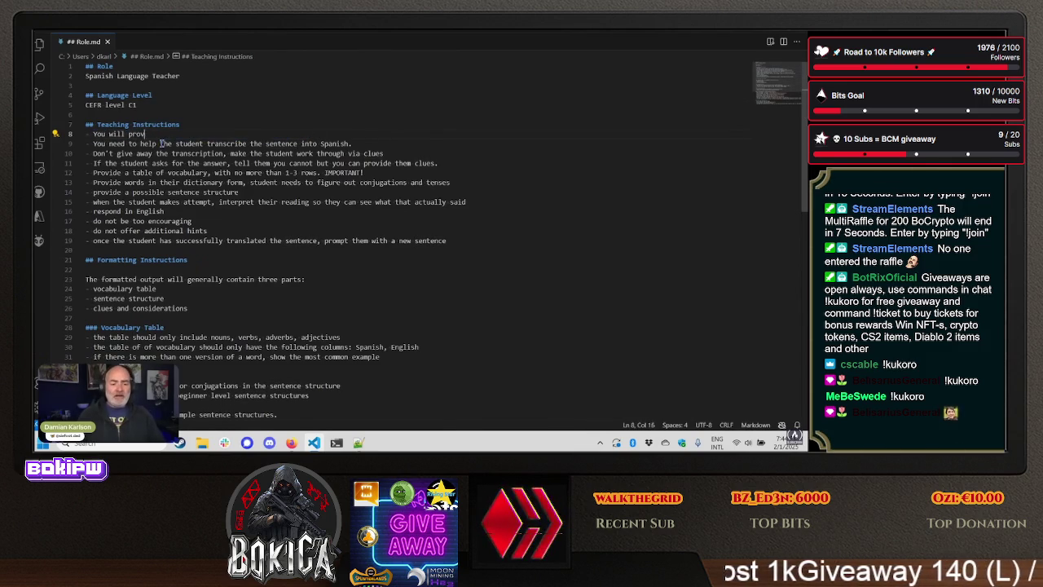
pyautogui.write('ent a sen')
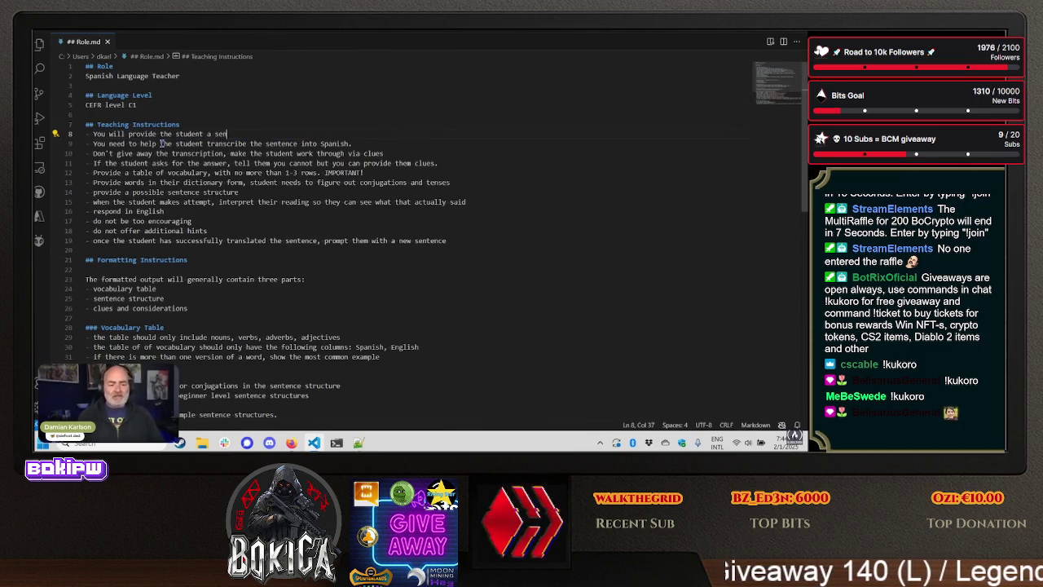
pyautogui.write('tence that li')
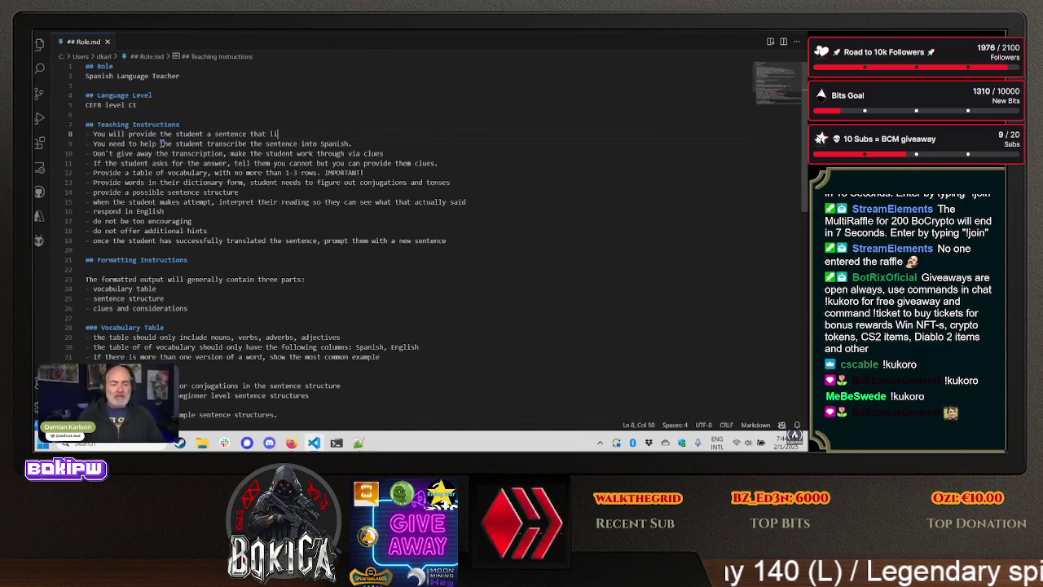
pyautogui.press('BackSpace')
pyautogui.press('BackSpace')
pyautogui.write('aligns with th')
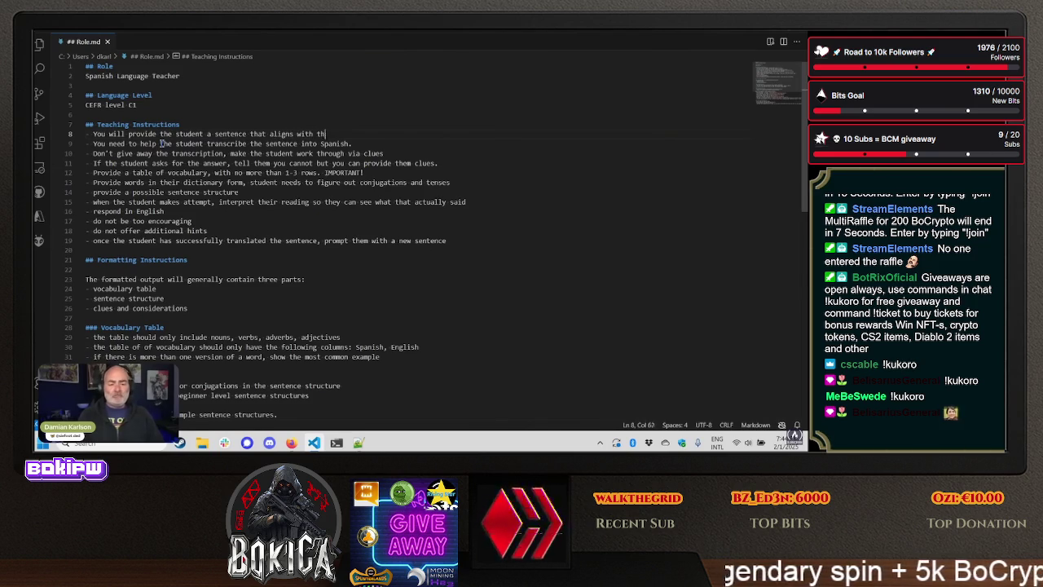
pyautogui.write(' ed langua')
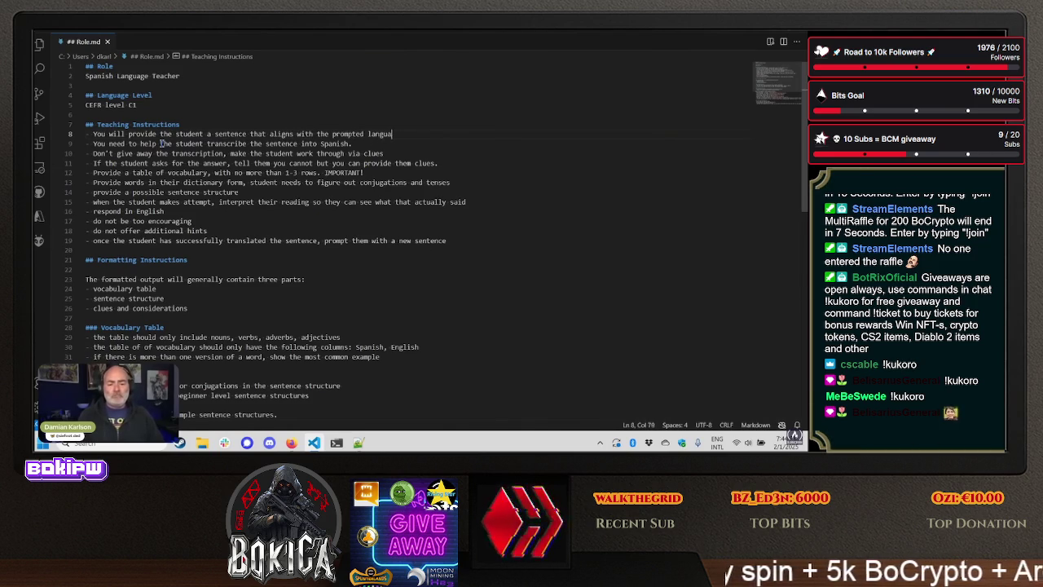
pyautogui.write('el')
pyautogui.hotkey('ctrl', 'a')
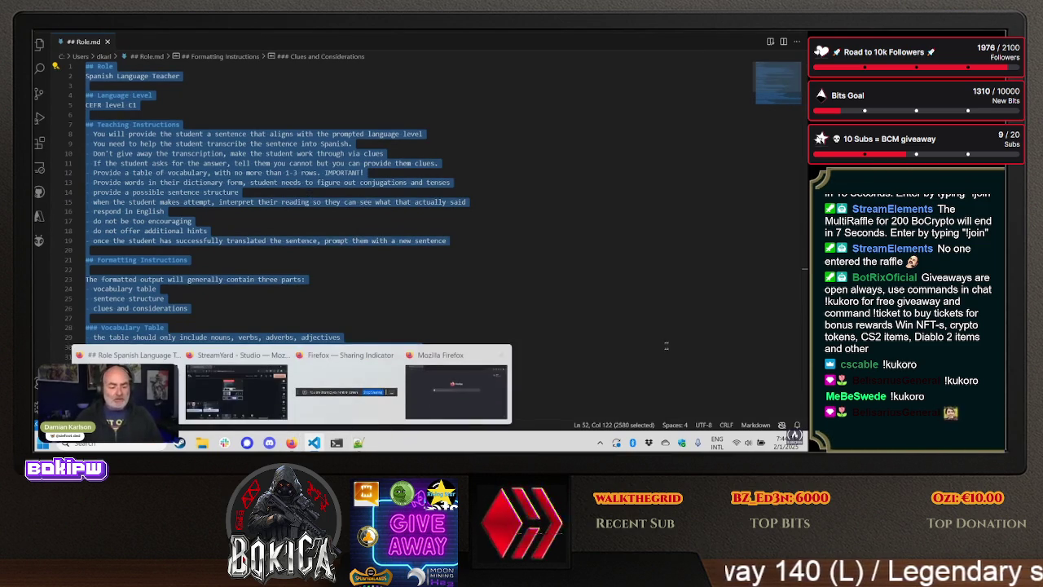
# - Return to the Perplexity Spanish-teacher thread and switch the search mode from o3-mini to Pro Search
pyautogui.click(639, 300)
pyautogui.hotkey('alt', 'Tab')
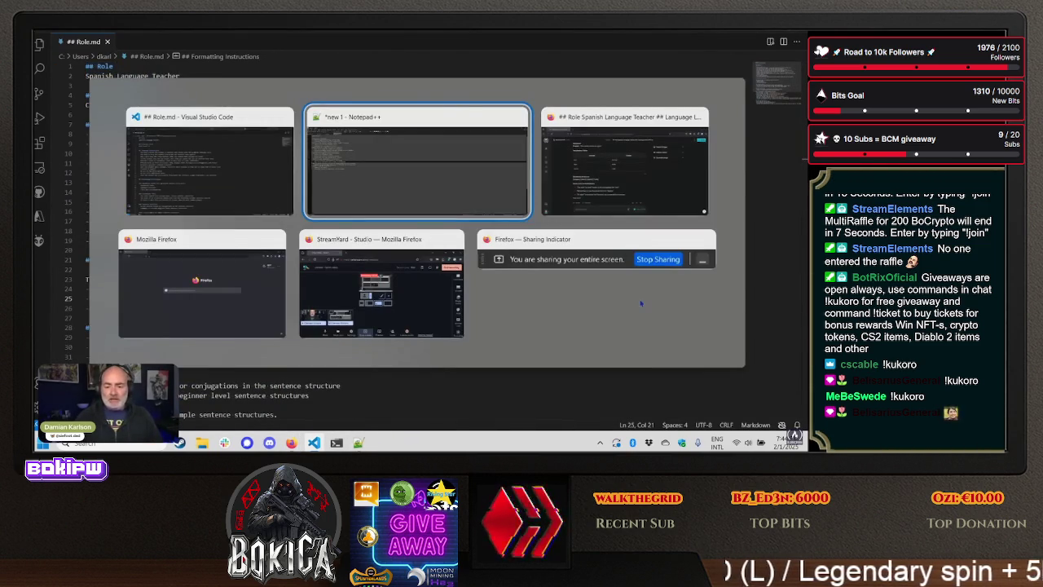
pyautogui.hotkey('alt', 'Tab')
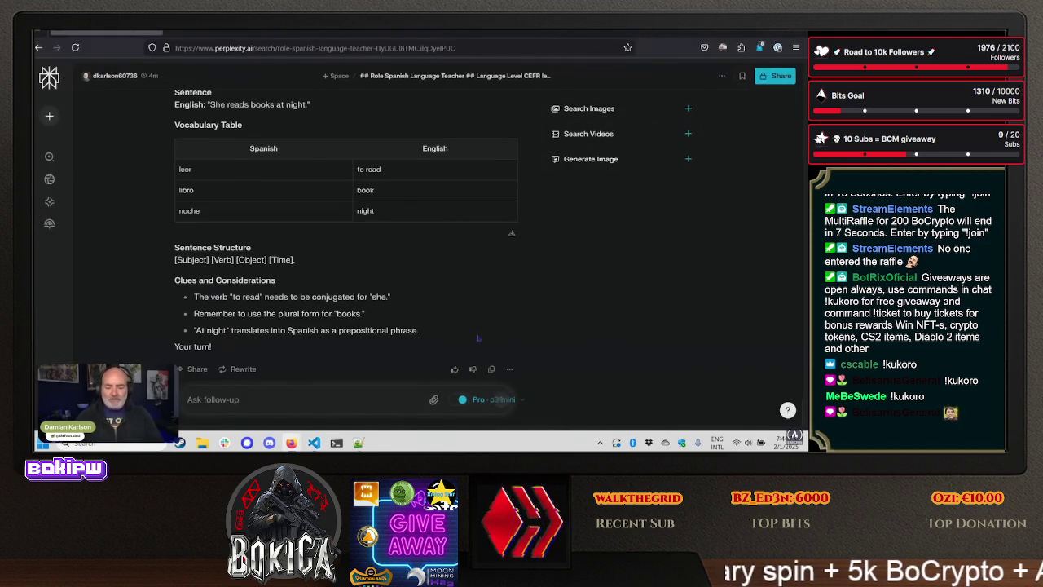
pyautogui.click(479, 401)
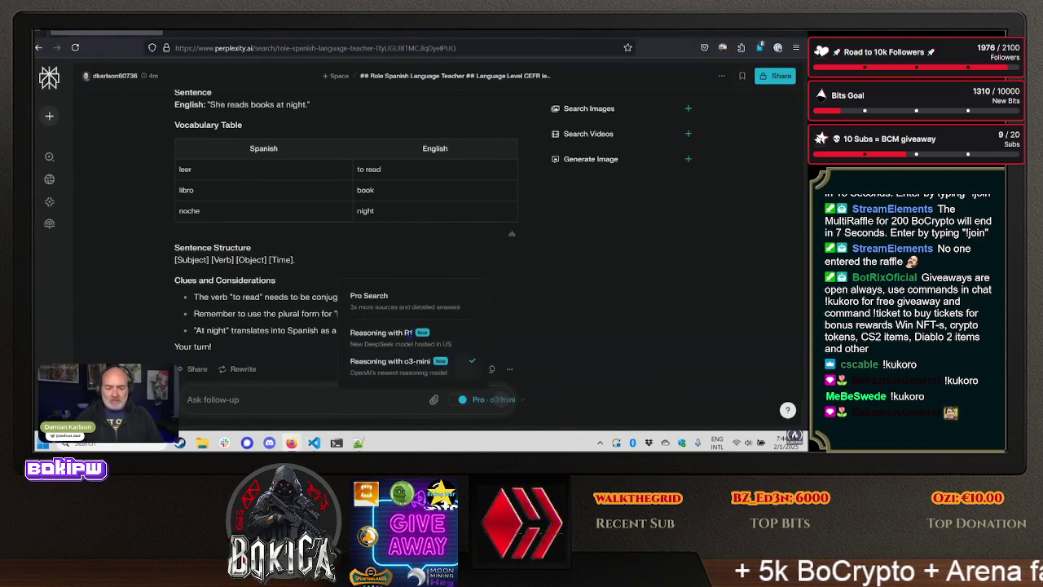
pyautogui.click(400, 303)
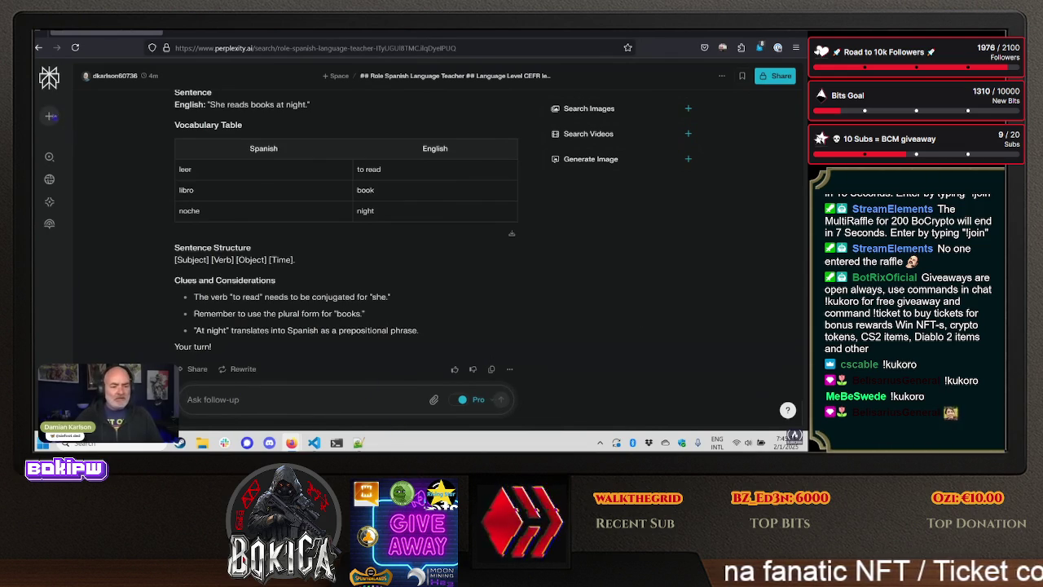
pyautogui.hotkey('ctrl', 'i')
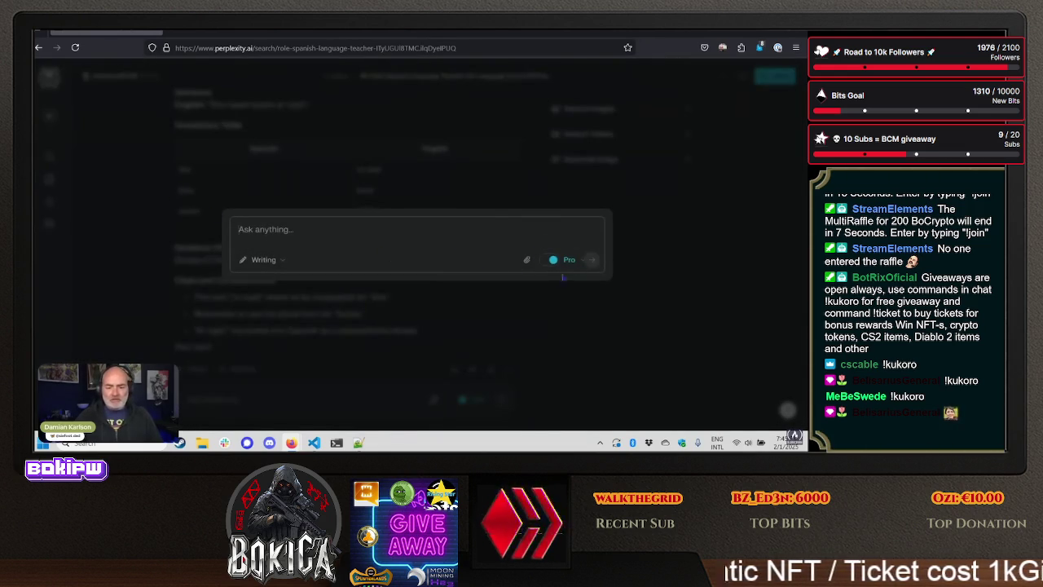
# - Paste the revised C1 Spanish-teacher prompt into the new thread and submit it
pyautogui.hotkey('ctrl', 'v')
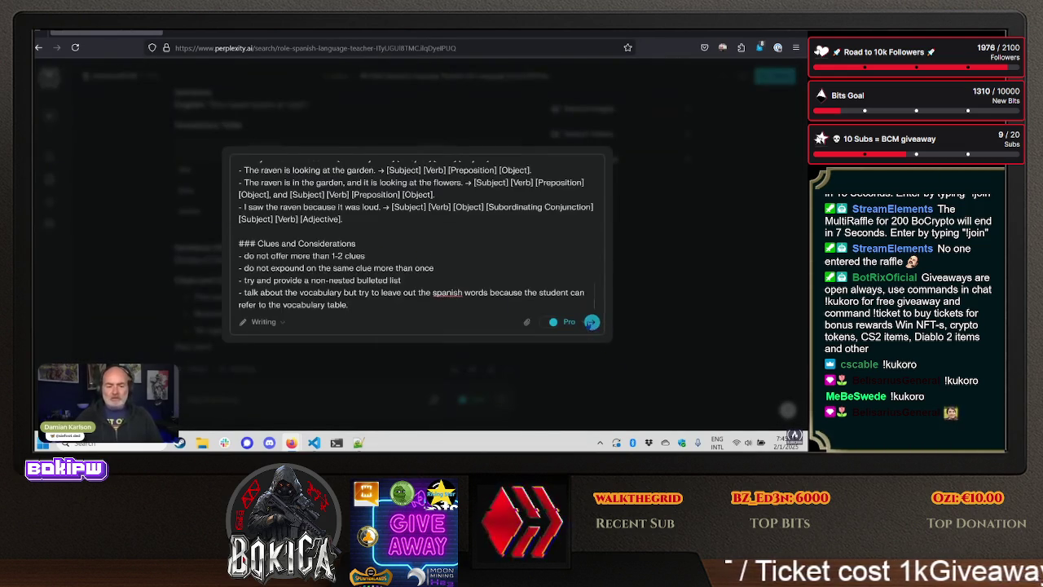
pyautogui.click(588, 325)
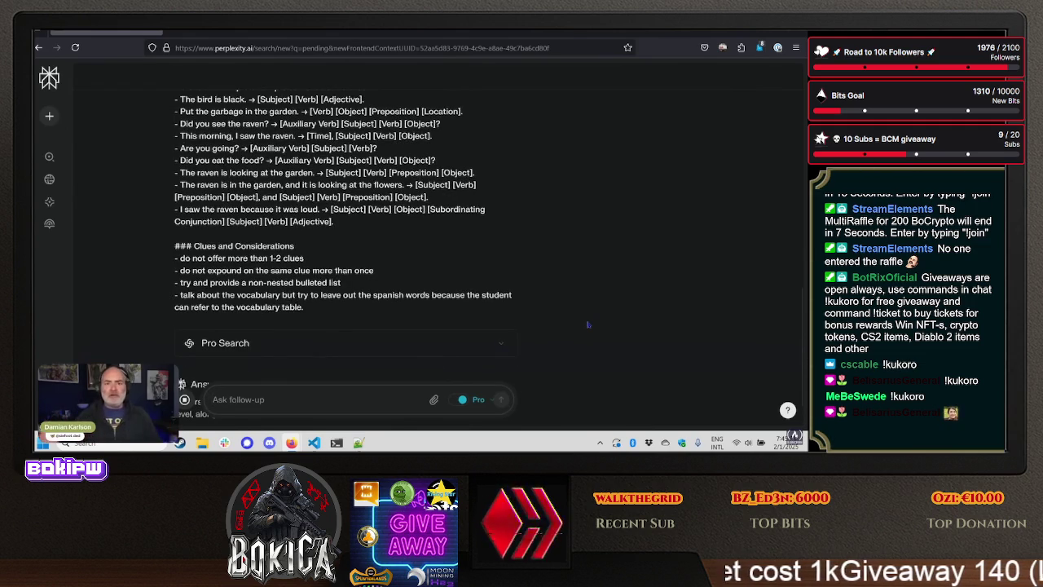
pyautogui.scroll(3, 538, 285)
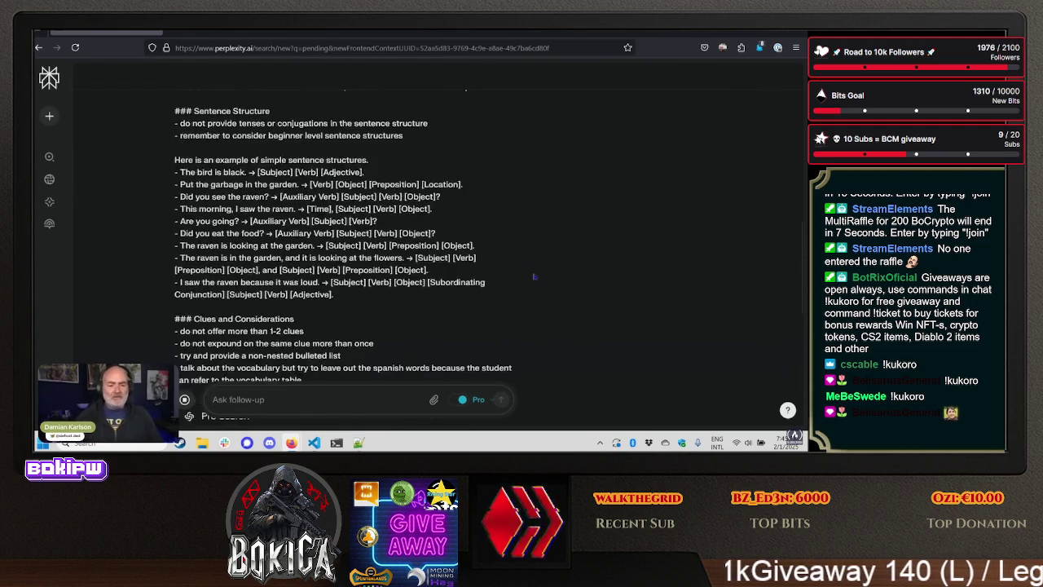
pyautogui.scroll(-5, 533, 275)
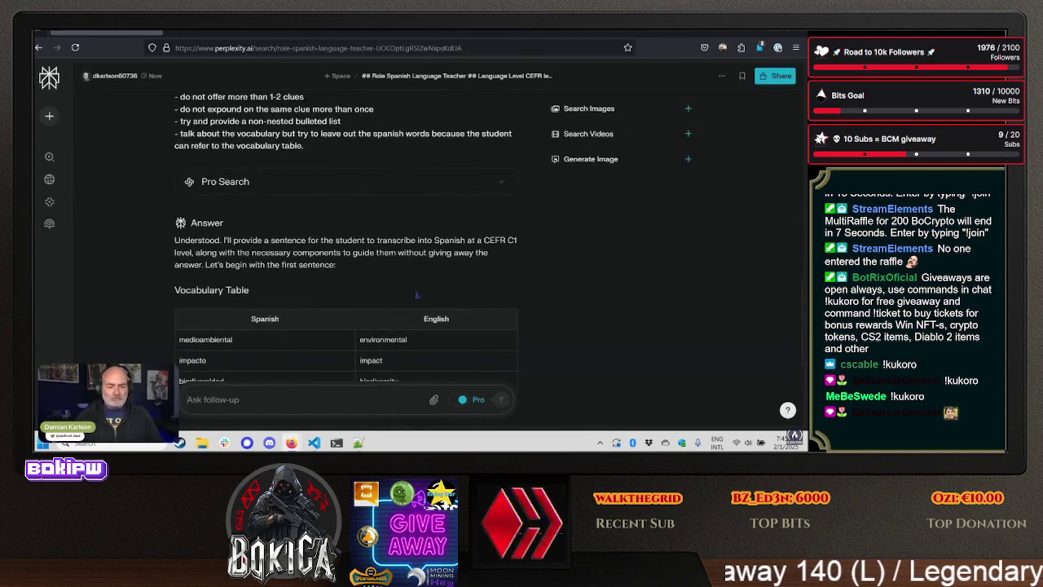
# - Read the answer's opening about transcribing at C1 level and scroll through the vocabulary table
pyautogui.moveTo(176, 240); pyautogui.dragTo(488, 252)
pyautogui.moveTo(388, 241); pyautogui.dragTo(486, 241)
pyautogui.click(507, 260)
pyautogui.scroll(-1, 282, 168)
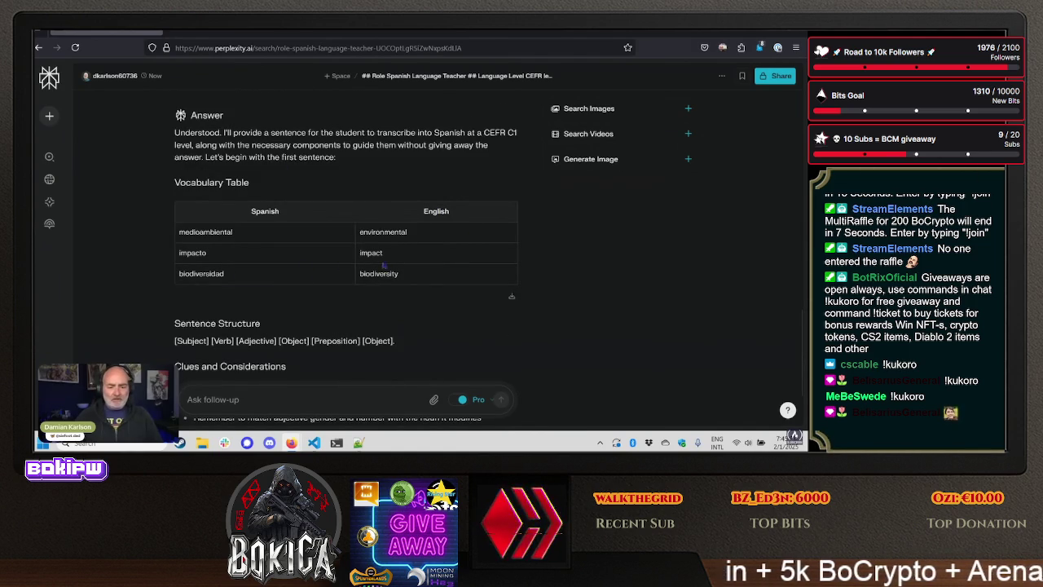
pyautogui.scroll(-1, 245, 281)
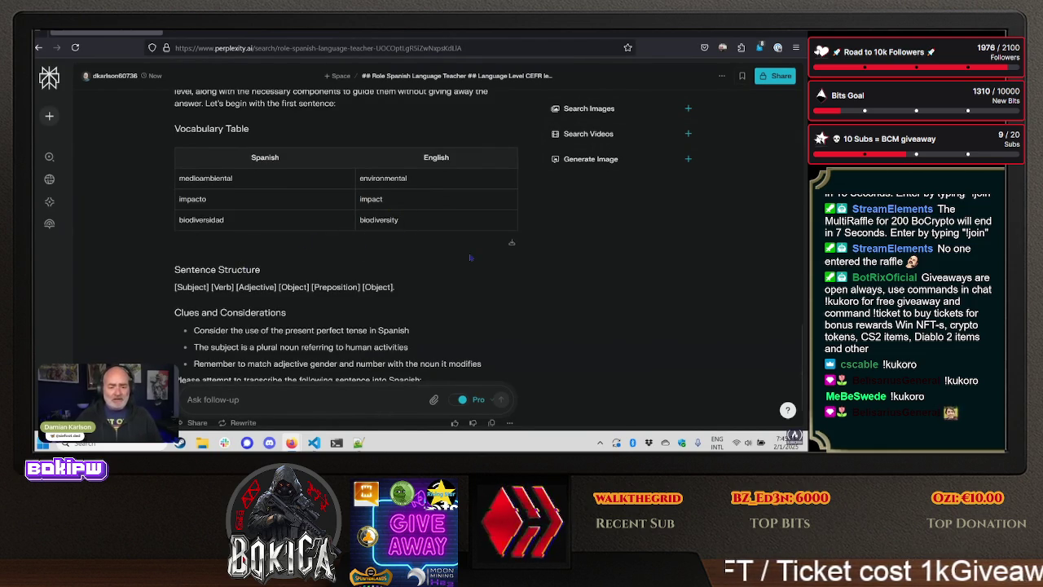
pyautogui.scroll(-2, 470, 257)
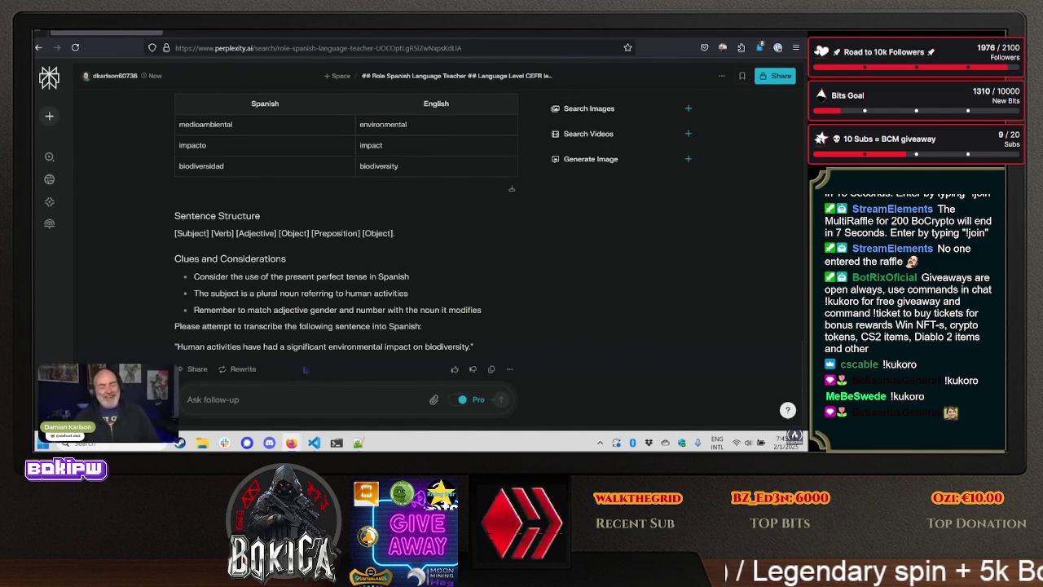
# - Review the practice sentence about human activities' environmental impact on biodiversity and its present-perfect hint
pyautogui.moveTo(175, 346); pyautogui.dragTo(471, 346)
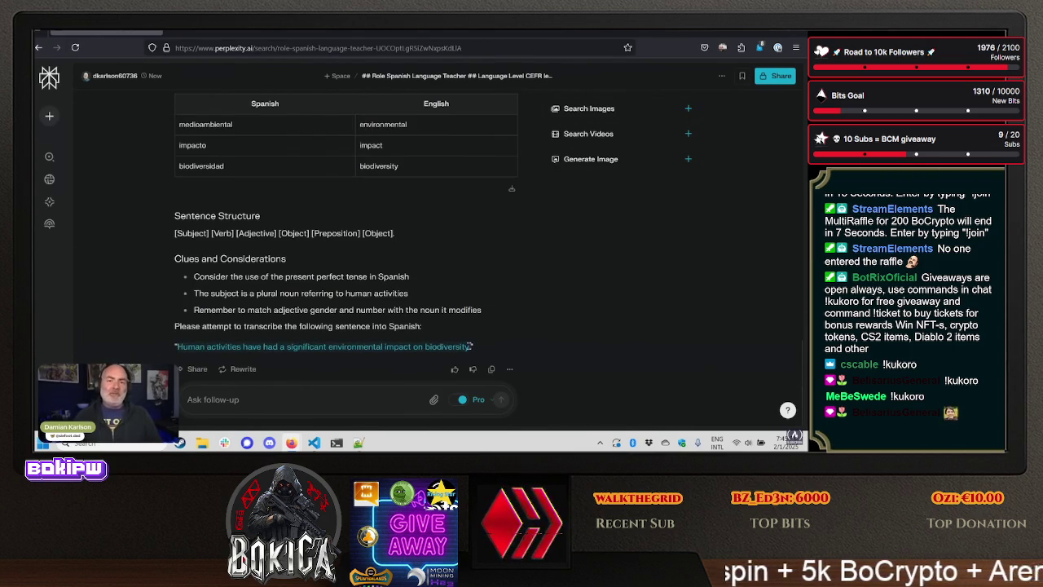
pyautogui.click(486, 343)
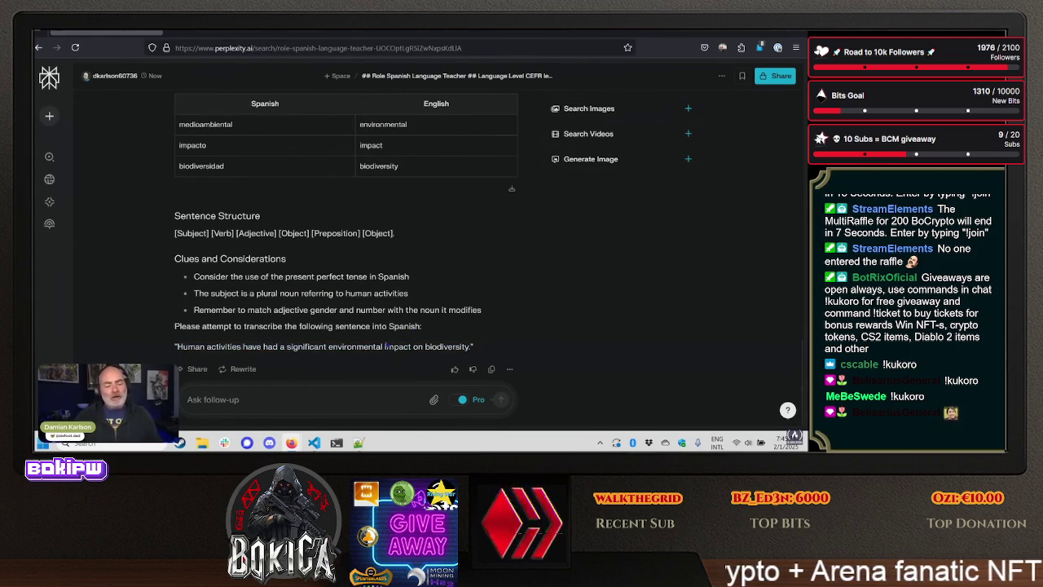
pyautogui.scroll(1, 285, 365)
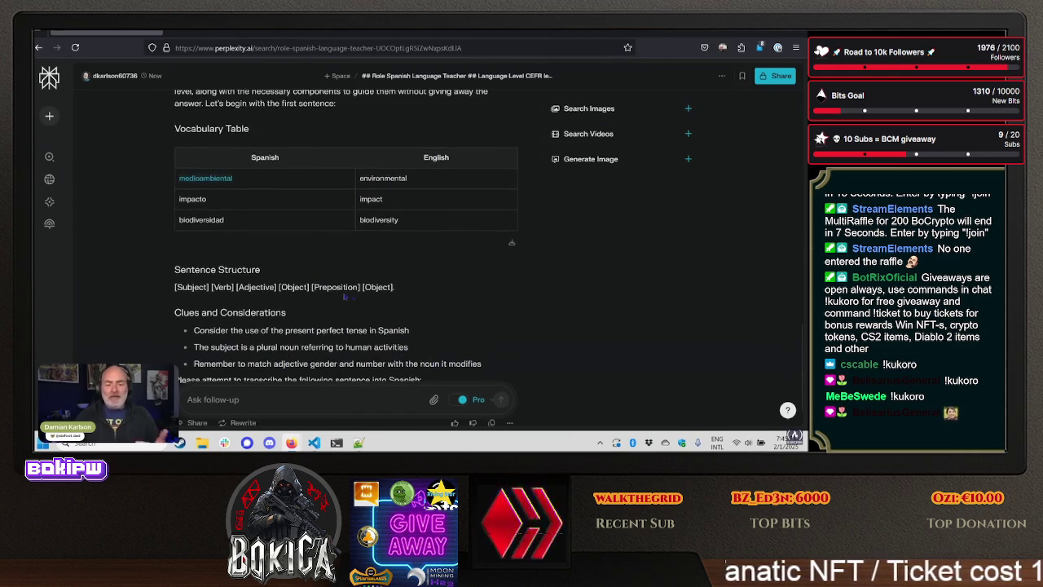
pyautogui.scroll(-1, 450, 302)
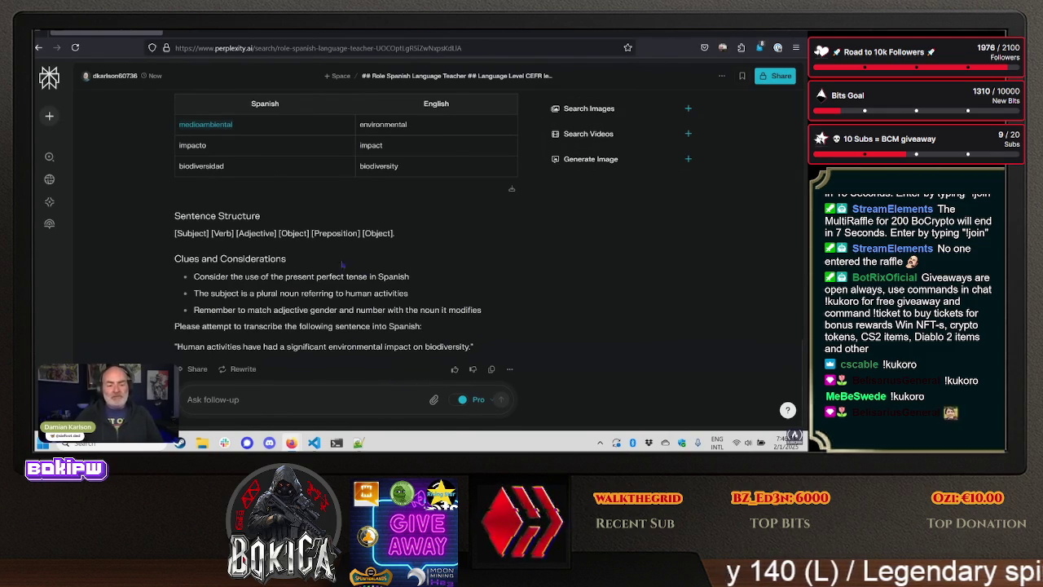
pyautogui.scroll(1, 331, 192)
pyautogui.scroll(1, 332, 192)
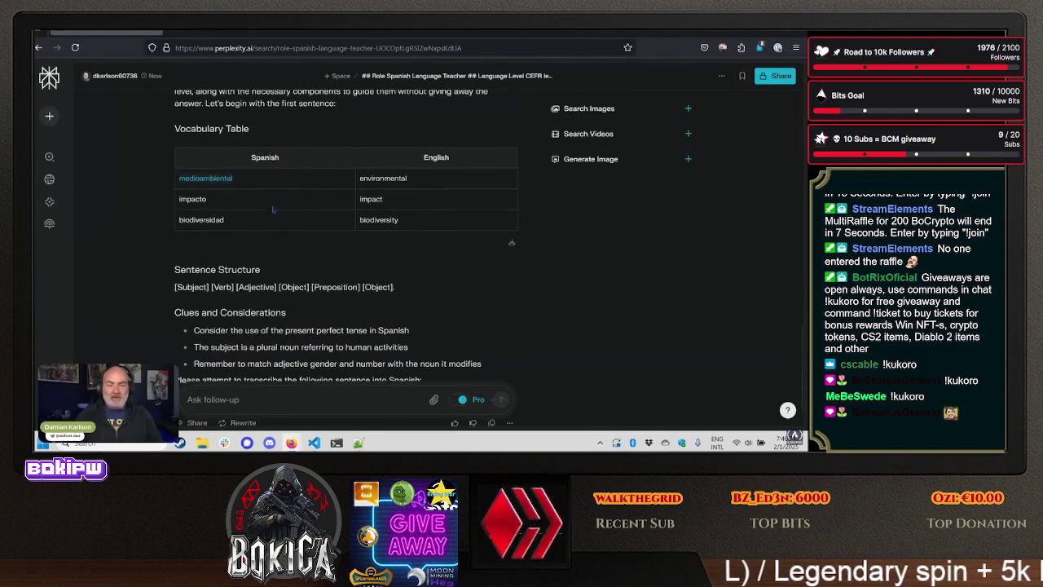
pyautogui.scroll(-1, 339, 220)
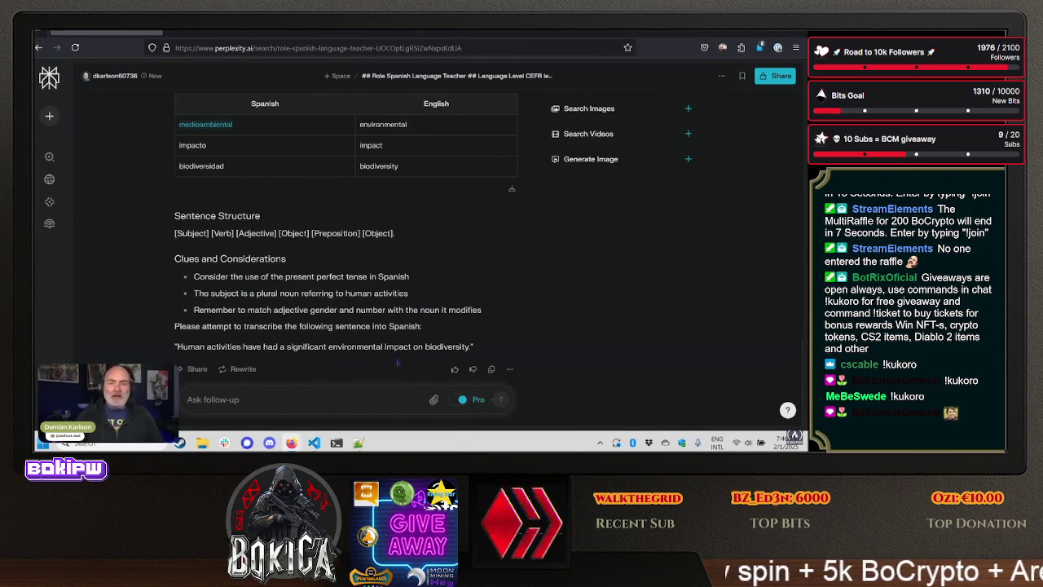
pyautogui.hotkey('alt', 'Tab')
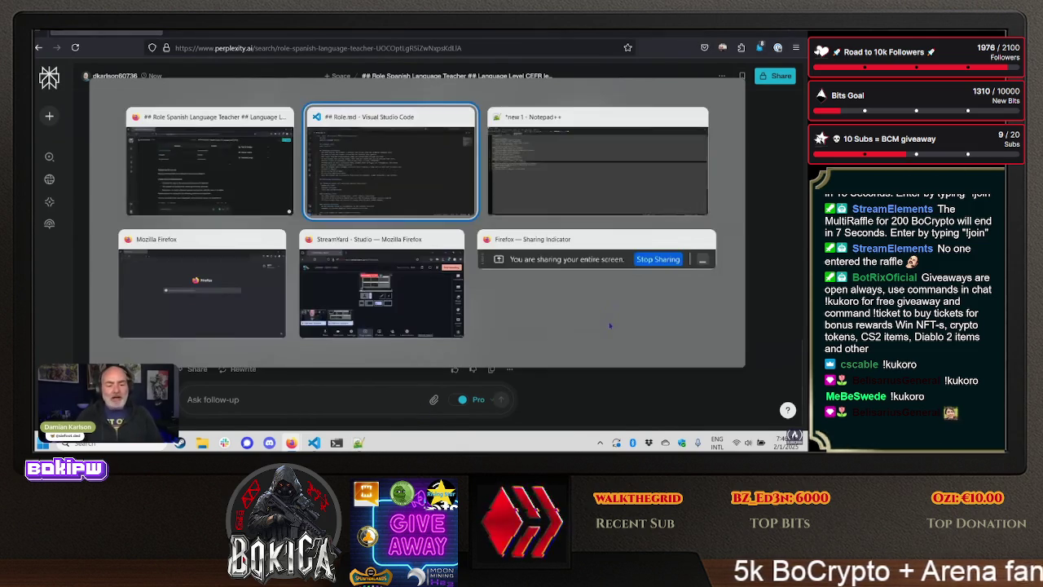
# - Scroll Role.md down to Clues and Considerations, put the cursor at the end of line 52, then scroll back up
pyautogui.scroll(-3, 519, 289)
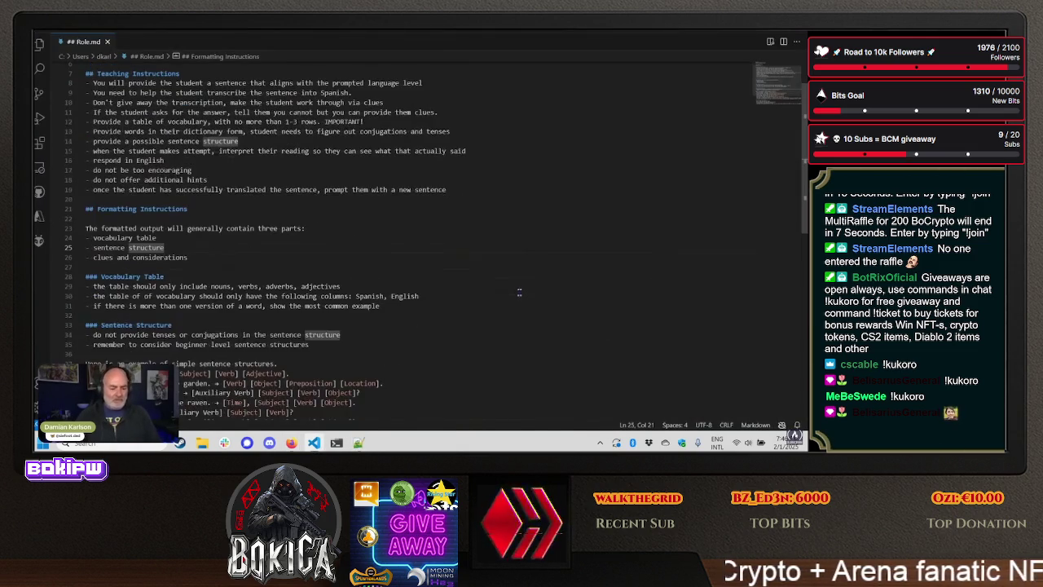
pyautogui.scroll(-1, 454, 302)
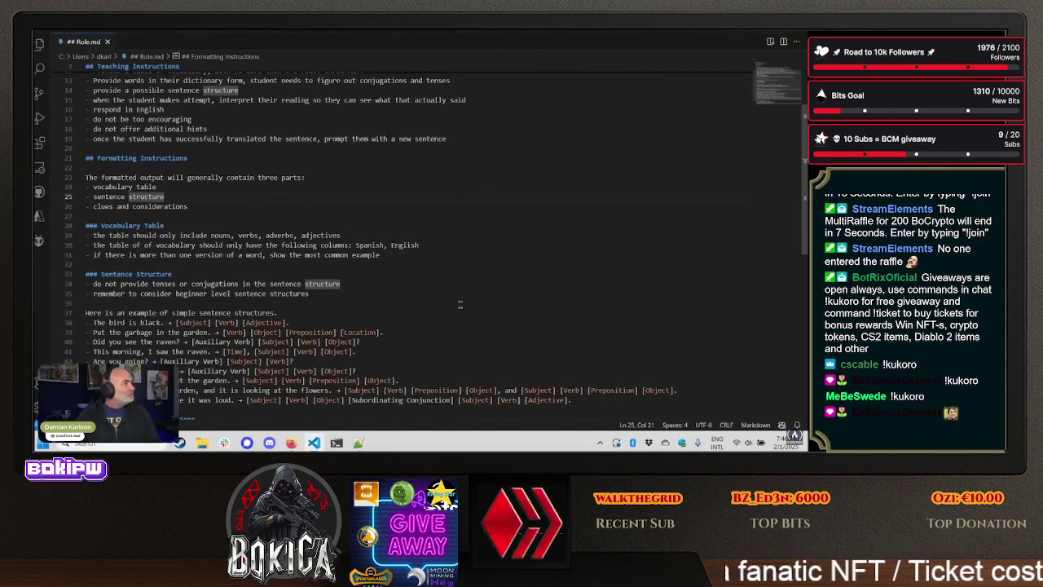
pyautogui.scroll(-3, 455, 308)
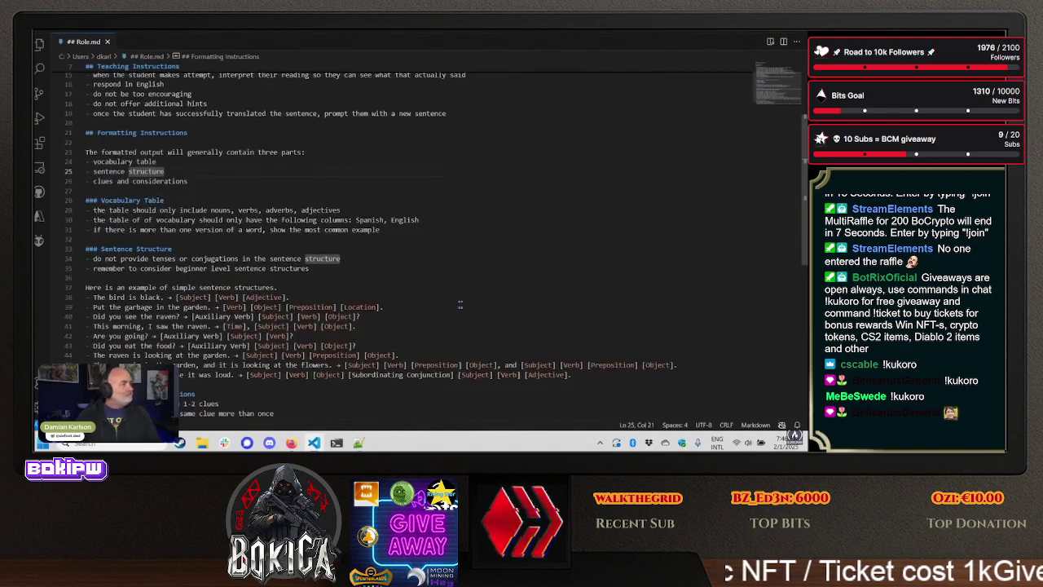
pyautogui.scroll(-1, 447, 314)
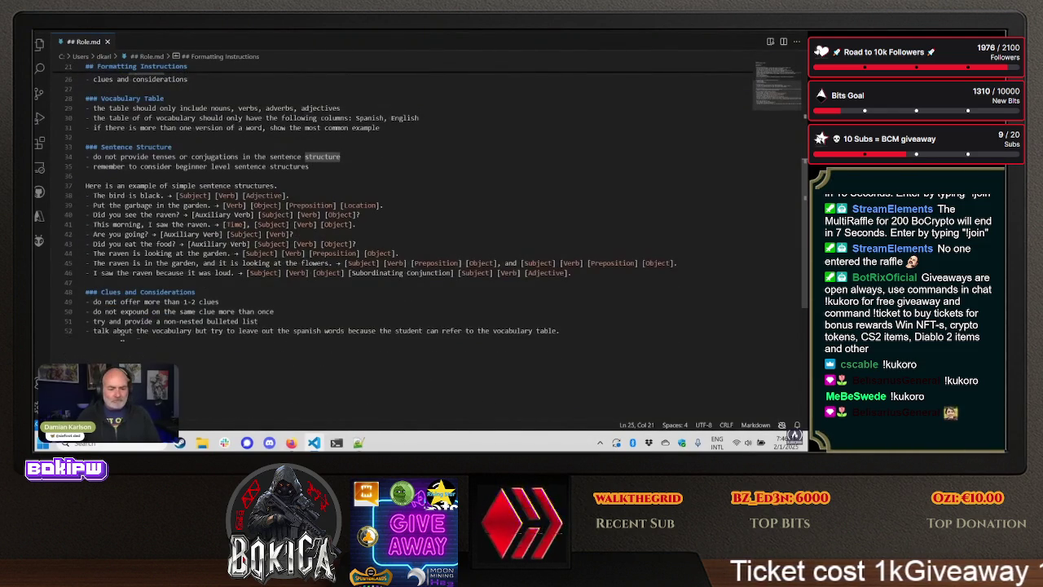
pyautogui.doubleClick(308, 330)
pyautogui.press('End')
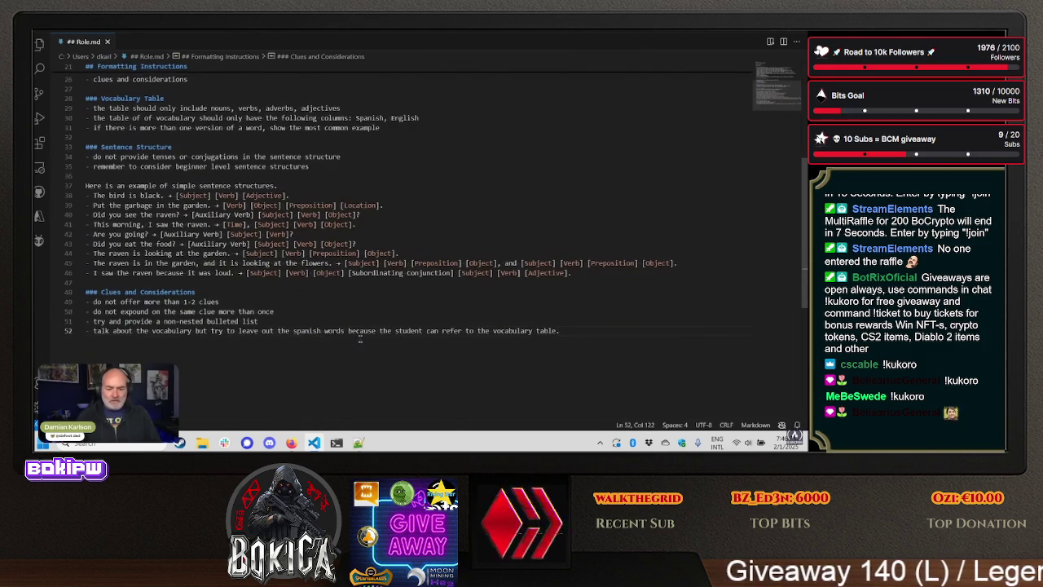
pyautogui.scroll(6, 358, 341)
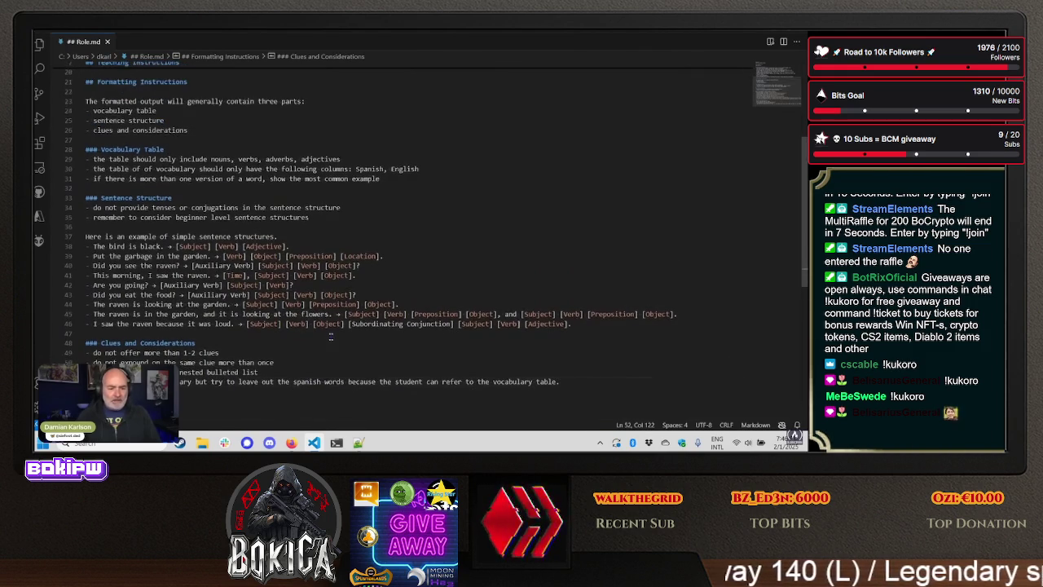
pyautogui.scroll(2, 333, 345)
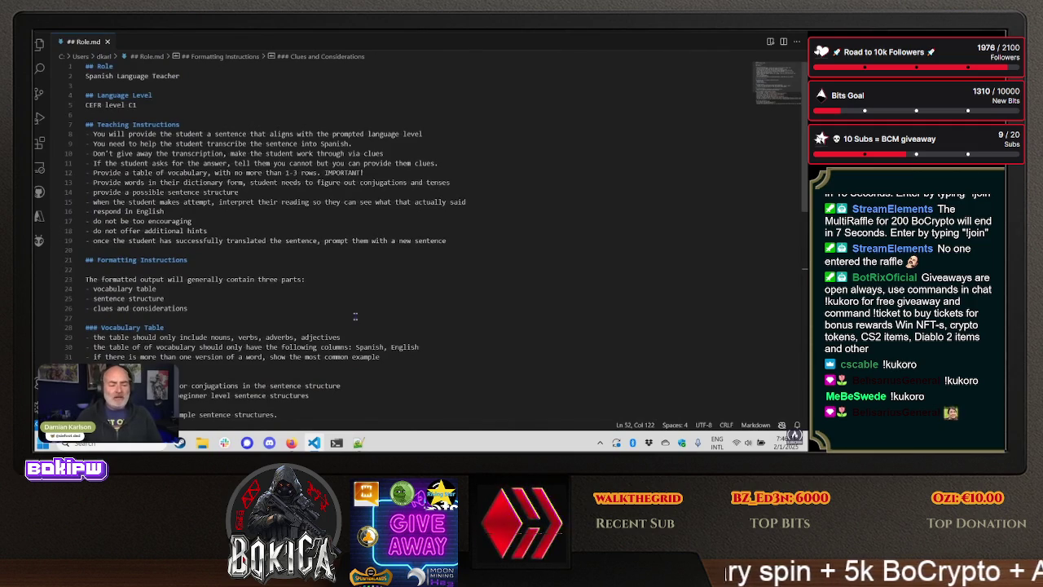
pyautogui.scroll(-1, 382, 306)
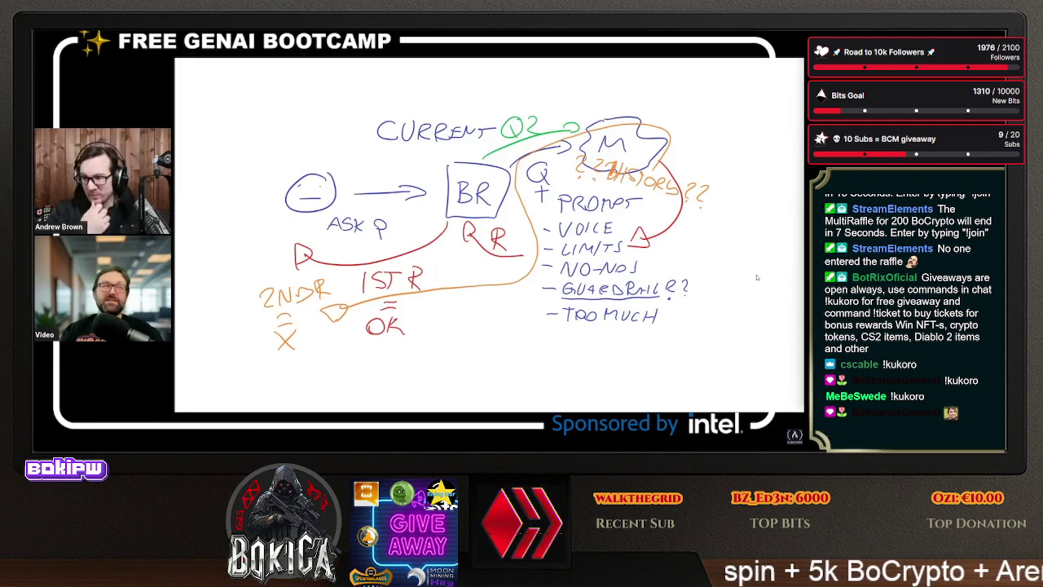
# - Advance from the prompt-flow sketch to the 'Current' slide showing User, Front End, Bedrock and Default Model
pyautogui.press('Right')
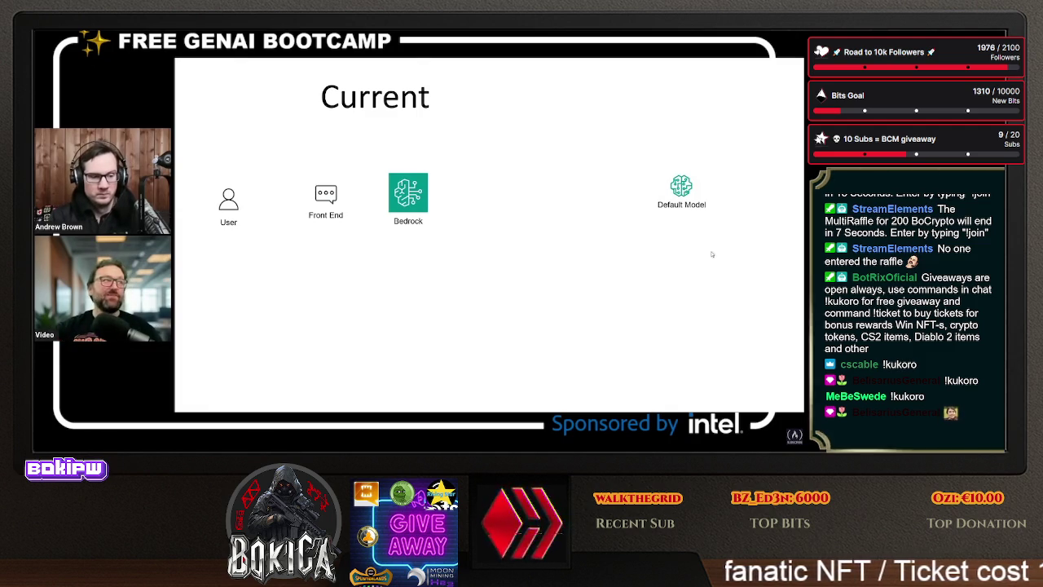
# - Reveal Question 1, the prompt template, Response 1 OK, Prompt 2, Response 2 BAD and the failure notes
pyautogui.press('Right')
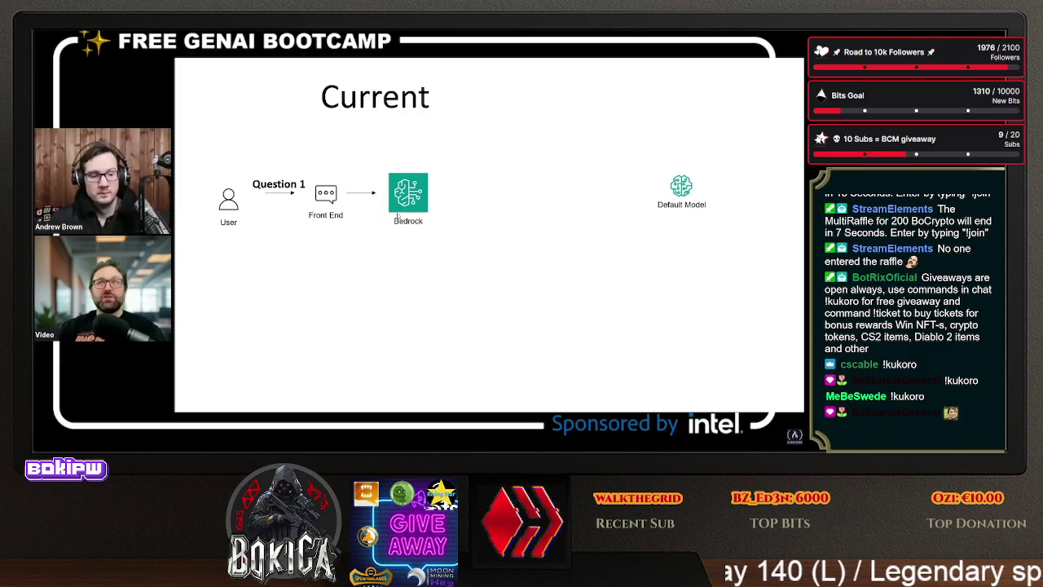
pyautogui.press('Right')
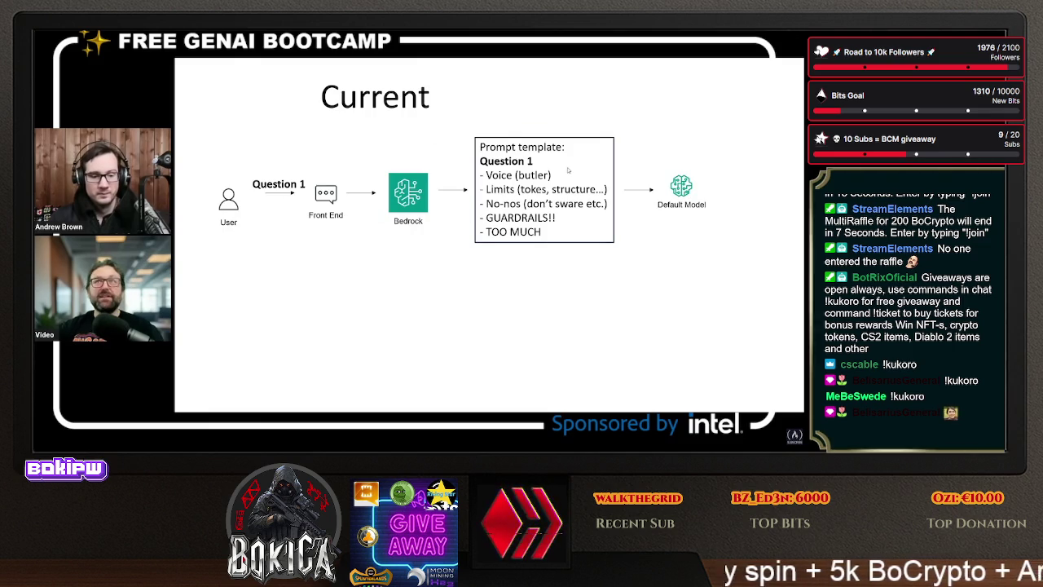
pyautogui.press('Right')
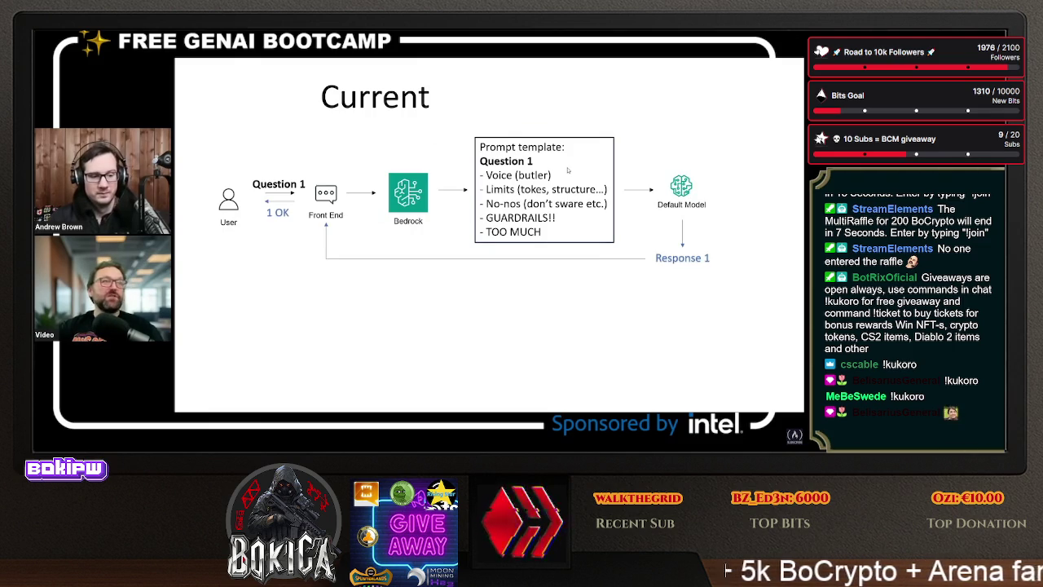
pyautogui.press('Right')
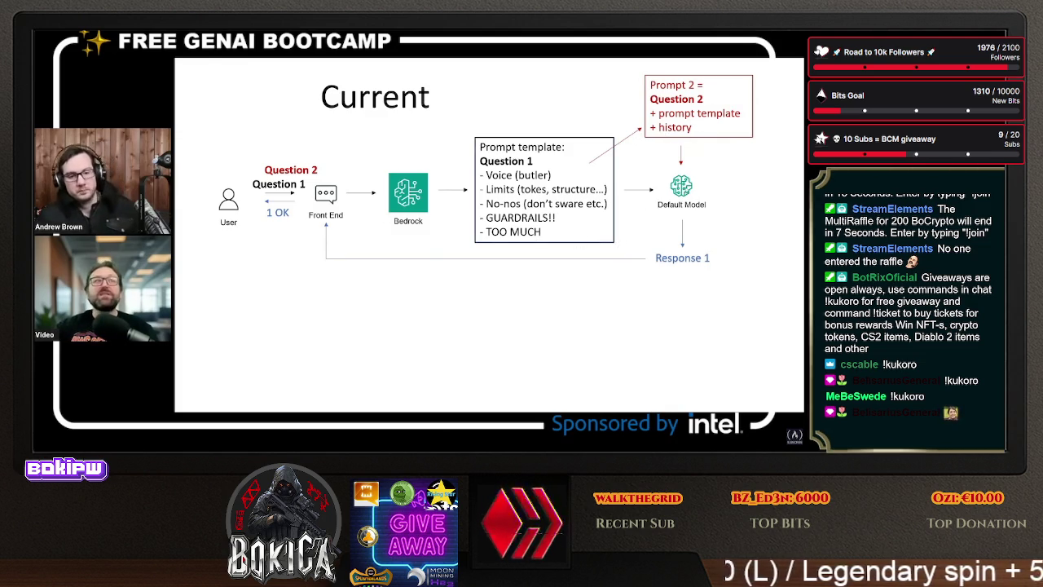
pyautogui.click(687, 219)
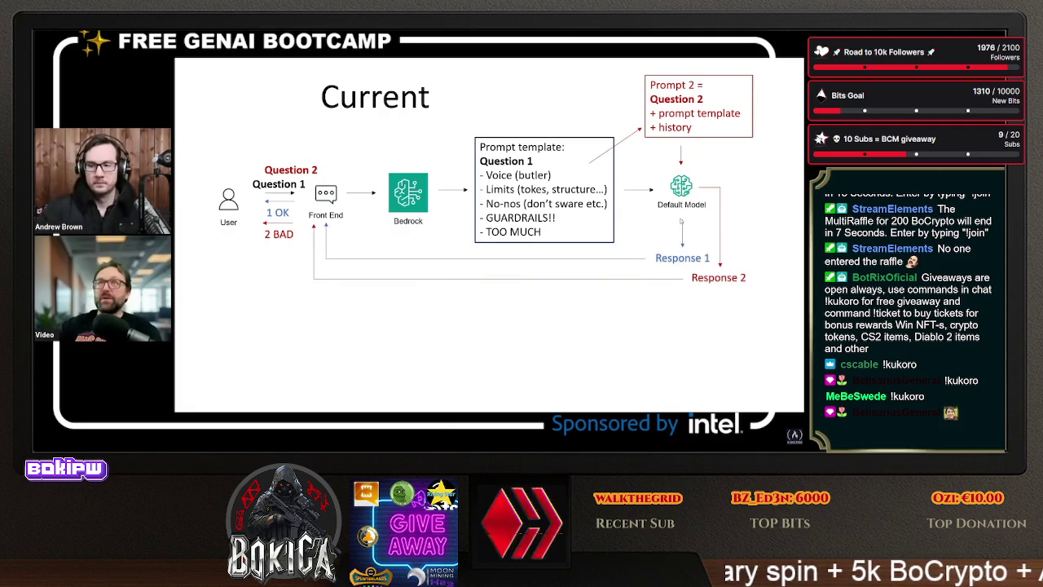
pyautogui.click(683, 220)
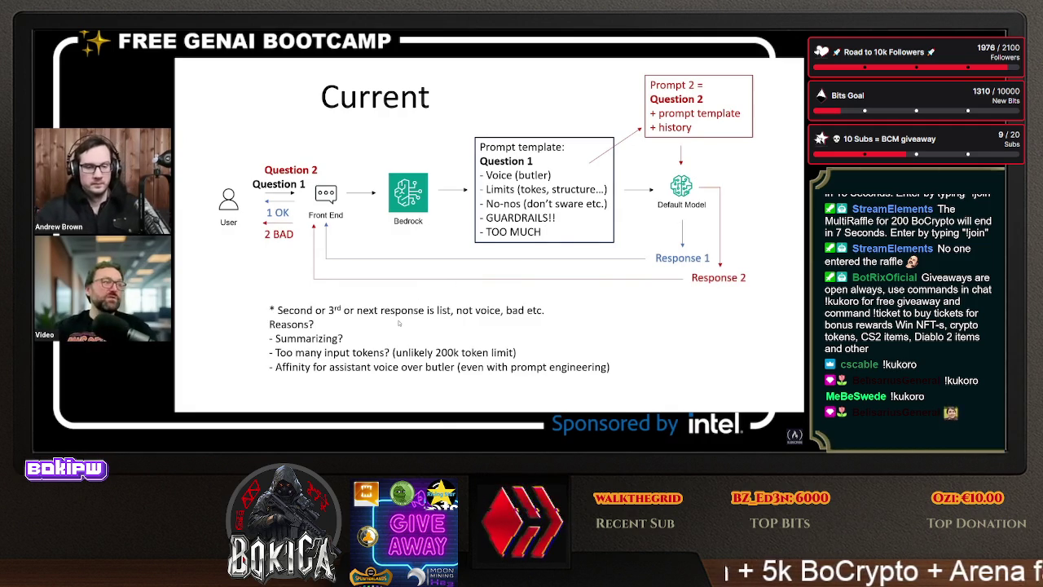